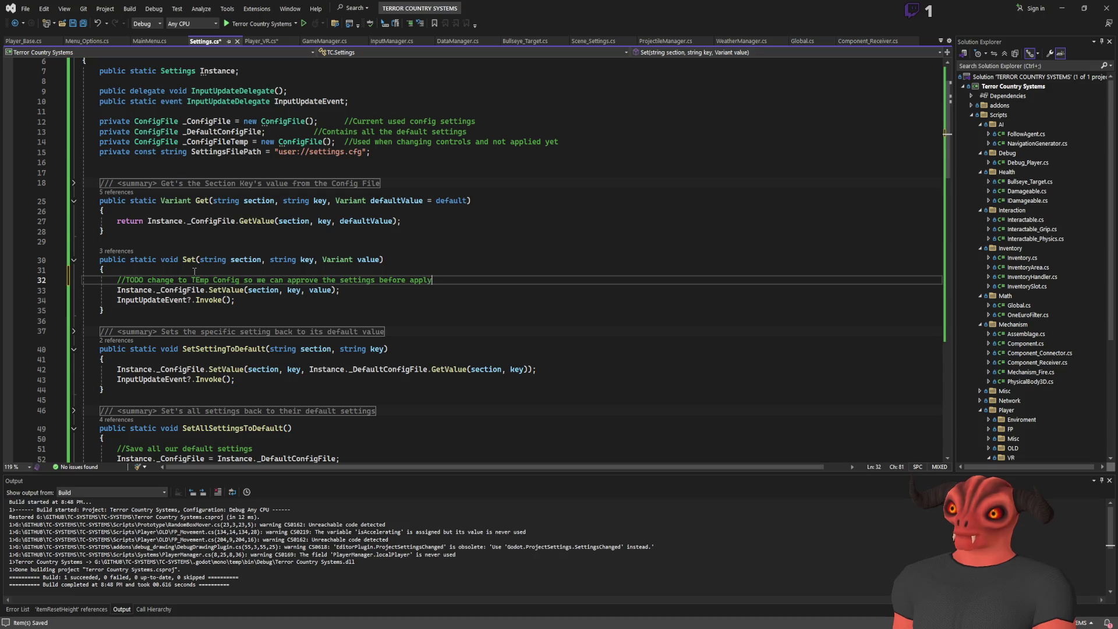
{"action": "type", "text": "ing them"}
- Save the Settings.cs TODO comment now ending 'before applying them'
{"action": "key", "text": "ctrl+s"}
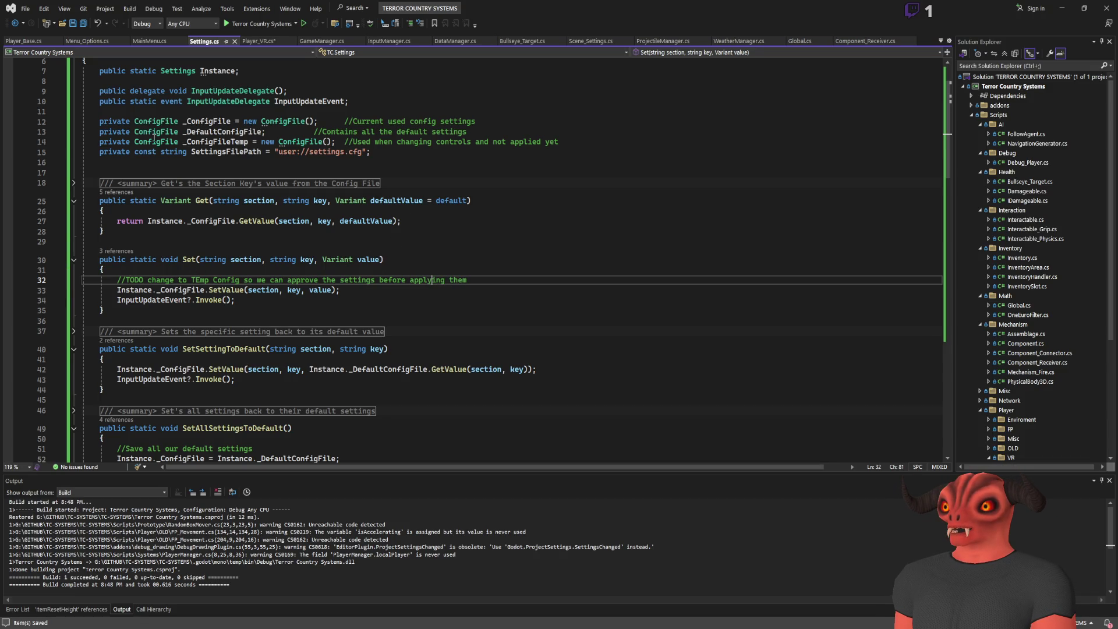
{"action": "key", "text": "ctrl+Tab"}
{"action": "left_click", "coordinate": [180, 216]}
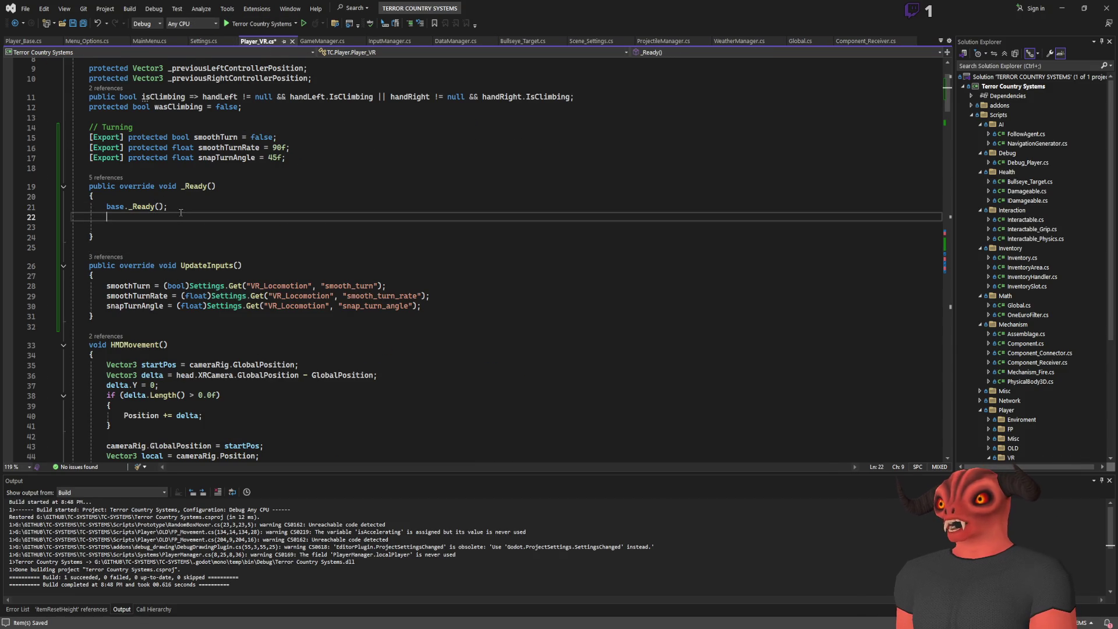
{"action": "key", "text": "ctrl+Tab"}
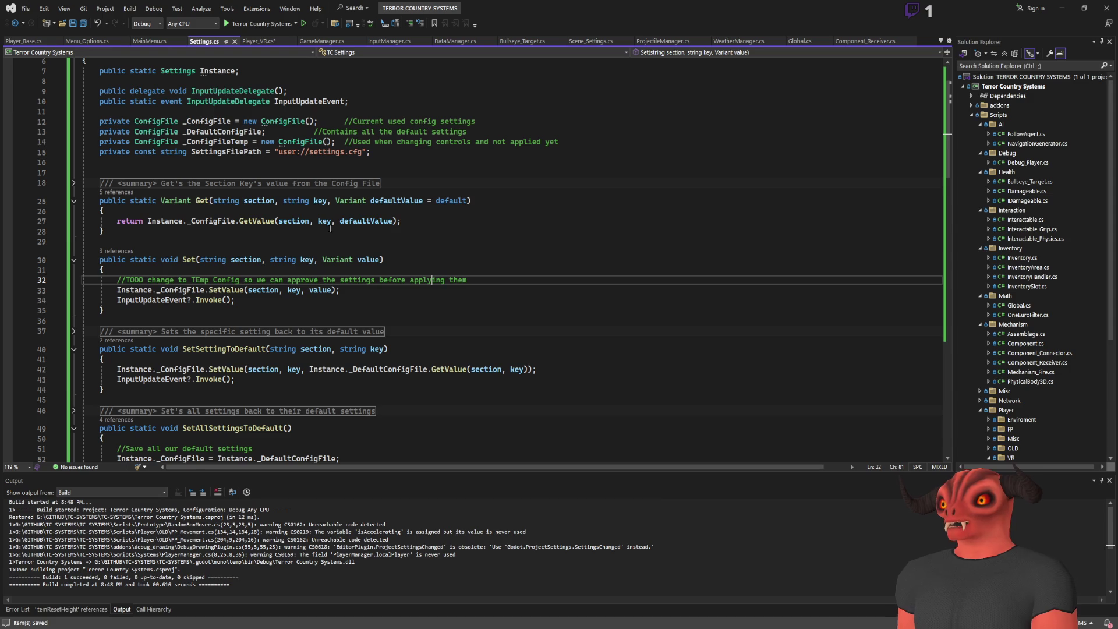
{"action": "left_click", "coordinate": [274, 39]}
{"action": "key", "text": "ctrl+Tab"}
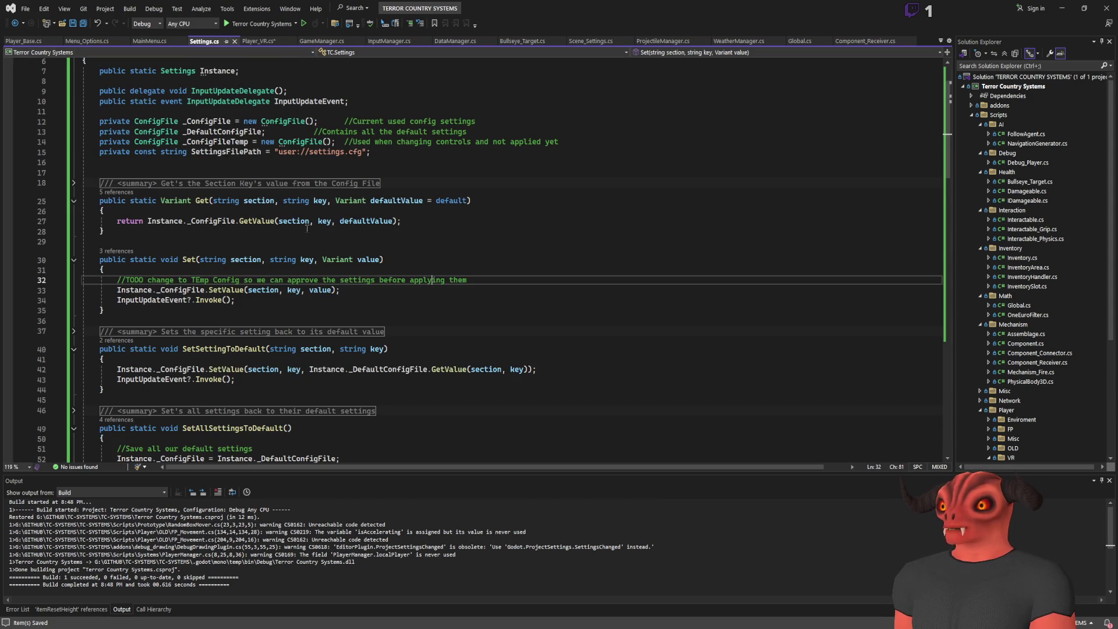
- Delete the trailing blank lines inside _Ready() in Player_VR.cs and save it
{"action": "left_click", "coordinate": [258, 40]}
{"action": "left_click", "coordinate": [307, 298]}
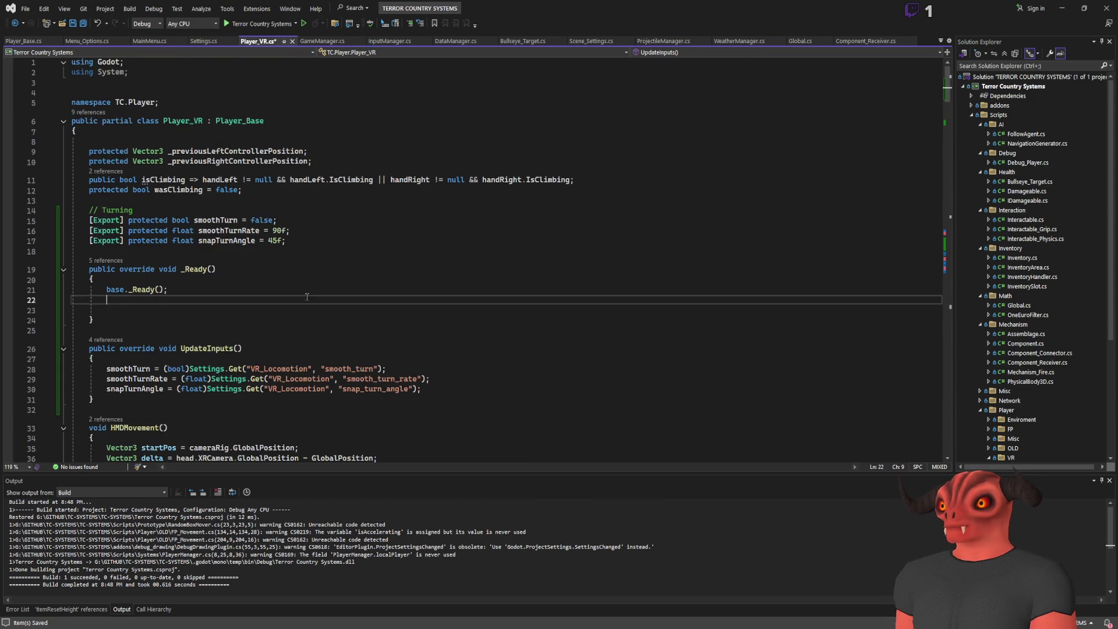
{"action": "scroll", "coordinate": [307, 297], "scroll_direction": "down", "scroll_amount": 5}
{"action": "left_click_drag", "start_coordinate": [172, 138], "coordinate": [99, 127]}
{"action": "scroll", "coordinate": [235, 153], "scroll_direction": "up", "scroll_amount": 5}
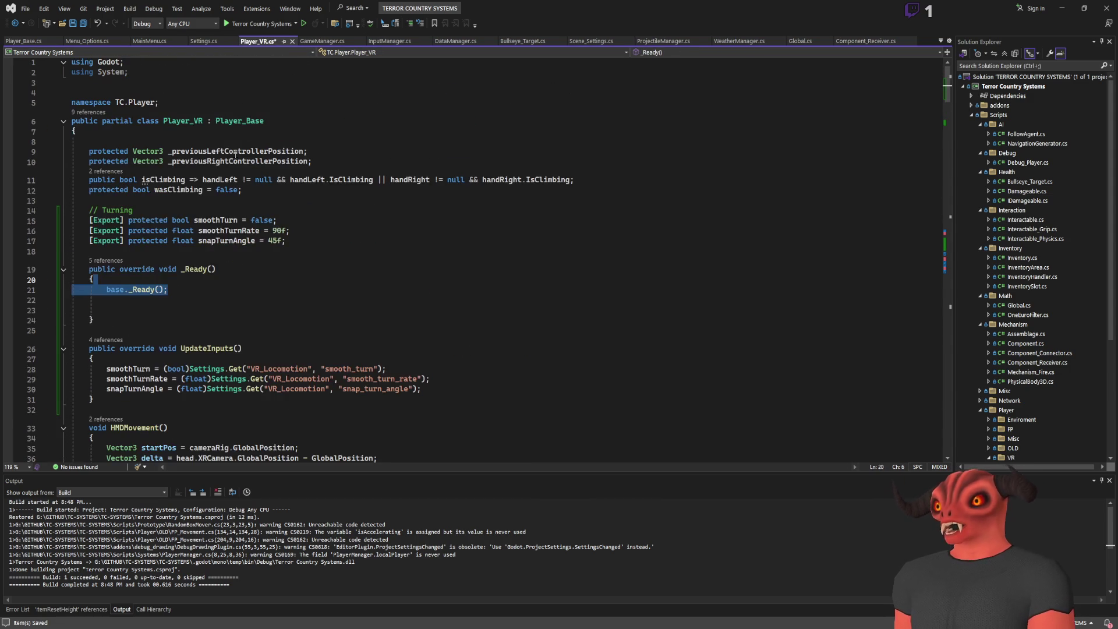
{"action": "left_click", "coordinate": [265, 120]}
{"action": "left_click", "coordinate": [269, 210]}
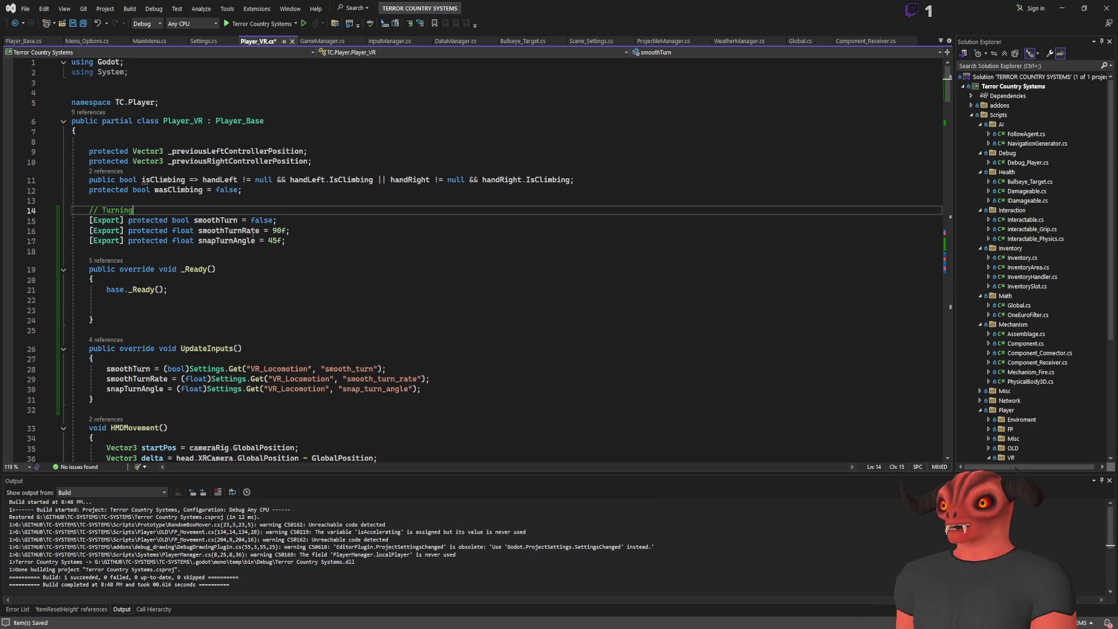
{"action": "left_click_drag", "start_coordinate": [198, 311], "coordinate": [198, 291]}
{"action": "key", "text": "BackSpace"}
{"action": "key", "text": "ctrl+s"}
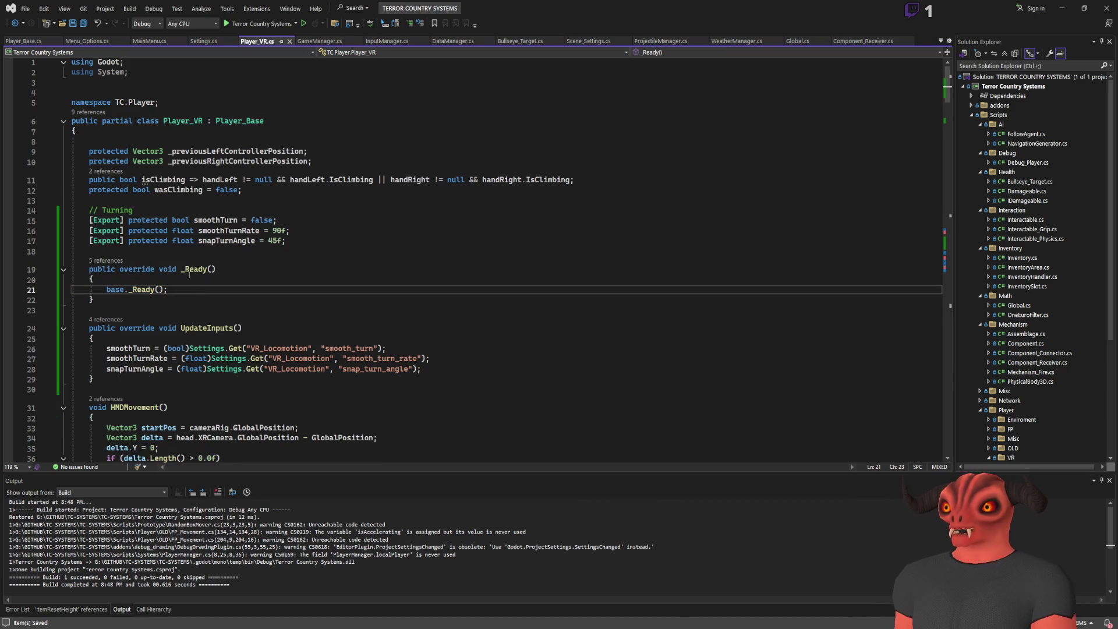
{"action": "key", "text": "alt+Tab"}
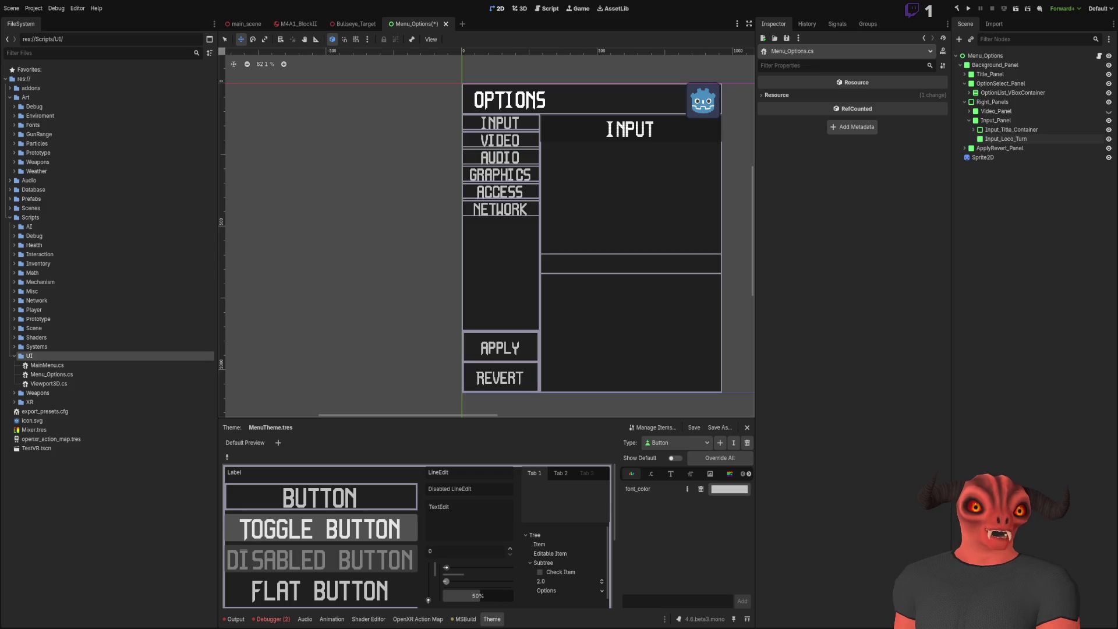
- Look over the Menu_Options scene in Godot, then return to Player_VR.cs in Visual Studio
{"action": "key", "text": "alt+Tab"}
{"action": "key", "text": "alt+Tab"}
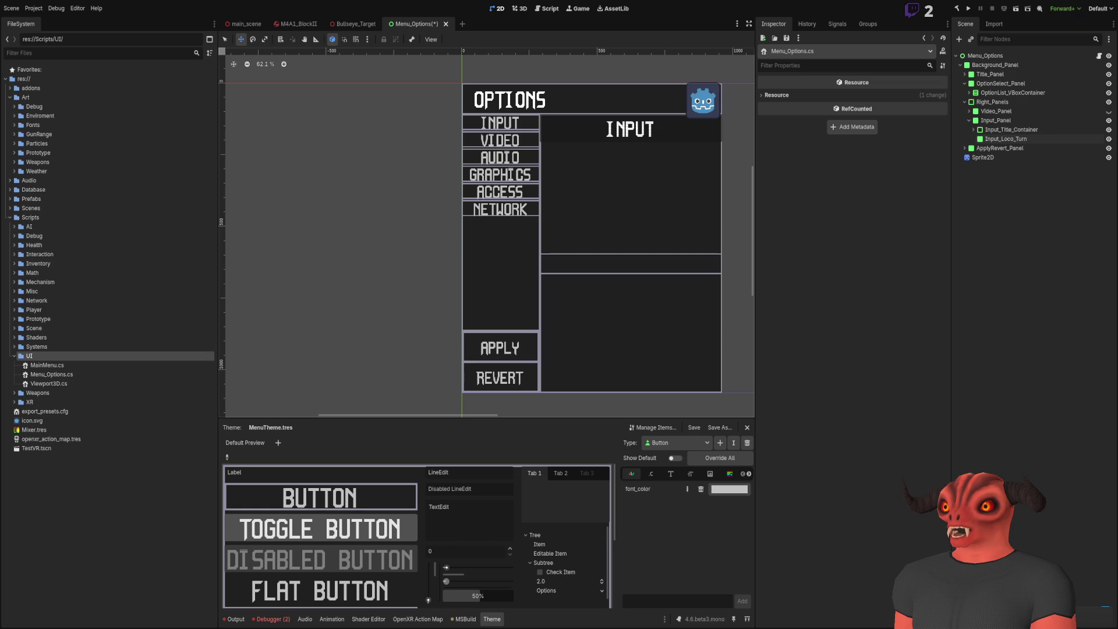
{"action": "key", "text": "alt+Tab"}
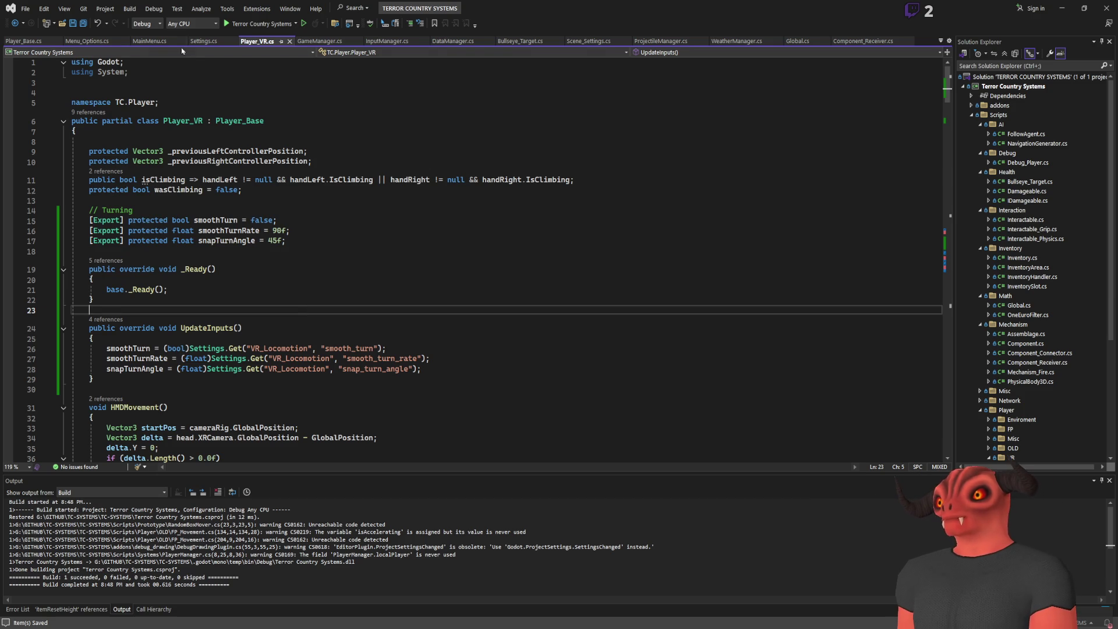
- Add an _ExitTree() override after _Ready() in Player_Base.cs
{"action": "left_click", "coordinate": [23, 41]}
{"action": "left_click", "coordinate": [156, 252]}
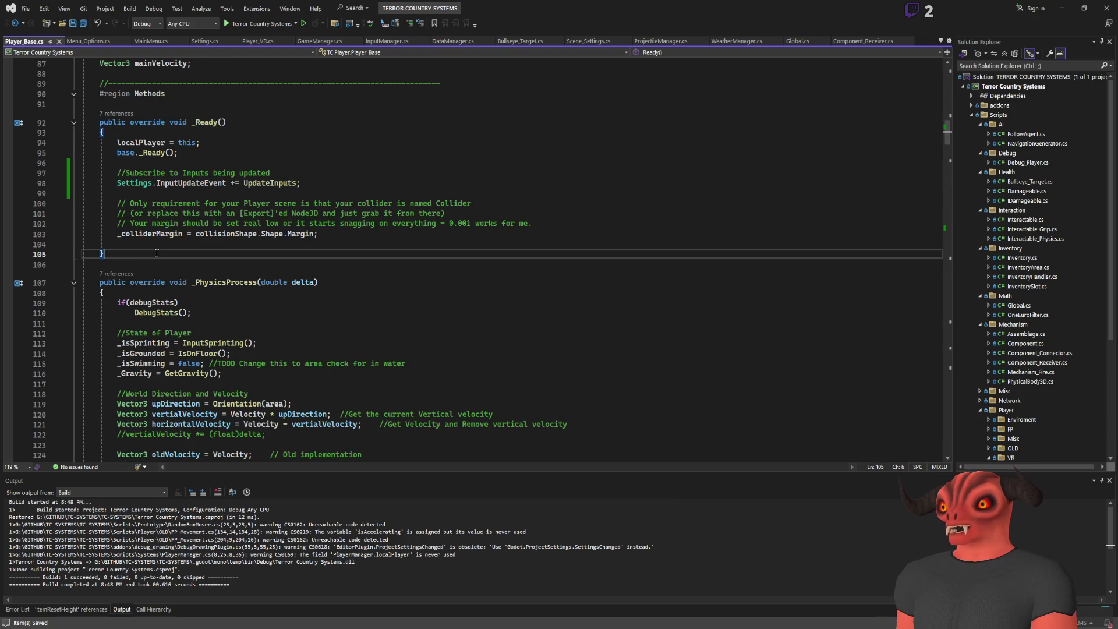
{"action": "key", "text": "Return"}
{"action": "key", "text": "Return"}
{"action": "type", "text": "opver"}
{"action": "key", "text": "BackSpace"}
{"action": "key", "text": "BackSpace"}
{"action": "key", "text": "BackSpace"}
{"action": "type", "text": "verride ex"}
{"action": "key", "text": "alt"}
{"action": "key", "text": "Left"}
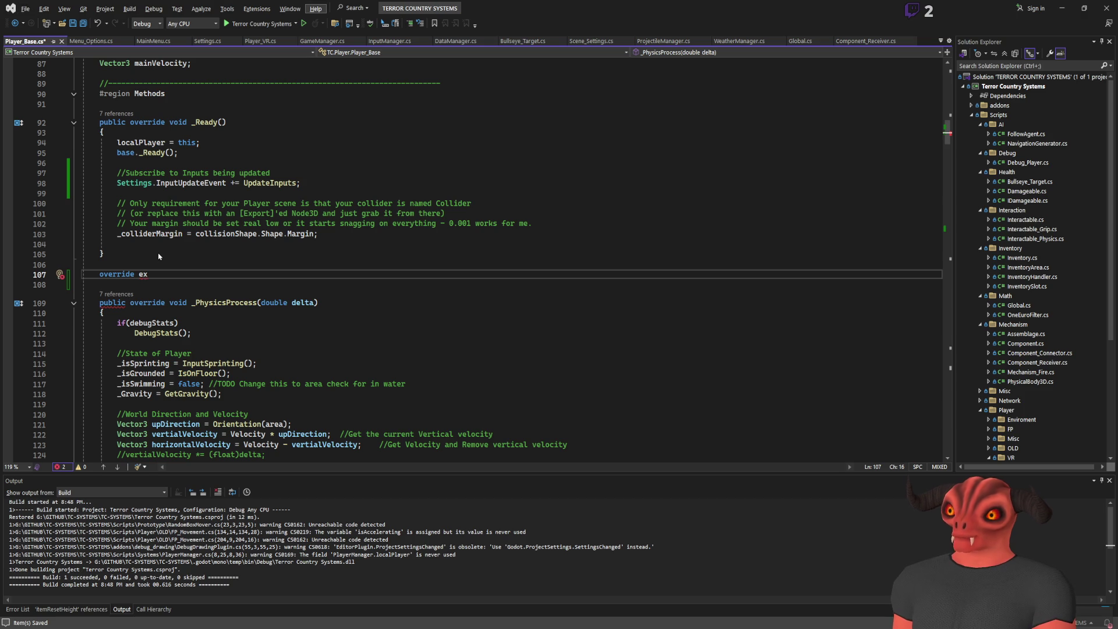
{"action": "key", "text": "Escape"}
{"action": "double_click", "coordinate": [144, 274]}
{"action": "type", "text": "_Exit"}
{"action": "key", "text": "Tab"}
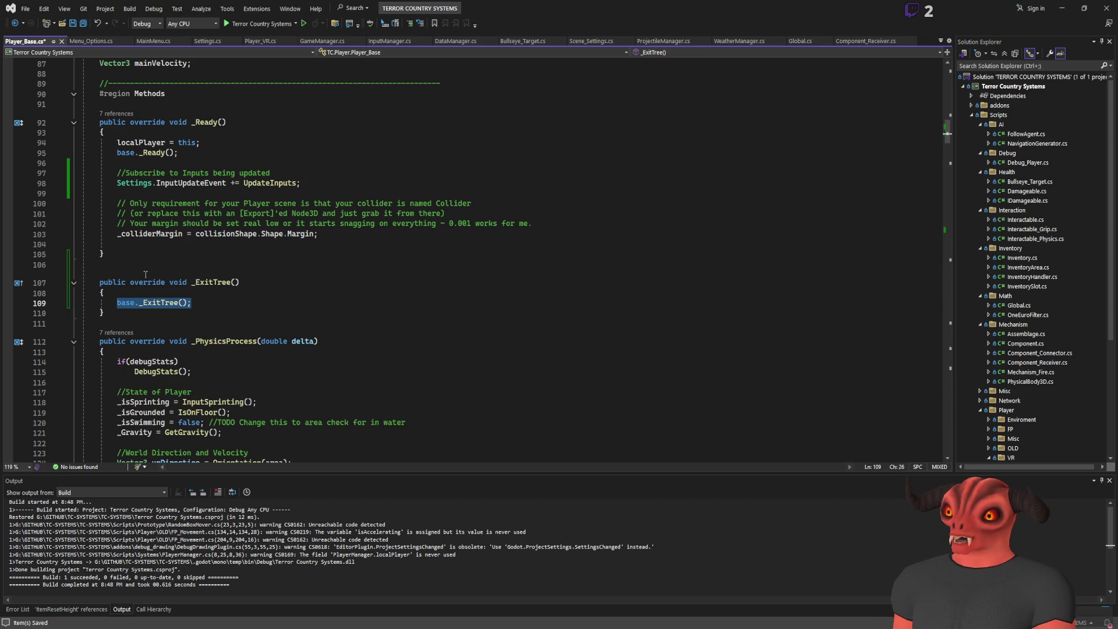
{"action": "key", "text": "End"}
{"action": "key", "text": "Return"}
- Make _ExitTree() unsubscribe UpdateInputs from Settings.InputUpdateEvent, then save and close Player_Base.cs
{"action": "left_click", "coordinate": [278, 183]}
{"action": "key", "text": "Down"}
{"action": "key", "text": "Down"}
{"action": "key", "text": "Down"}
{"action": "key", "text": "Return"}
{"action": "type", "text": "Settings.InputUpdateEvent += UpdateInputs;"}
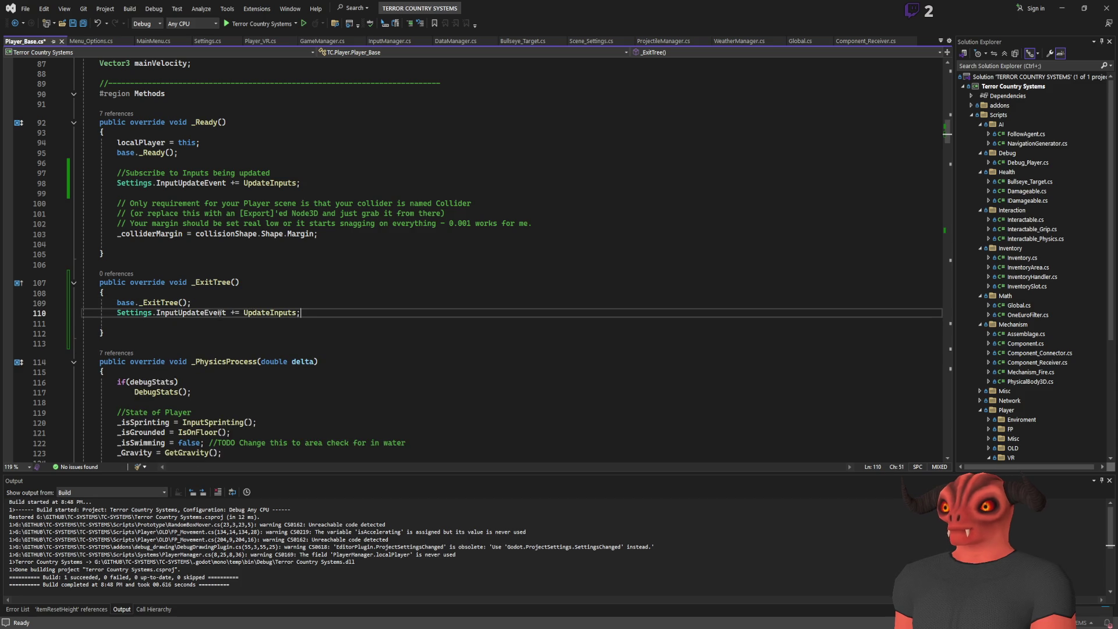
{"action": "key", "text": "BackSpace"}
{"action": "type", "text": "-"}
{"action": "key", "text": "Down"}
{"action": "key", "text": "BackSpace"}
{"action": "key", "text": "Up"}
{"action": "key", "text": "Up"}
{"action": "key", "text": "shift+Down"}
{"action": "key", "text": "ctrl+s"}
{"action": "key", "text": "Down"}
{"action": "key", "text": "End"}
{"action": "scroll", "coordinate": [291, 174], "scroll_direction": "up", "scroll_amount": 3}
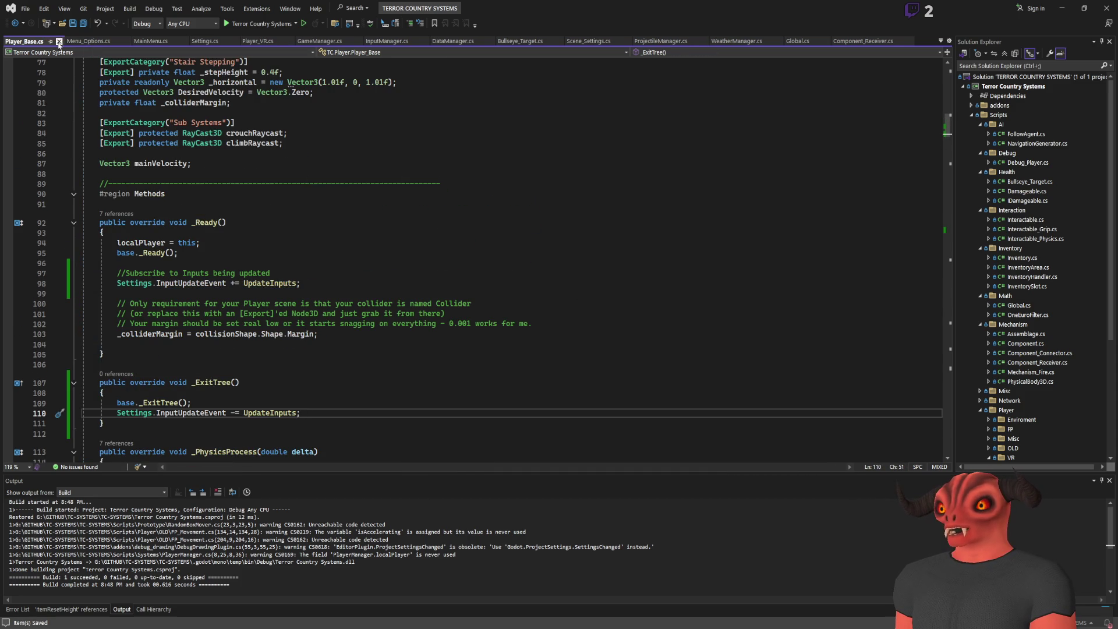
{"action": "left_click", "coordinate": [59, 42]}
{"action": "left_click", "coordinate": [331, 144]}
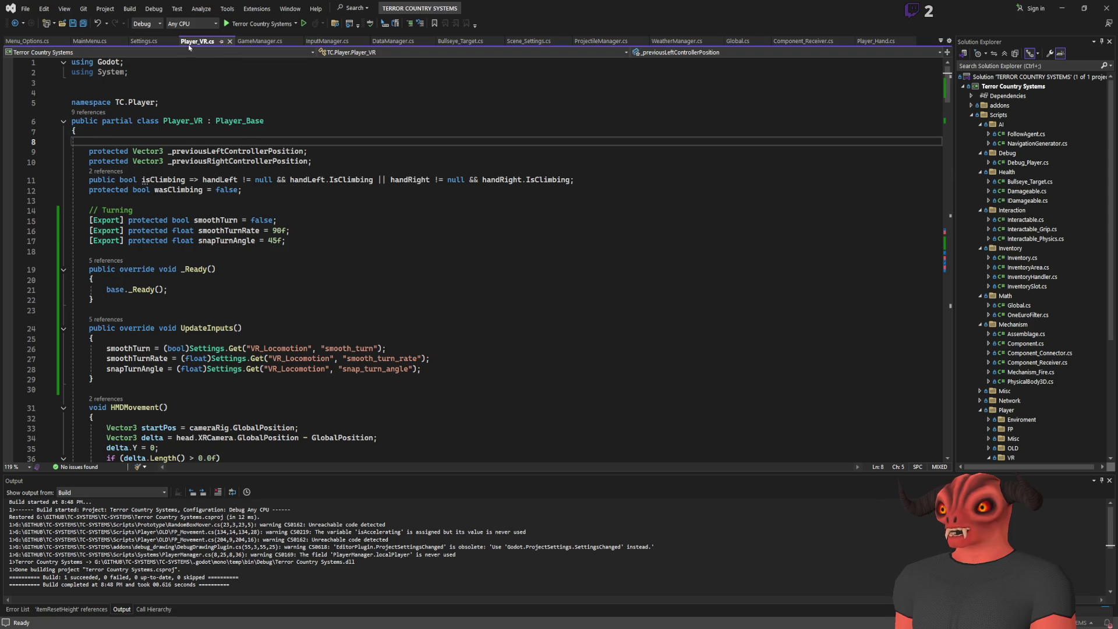
- Insert base.UpdateInputs(); at the top of UpdateInputs() in Player_VR.cs and save
{"action": "scroll", "coordinate": [491, 175], "scroll_direction": "down", "scroll_amount": 2}
{"action": "left_click_drag", "start_coordinate": [73, 159], "coordinate": [72, 328]}
{"action": "left_click", "coordinate": [99, 219]}
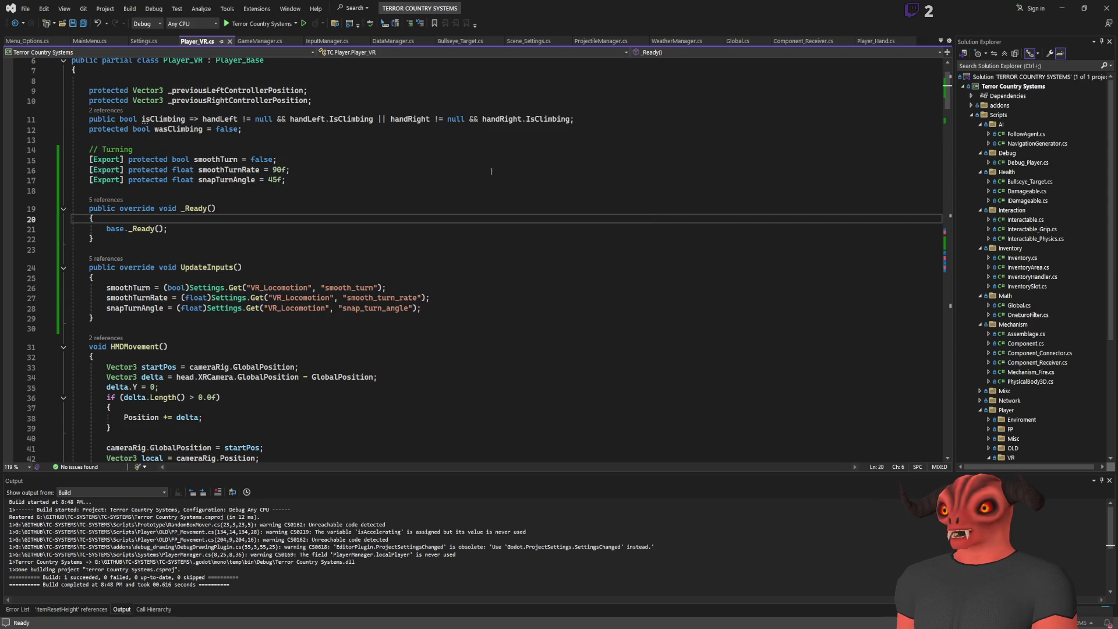
{"action": "left_click", "coordinate": [175, 278]}
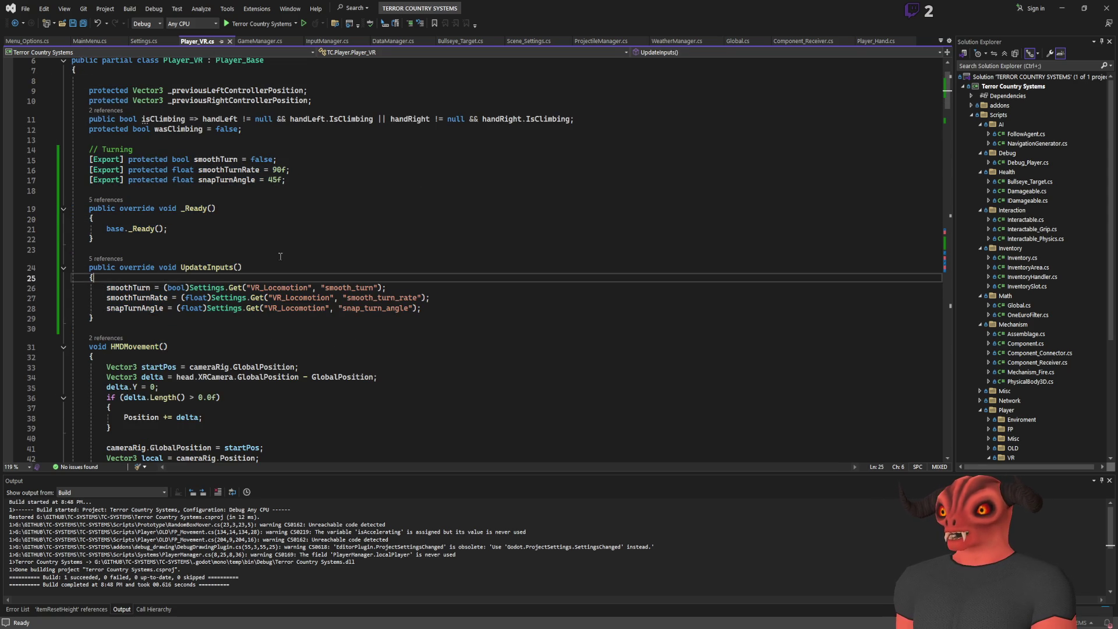
{"action": "key", "text": "Return"}
{"action": "type", "text": "base."}
{"action": "key", "text": "Tab"}
{"action": "key", "text": "ctrl+s"}
- Add a //Turning comment below the base.UpdateInputs() call and save
{"action": "left_click", "coordinate": [23, 41]}
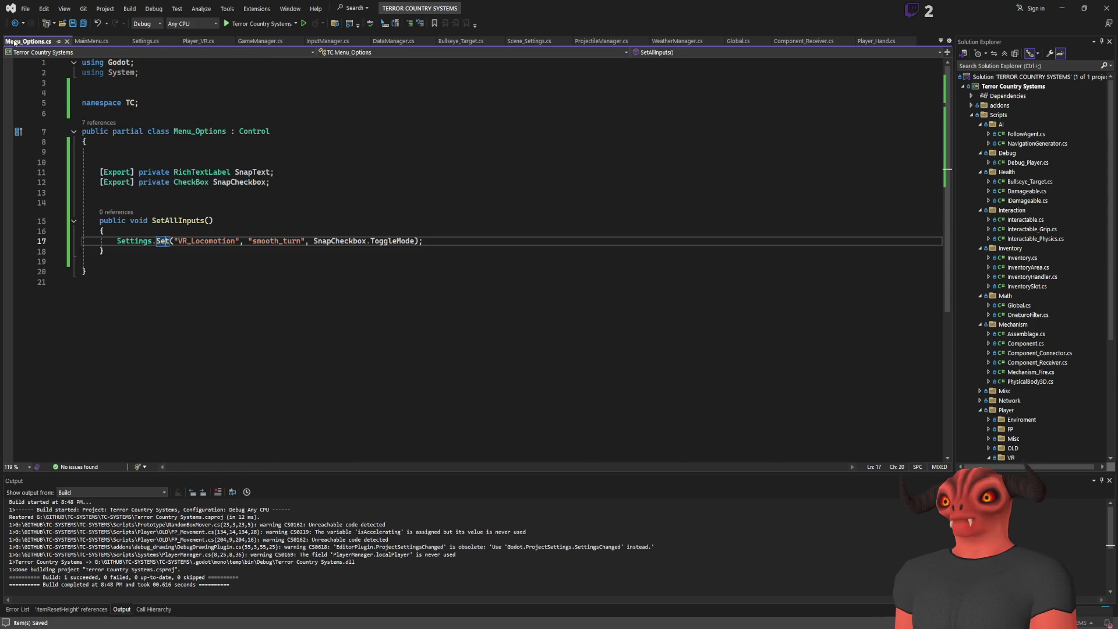
{"action": "left_click", "coordinate": [97, 43]}
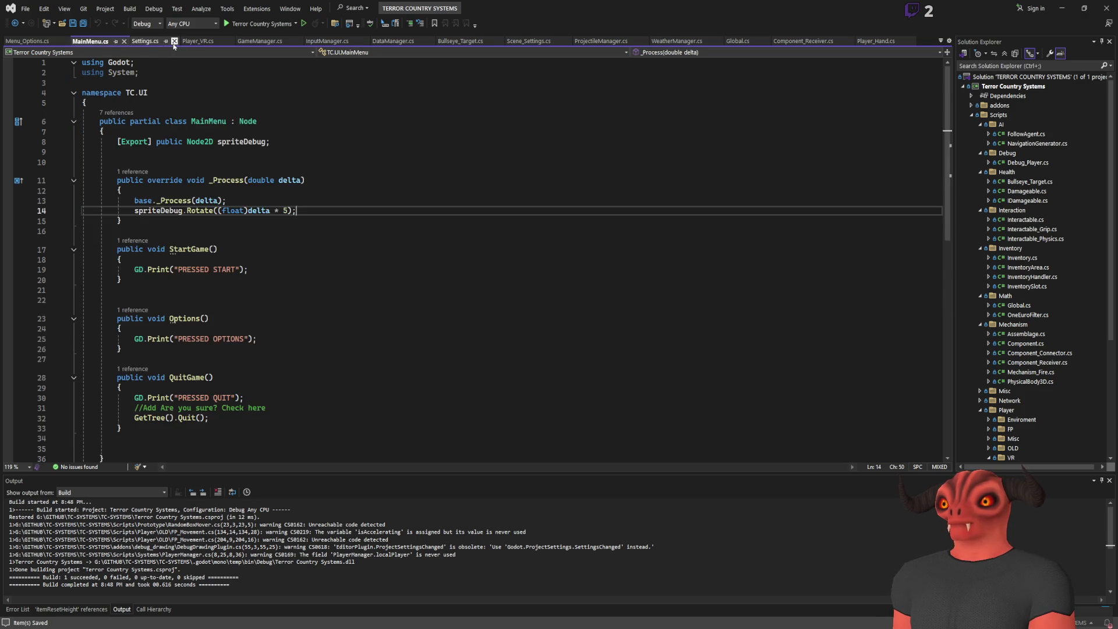
{"action": "left_click", "coordinate": [198, 40]}
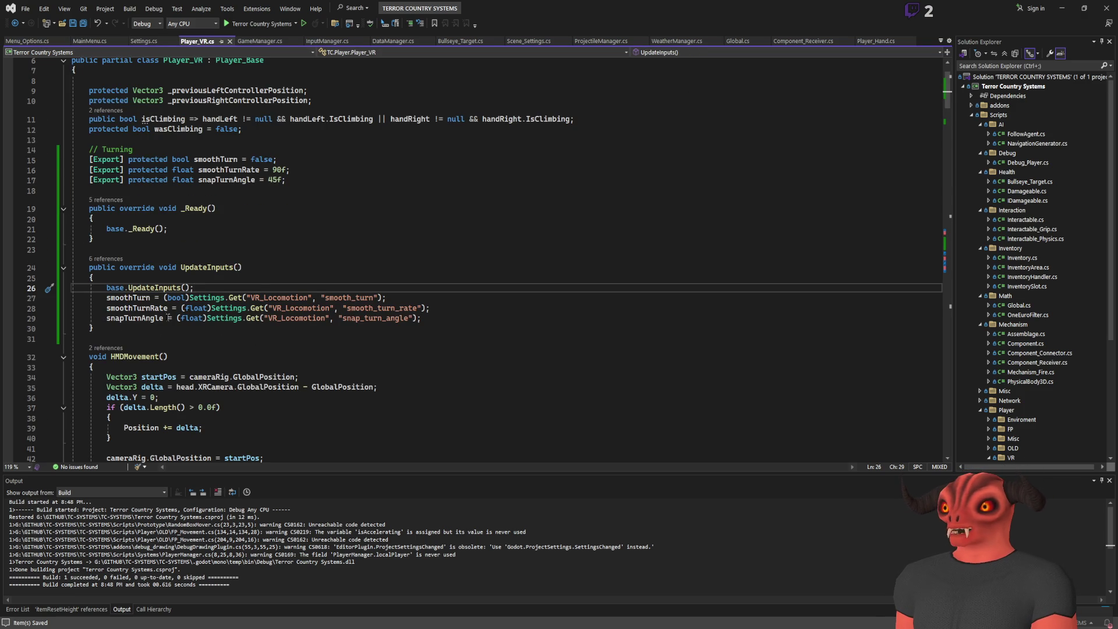
{"action": "left_click", "coordinate": [260, 287]}
{"action": "key", "text": "Return"}
{"action": "key", "text": "Return"}
{"action": "type", "text": "//"}
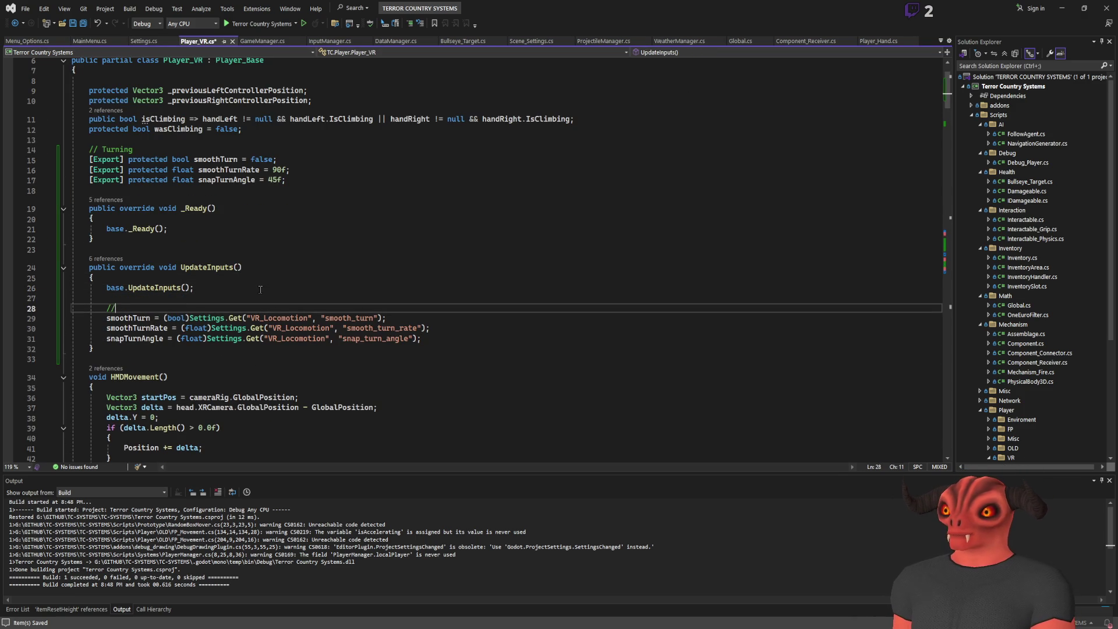
{"action": "type", "text": "Turning"}
{"action": "key", "text": "ctrl+s"}
- Highlight the UpdateInputs body, its override signature, and _Ready to point them out
{"action": "left_click", "coordinate": [481, 336]}
{"action": "left_click_drag", "start_coordinate": [481, 336], "coordinate": [88, 288]}
{"action": "left_click", "coordinate": [331, 304]}
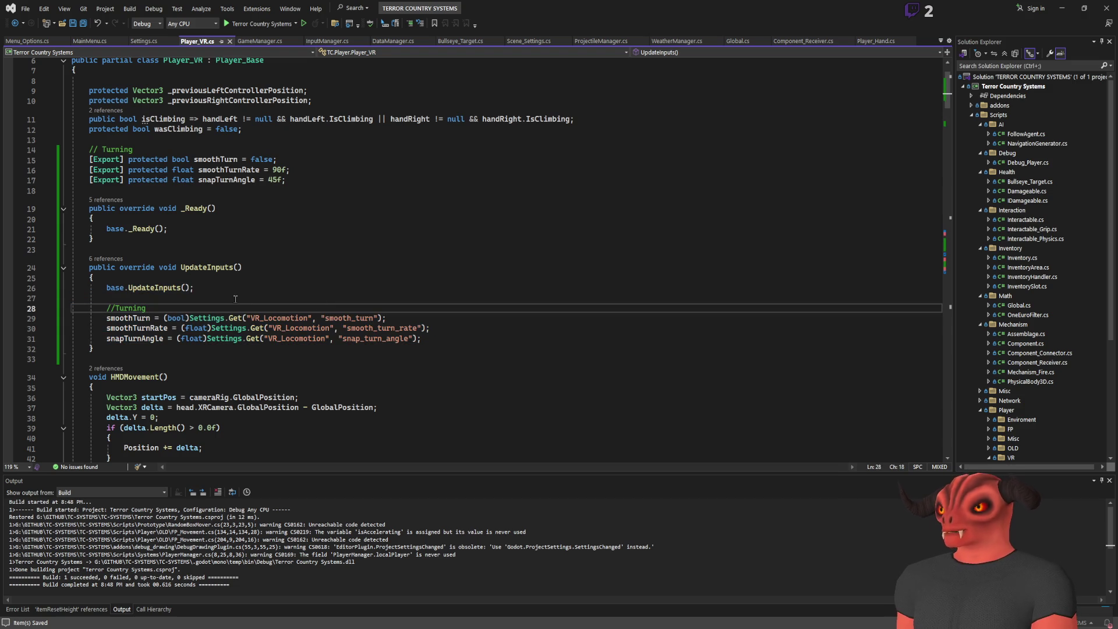
{"action": "left_click_drag", "start_coordinate": [178, 268], "coordinate": [71, 268]}
{"action": "left_click", "coordinate": [89, 249]}
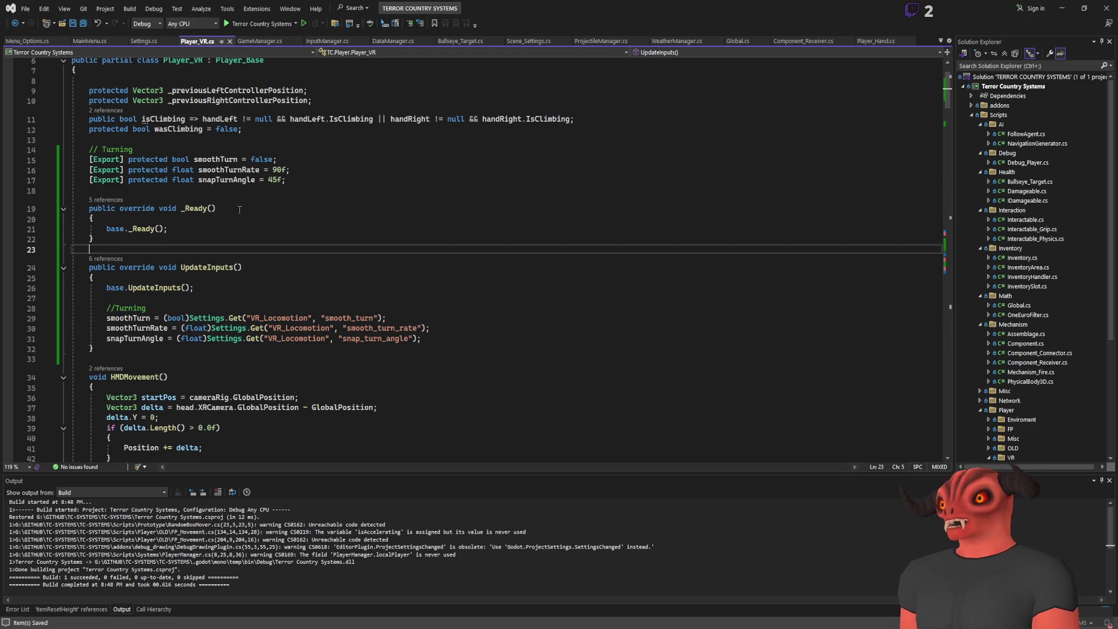
{"action": "left_click", "coordinate": [141, 228]}
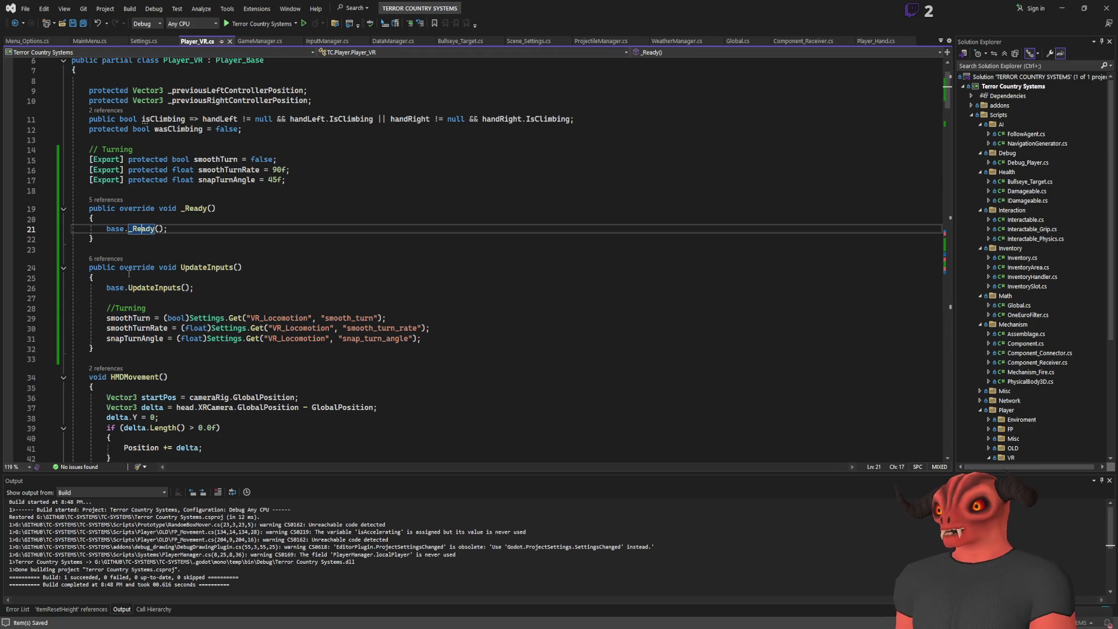
{"action": "left_click", "coordinate": [183, 287]}
{"action": "left_click", "coordinate": [155, 238]}
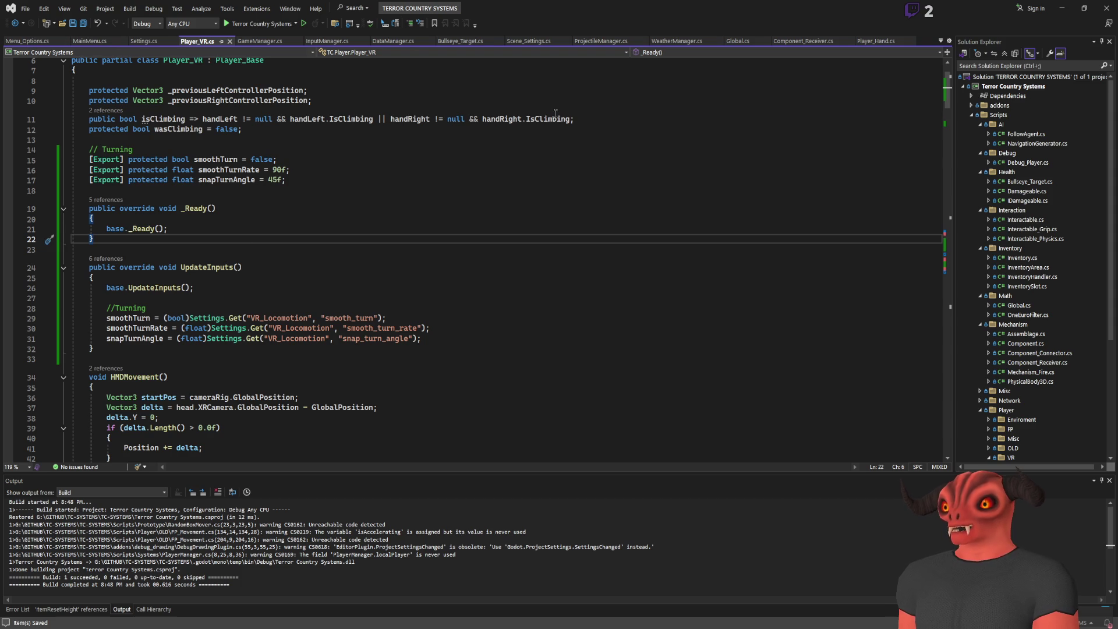
- Search Player_VR.cs for 'exit', find nothing, and close the file
{"action": "key", "text": "ctrl+f"}
{"action": "type", "text": "exit"}
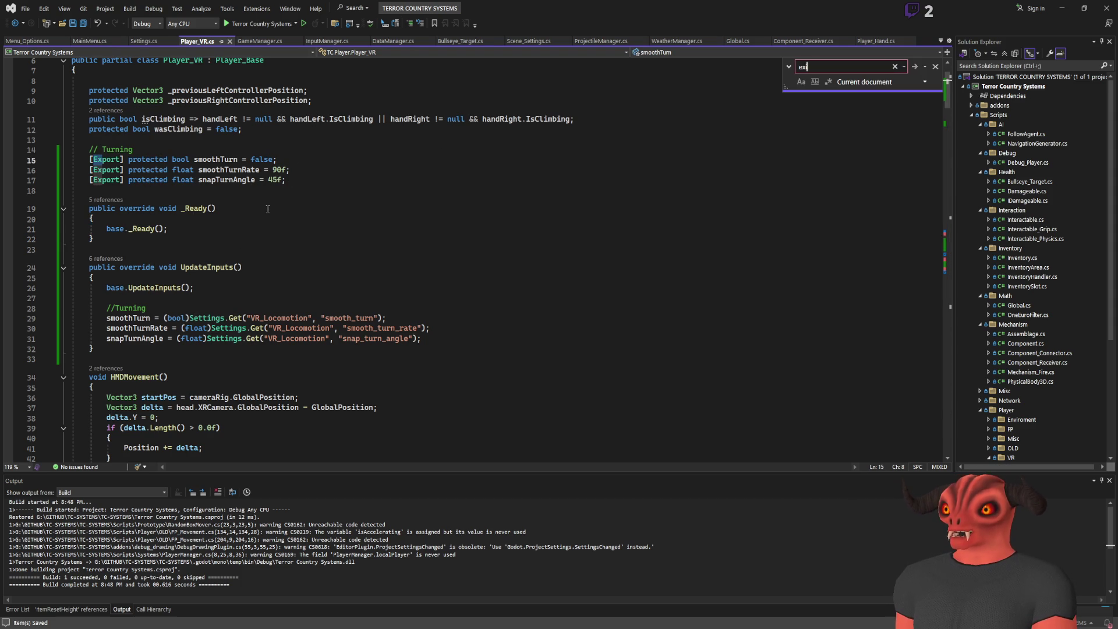
{"action": "key", "text": "Return"}
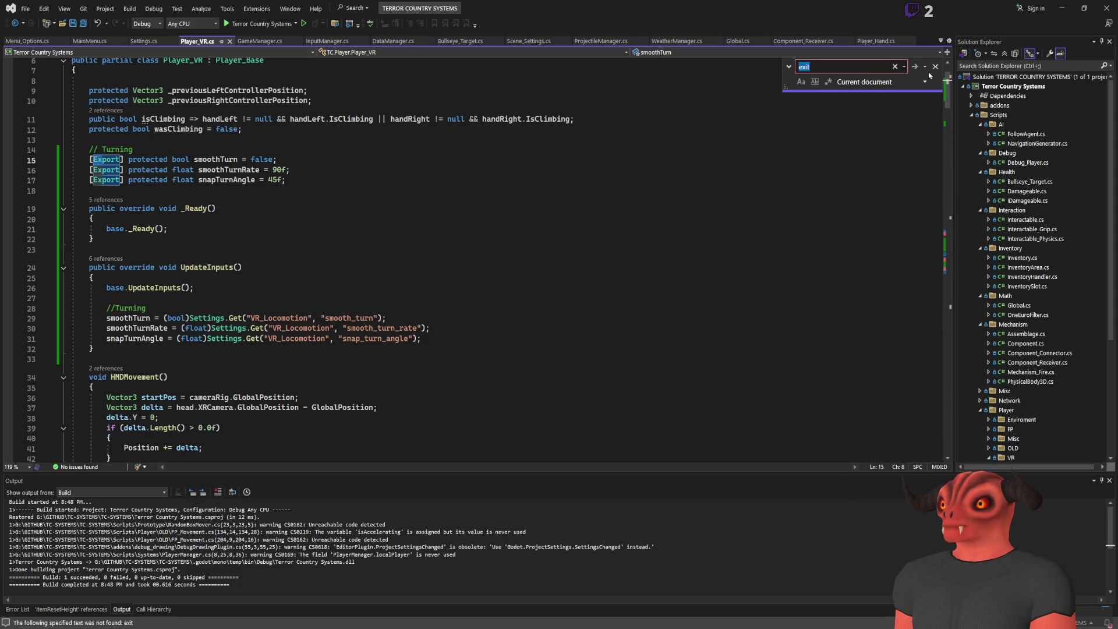
{"action": "left_click", "coordinate": [936, 67]}
{"action": "left_click", "coordinate": [495, 191]}
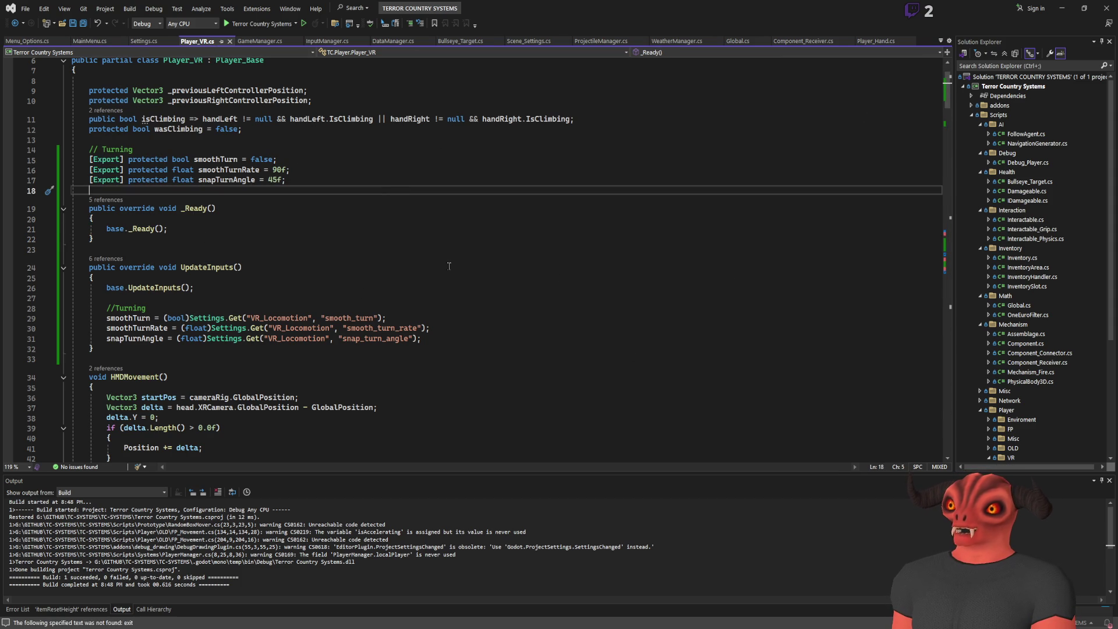
{"action": "left_click", "coordinate": [230, 41]}
{"action": "left_click", "coordinate": [144, 40]}
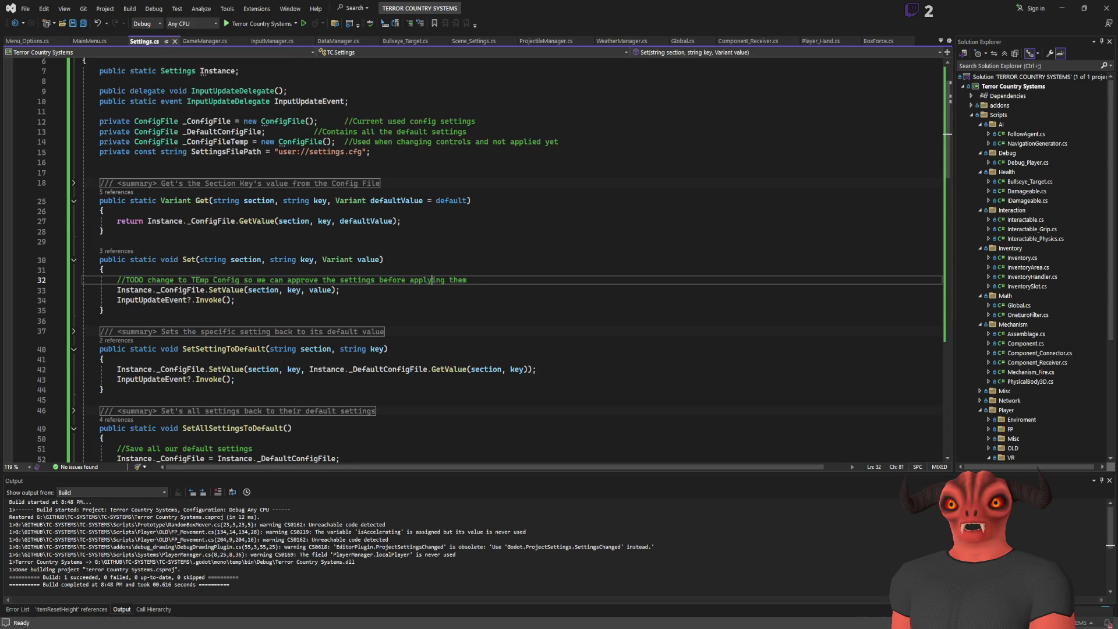
- Return from Godot to Menu_Options.cs and put the caret on the SetAllInputs method
{"action": "key", "text": "alt+Tab"}
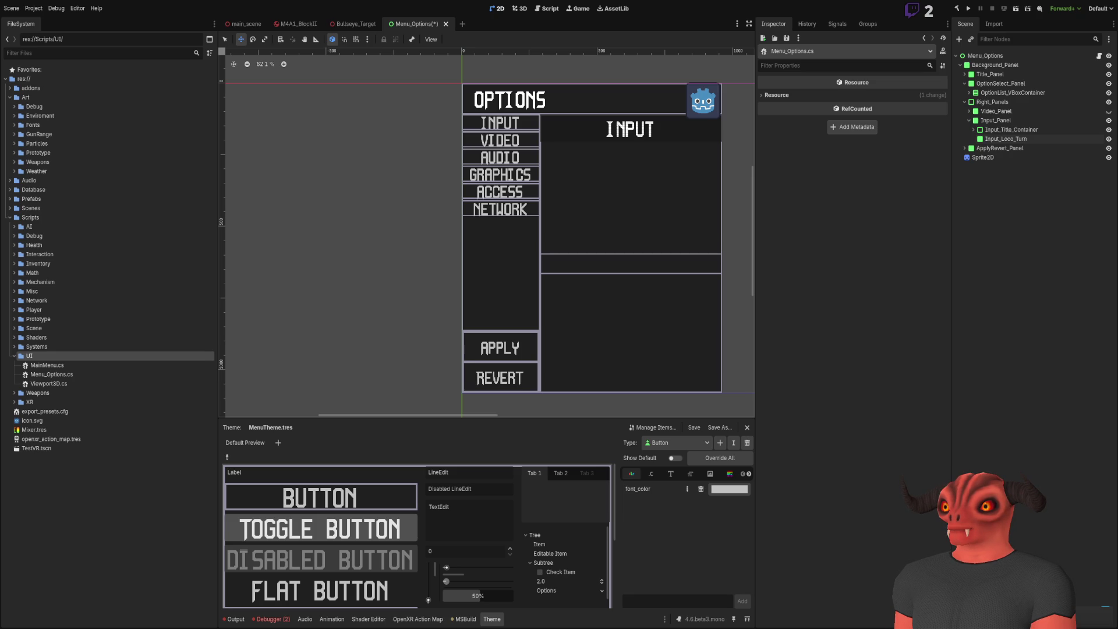
{"action": "key", "text": "alt+Tab"}
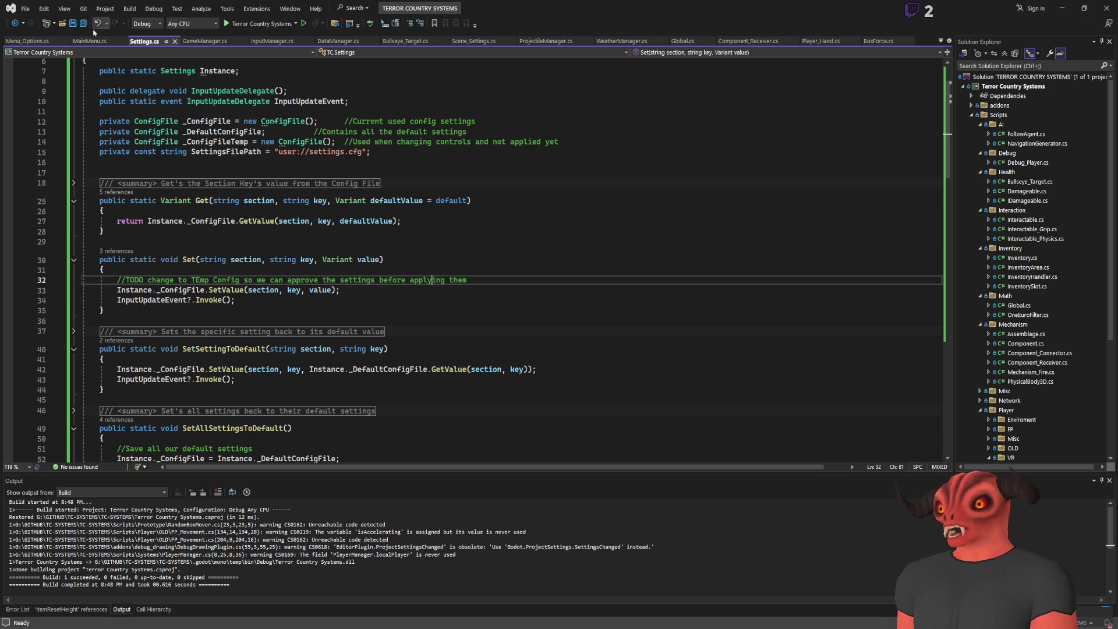
{"action": "left_click", "coordinate": [32, 41]}
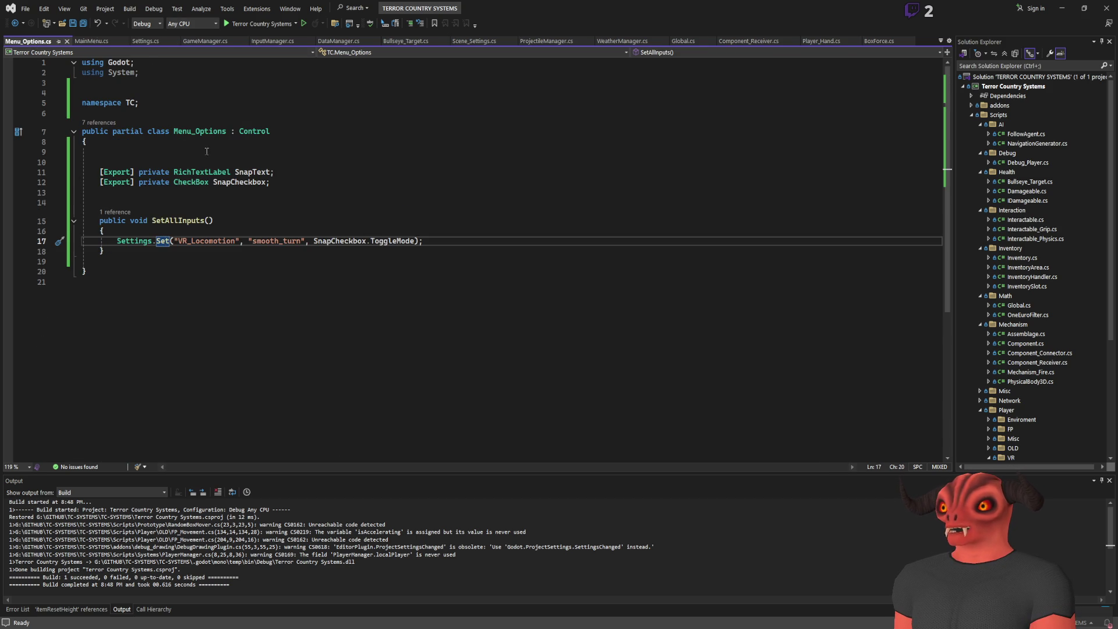
{"action": "left_click", "coordinate": [178, 222]}
- Rename the SetAllInputs method to SetInputs everywhere
{"action": "key", "text": "ctrl+r"}
{"action": "key", "text": "ctrl+r"}
{"action": "type", "text": "SetInputs"}
{"action": "key", "text": "Return"}
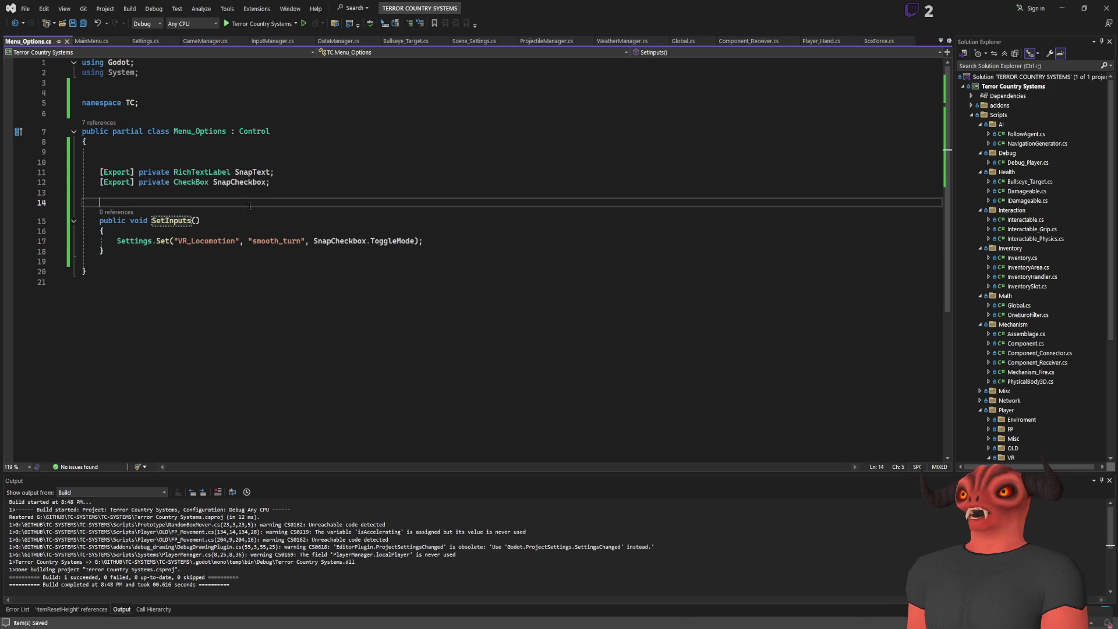
- Add [ExportGroup("Locomotion")] on line 10 and save the script
{"action": "left_click", "coordinate": [226, 159]}
{"action": "type", "text": "[ExpotG"}
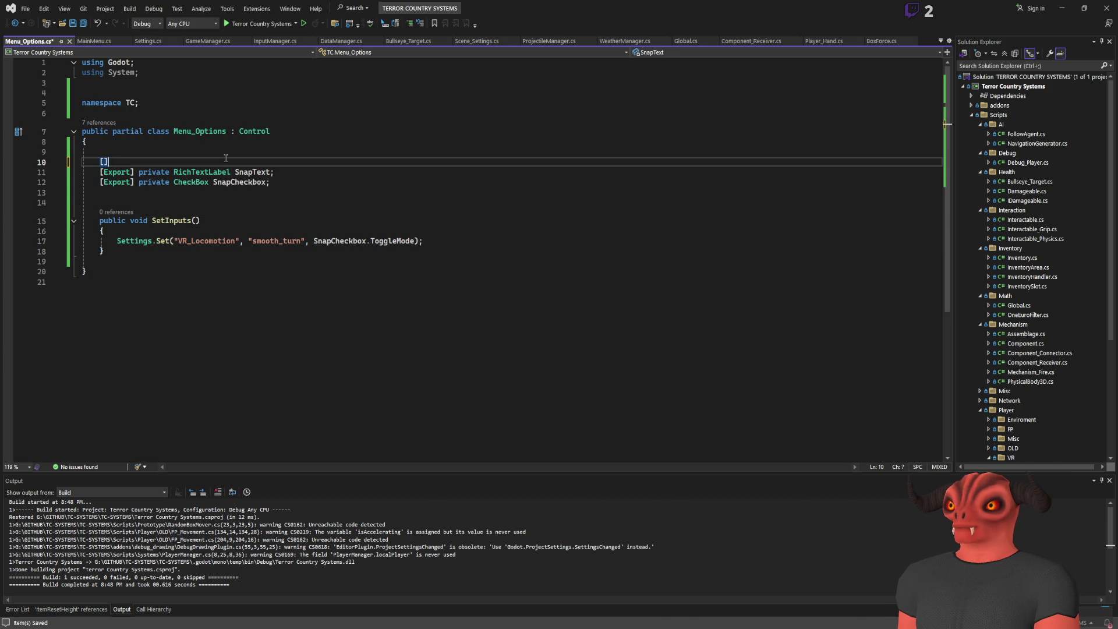
{"action": "key", "text": "BackSpace"}
{"action": "key", "text": "BackSpace"}
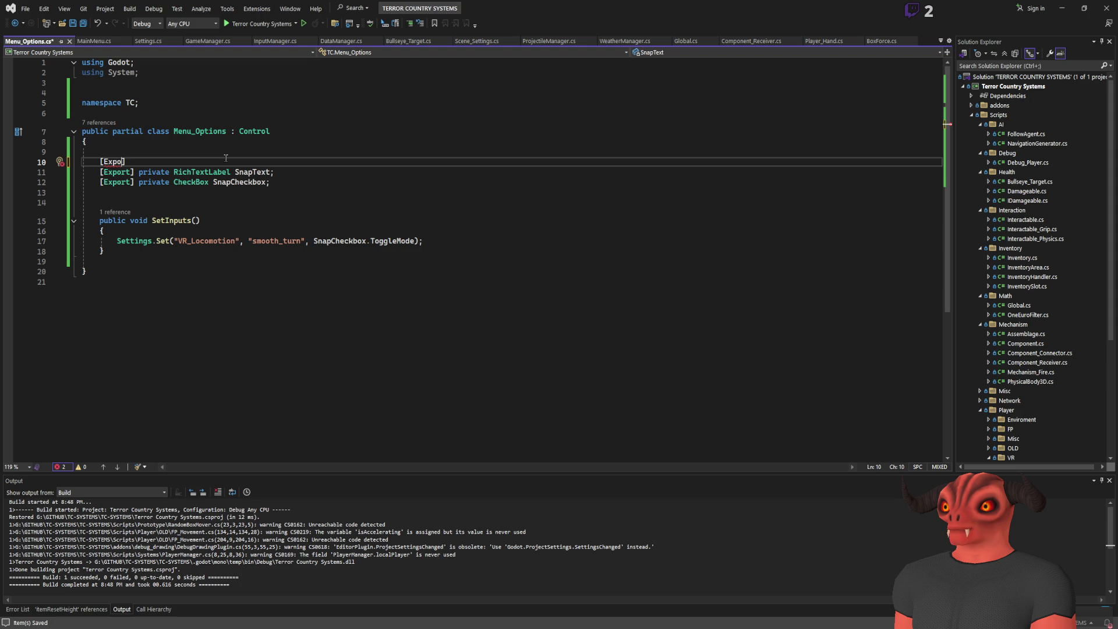
{"action": "type", "text": "rtGroup(\""}
{"action": "type", "text": "Locomotiu"}
{"action": "key", "text": "BackSpace"}
{"action": "type", "text": "on"}
{"action": "key", "text": "ctrl+s"}
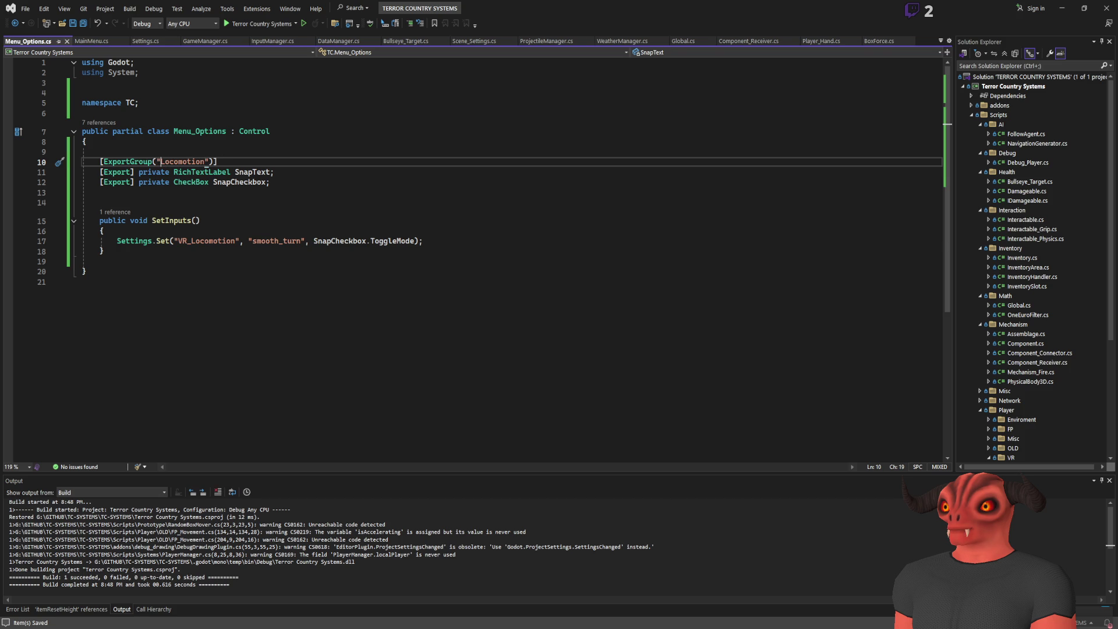
{"action": "key", "text": "alt+Tab"}
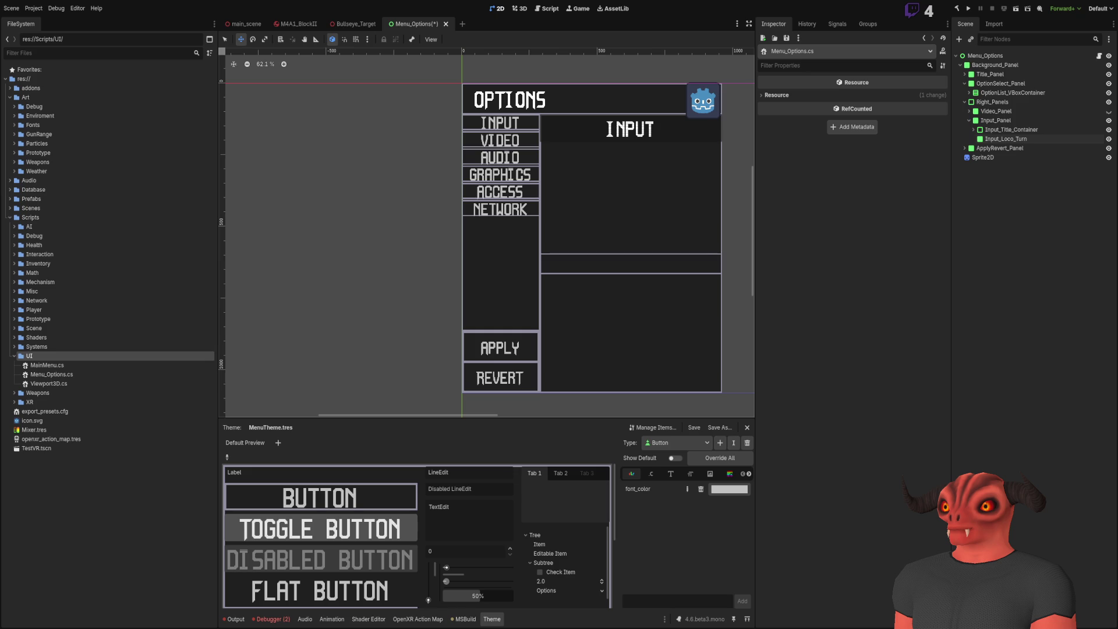
{"action": "key", "text": "alt+Tab"}
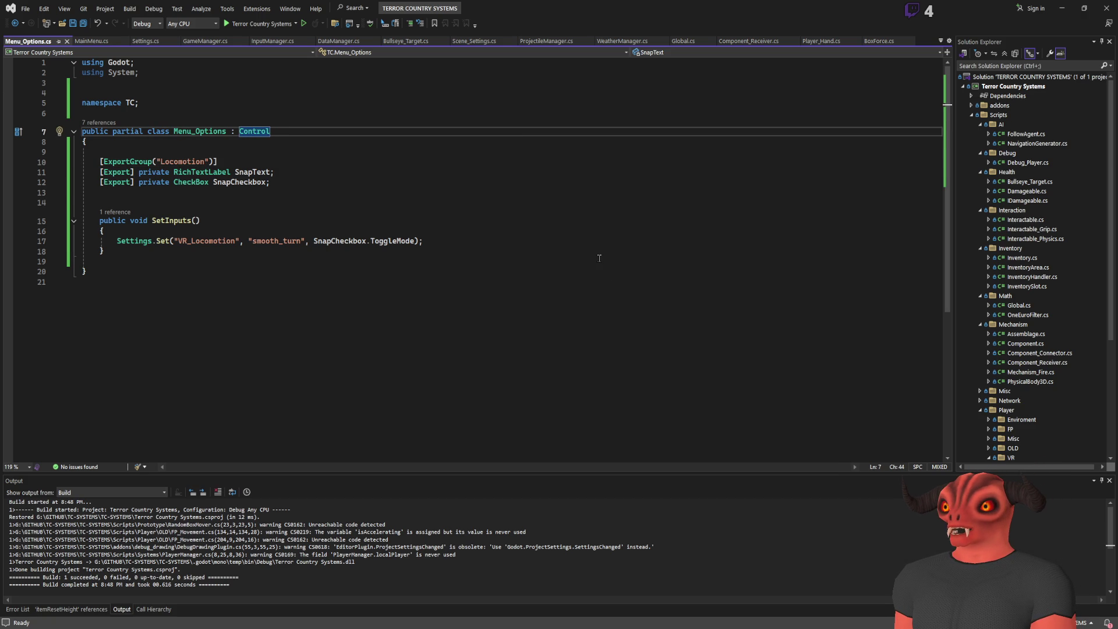
- Go back and forth between the script and Godot, ending with Input_Loco_Turn selected in Menu_Options
{"action": "left_click", "coordinate": [99, 262]}
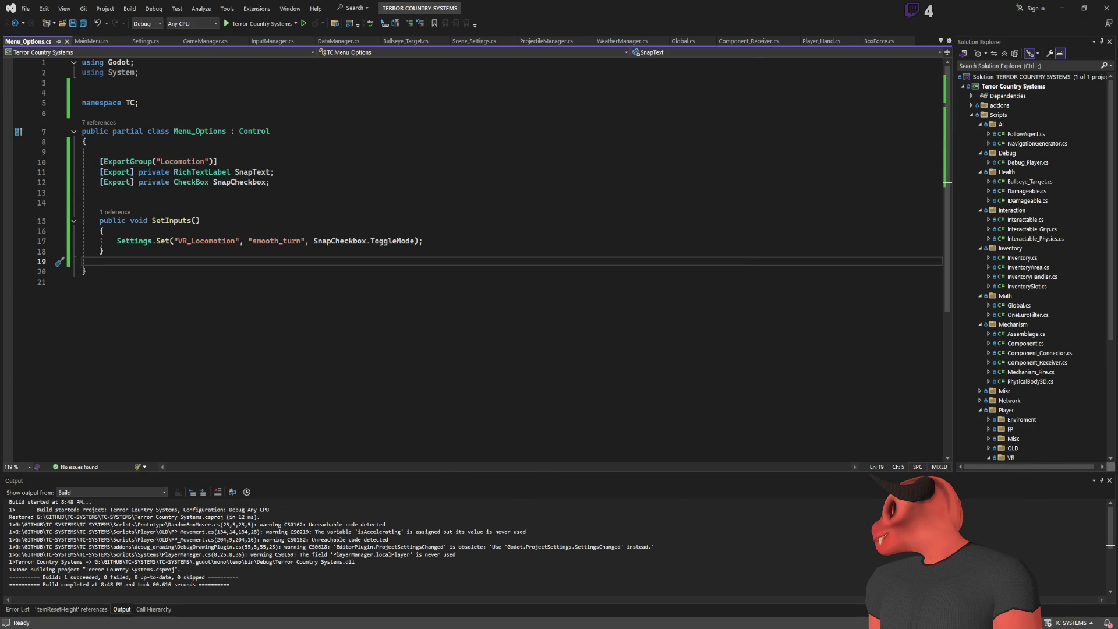
{"action": "key", "text": "alt+Tab"}
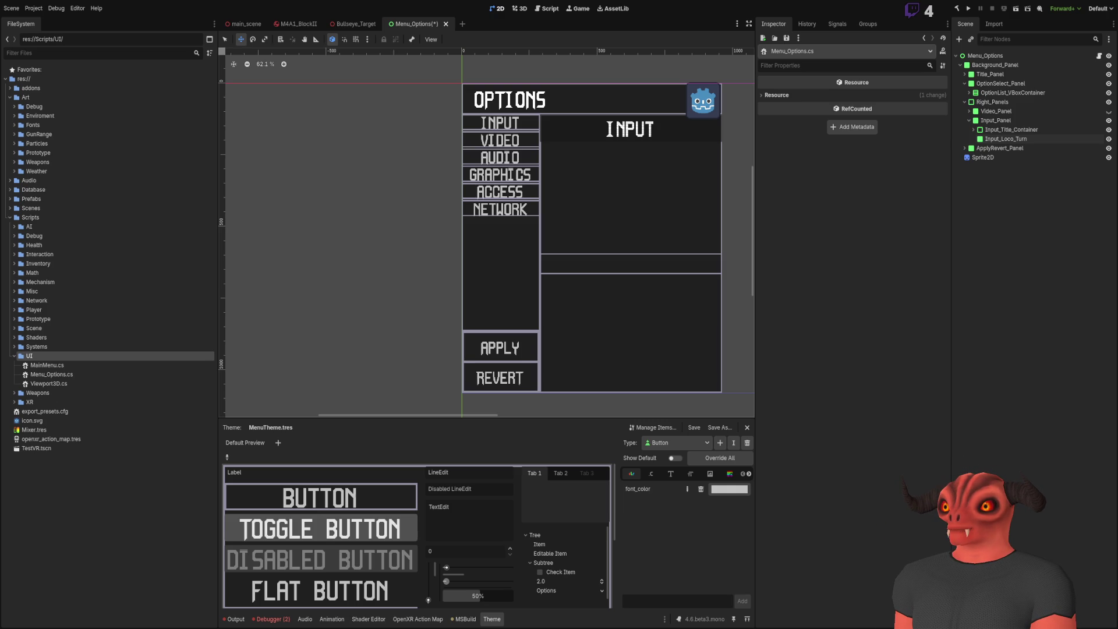
{"action": "key", "text": "alt+Tab"}
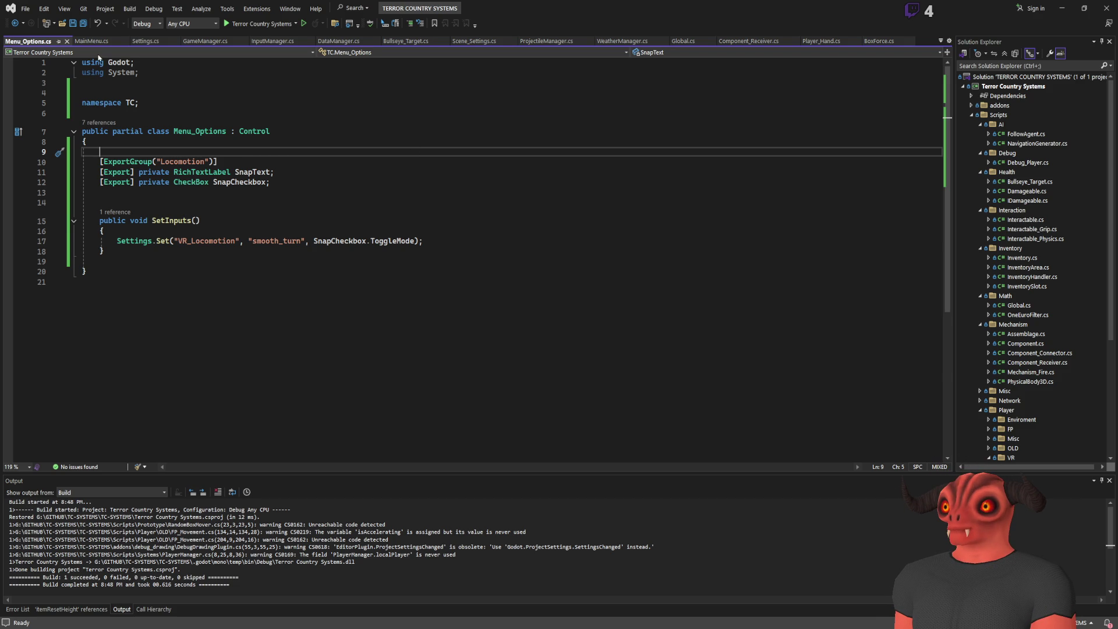
{"action": "key", "text": "alt+Tab"}
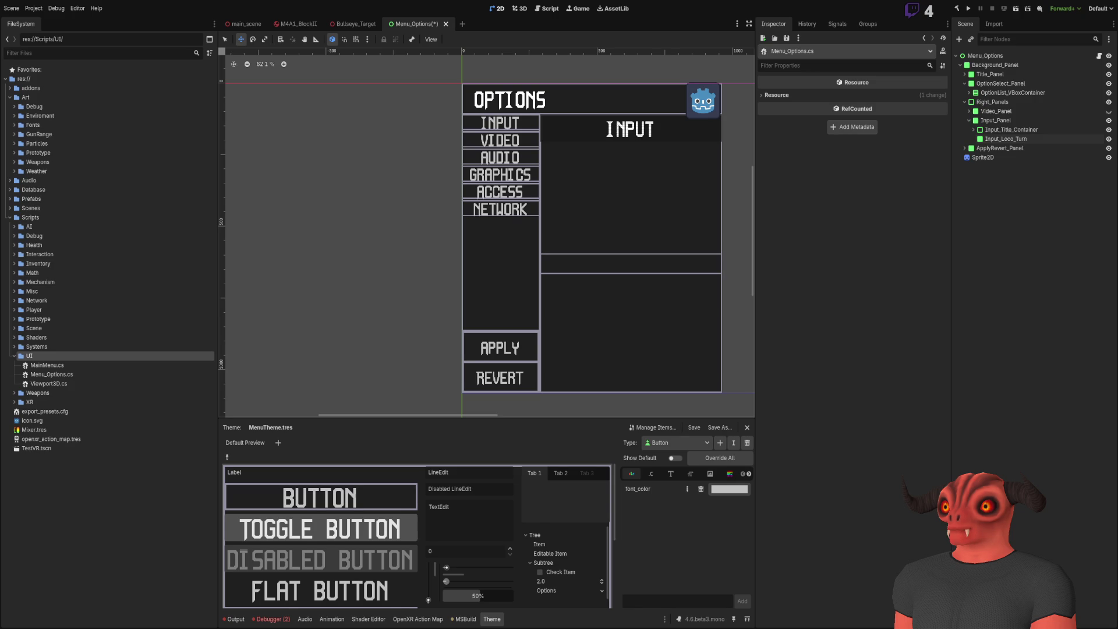
{"action": "key", "text": "alt+Tab"}
{"action": "left_click", "coordinate": [470, 163]}
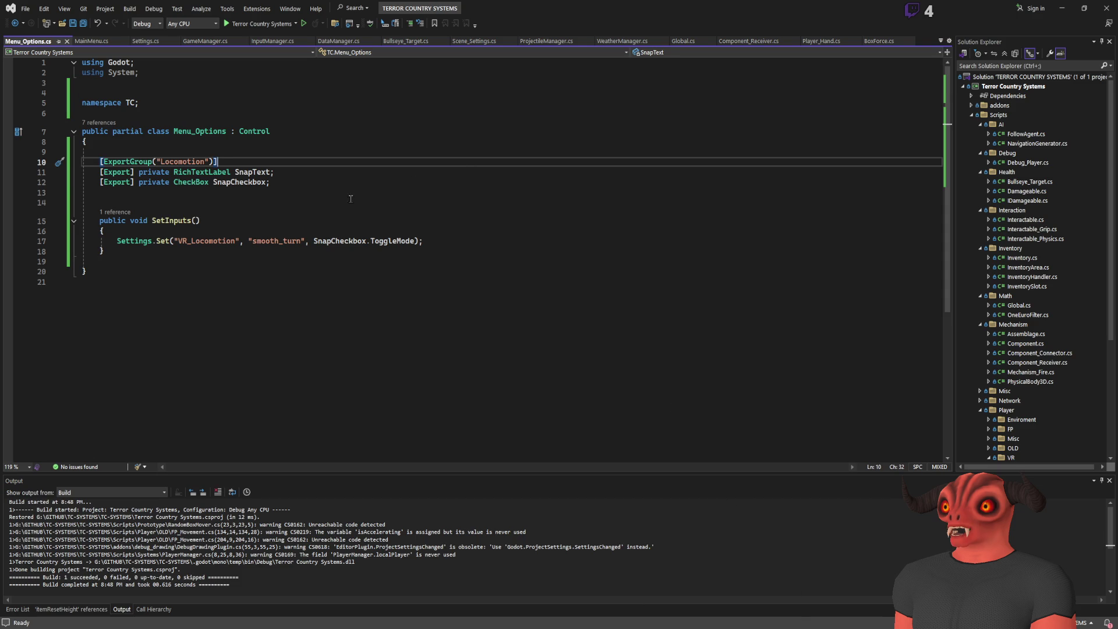
{"action": "key", "text": "alt+Tab"}
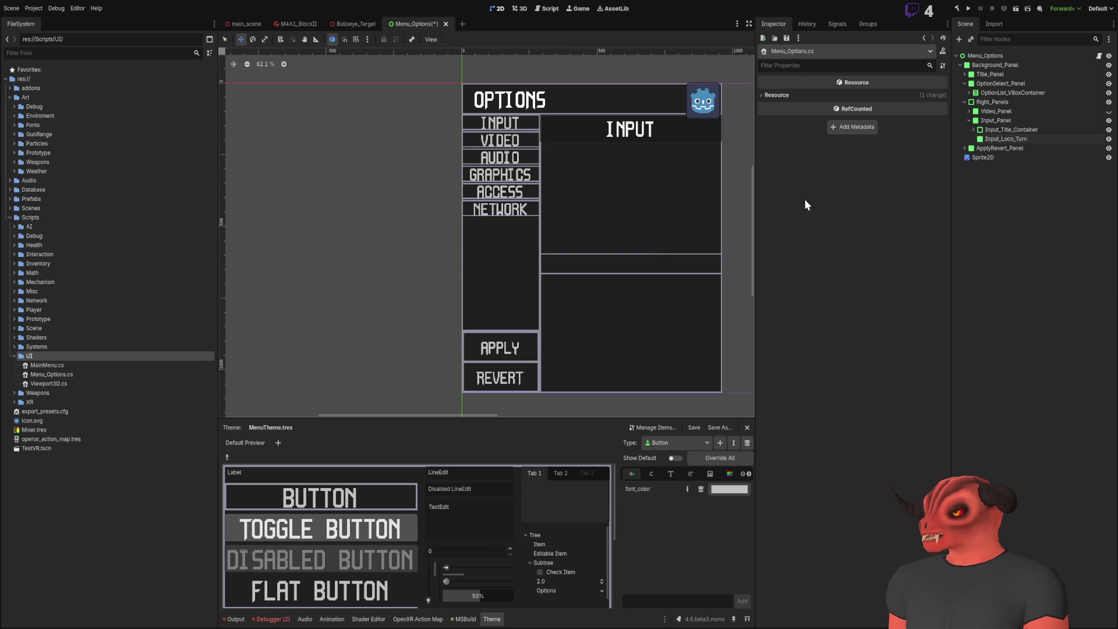
{"action": "scroll", "coordinate": [539, 209], "scroll_direction": "down", "scroll_amount": 1}
{"action": "scroll", "coordinate": [479, 204], "scroll_direction": "up", "scroll_amount": 2}
{"action": "scroll", "coordinate": [452, 185], "scroll_direction": "down", "scroll_amount": 1}
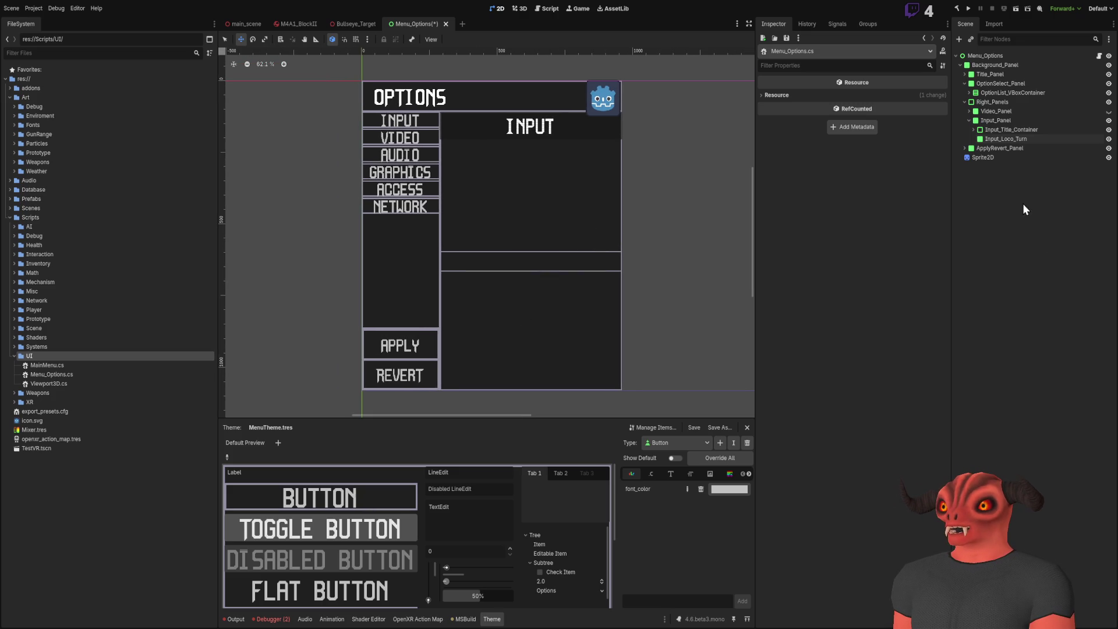
{"action": "left_click", "coordinate": [1016, 140]}
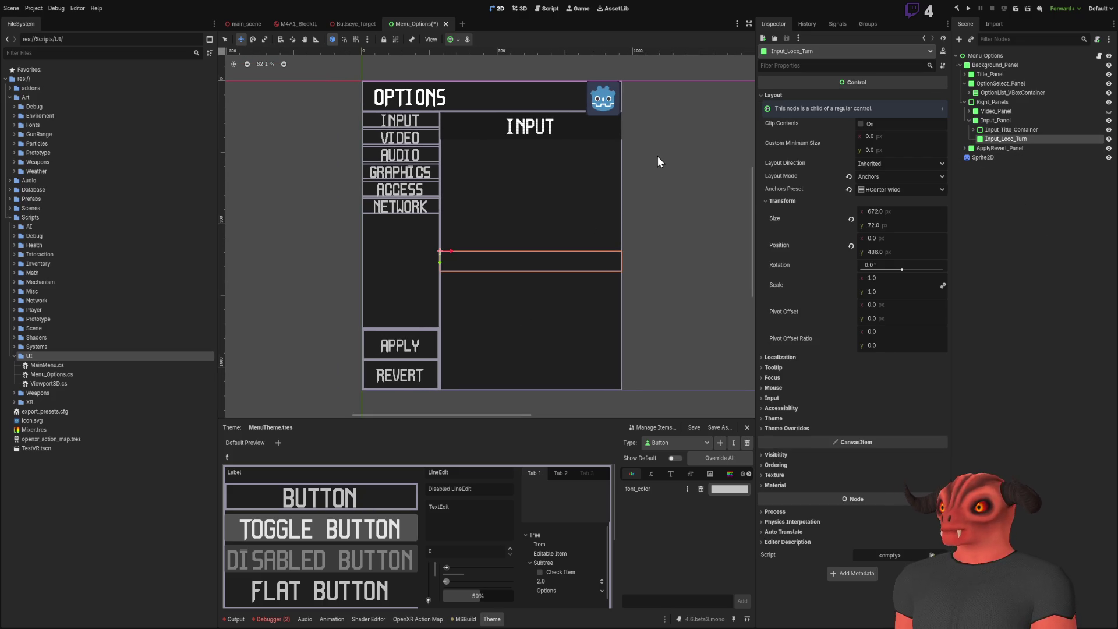
- Add a RichTextLabel under Input_Loco_Turn with the text 'SNAP TURN:'
{"action": "key", "text": "ctrl+v"}
{"action": "scroll", "coordinate": [416, 203], "scroll_direction": "up", "scroll_amount": 3}
{"action": "left_click_drag", "start_coordinate": [536, 227], "coordinate": [419, 164]}
{"action": "scroll", "coordinate": [527, 166], "scroll_direction": "down", "scroll_amount": 4}
{"action": "left_click", "coordinate": [798, 138]}
{"action": "type", "text": "SNAP TURN"}
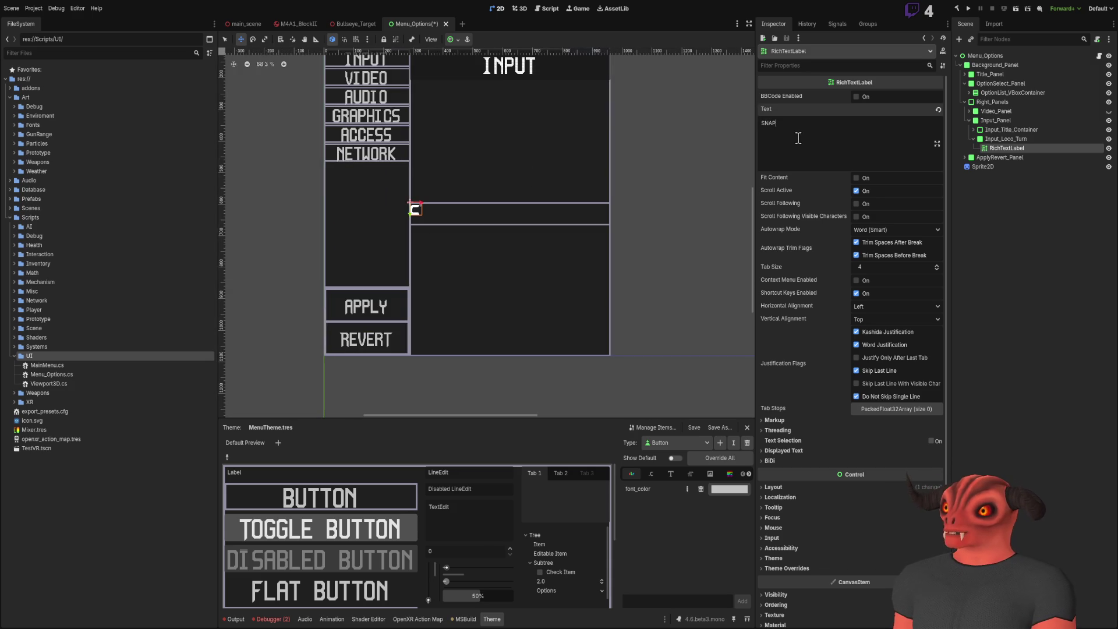
{"action": "type", "text": ":"}
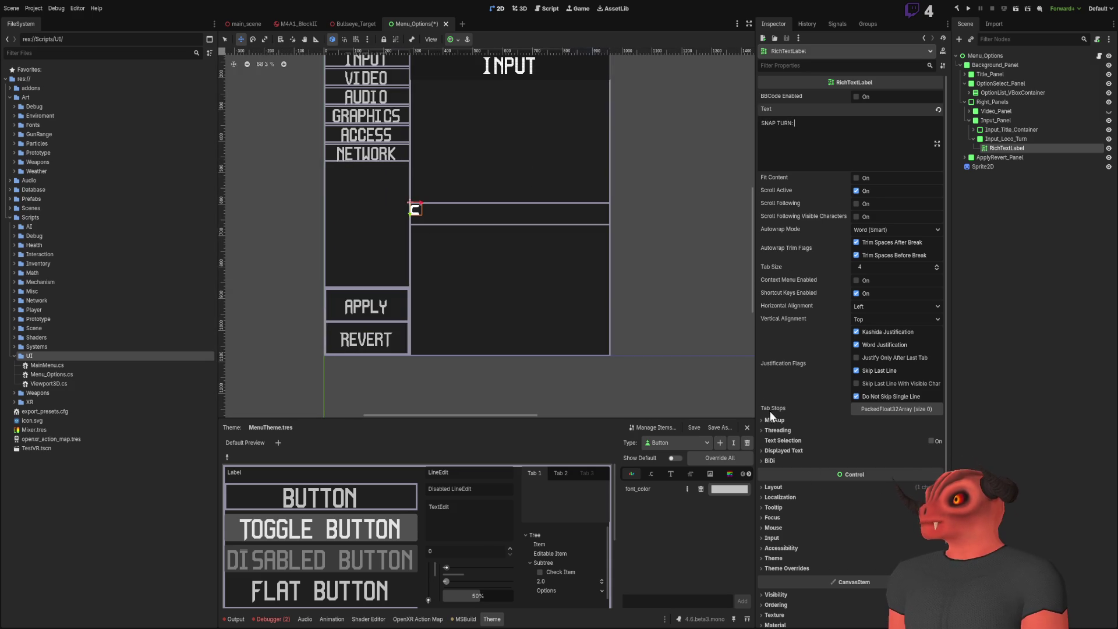
- Set the label's Layout Mode to Anchors with the Full Rect preset
{"action": "left_click", "coordinate": [777, 488]}
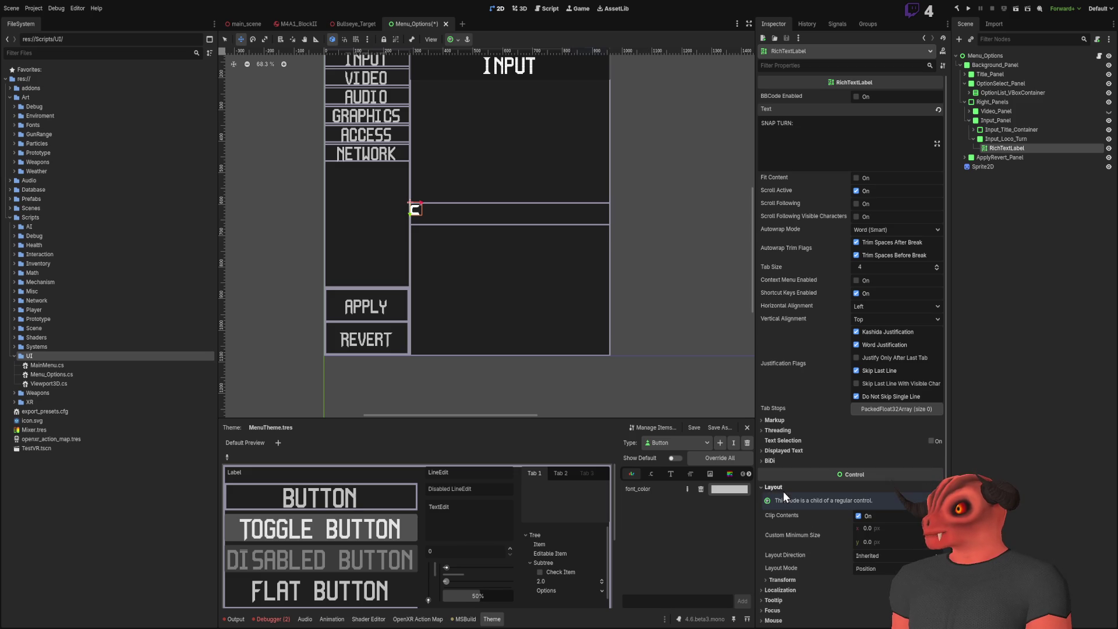
{"action": "left_click", "coordinate": [877, 572]}
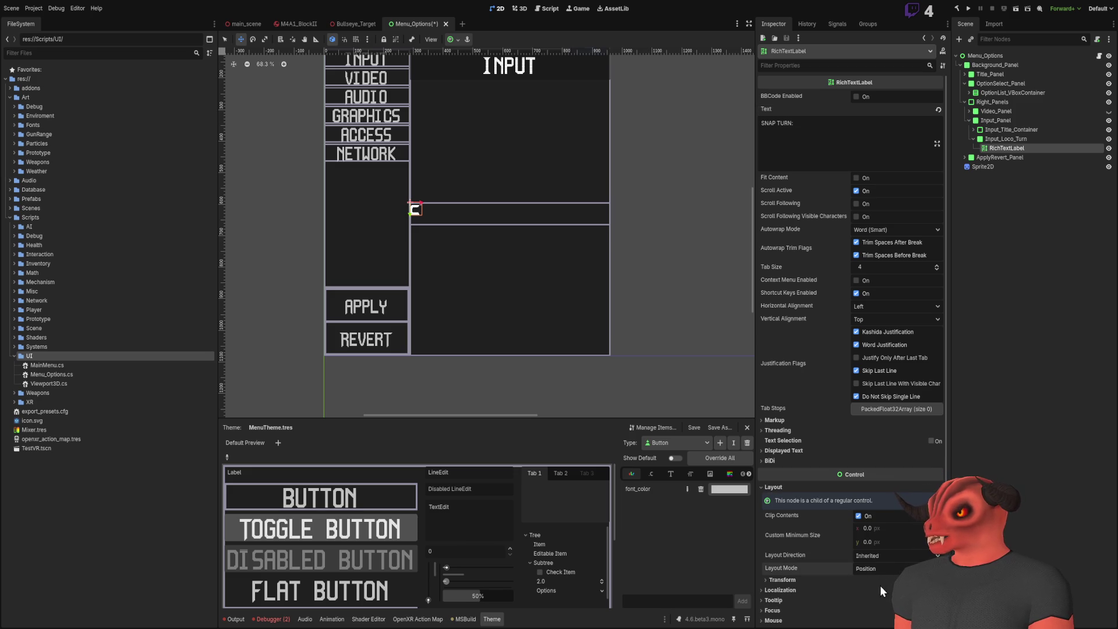
{"action": "left_click", "coordinate": [880, 584]}
{"action": "scroll", "coordinate": [549, 230], "scroll_direction": "down", "scroll_amount": 2}
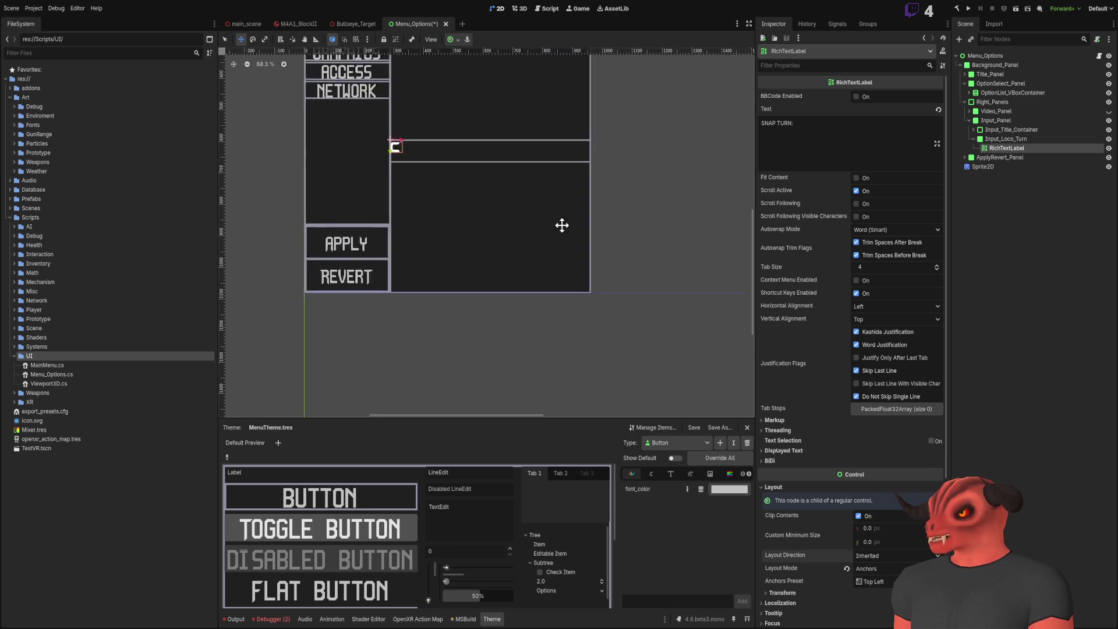
{"action": "scroll", "coordinate": [600, 324], "scroll_direction": "up", "scroll_amount": 3}
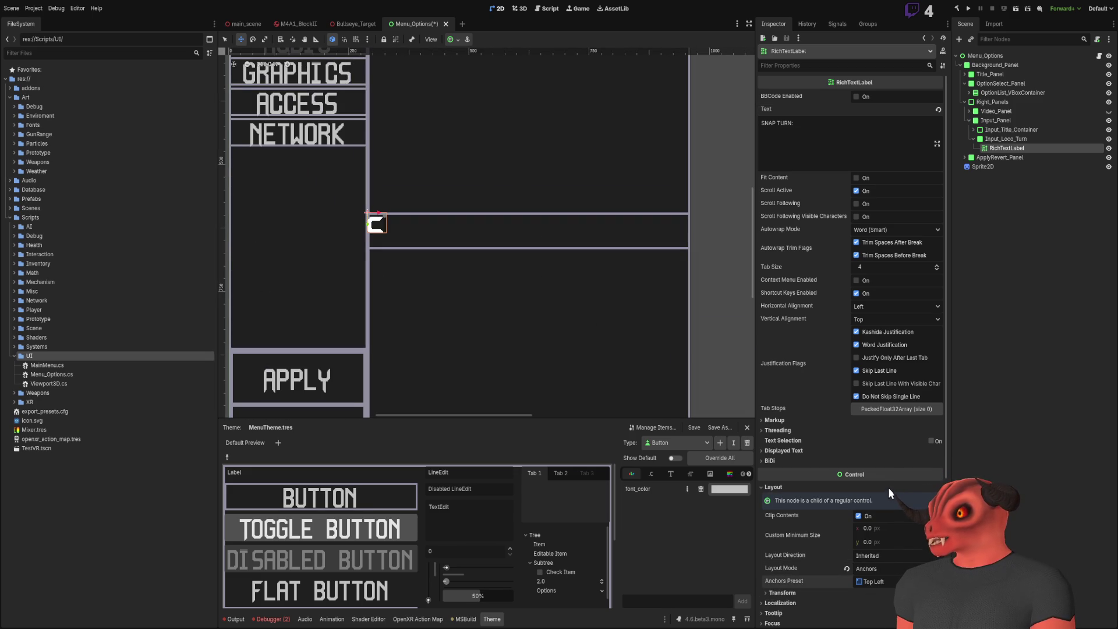
{"action": "scroll", "coordinate": [767, 435], "scroll_direction": "down", "scroll_amount": 5}
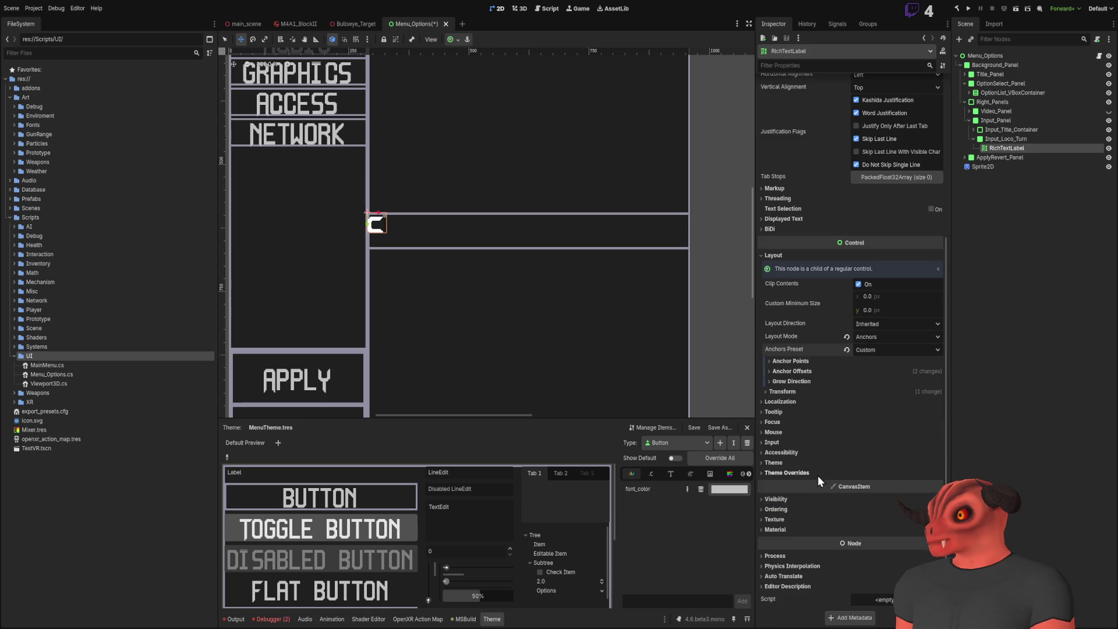
{"action": "left_click", "coordinate": [791, 361]}
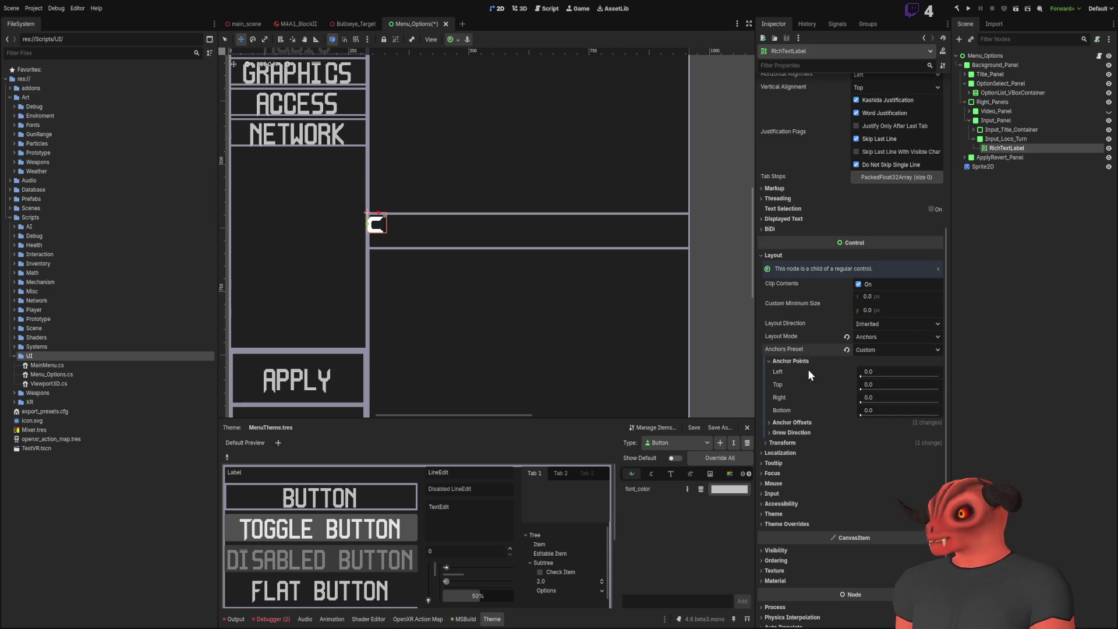
{"action": "left_click", "coordinate": [883, 352]}
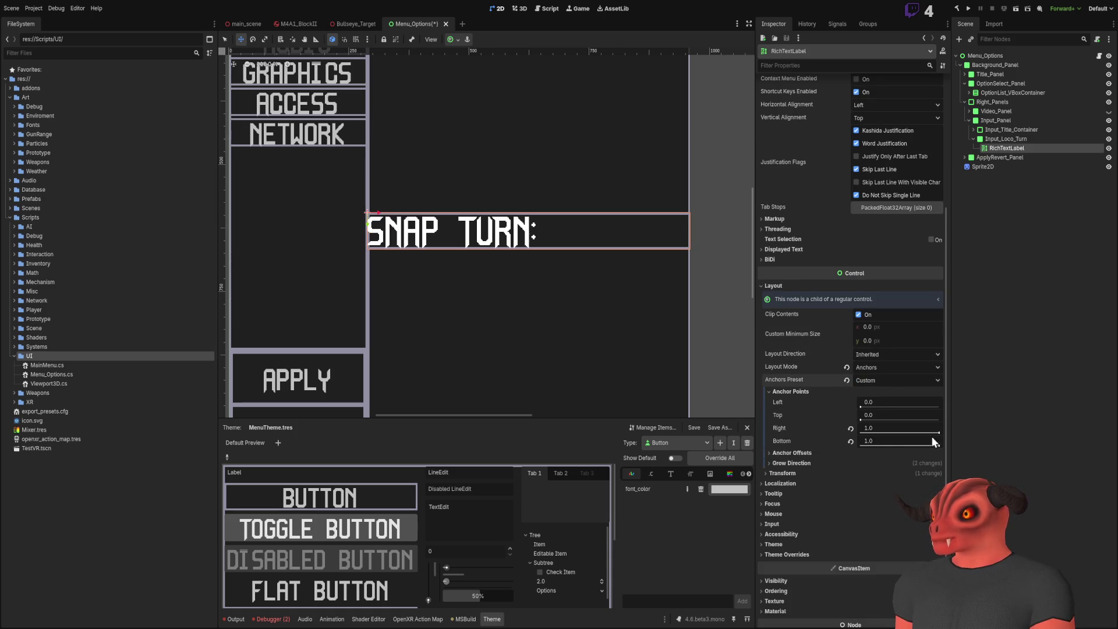
- Set the SNAP TURN: label's right anchor to 0.5
{"action": "left_click", "coordinate": [885, 429]}
{"action": "type", "text": "0.5"}
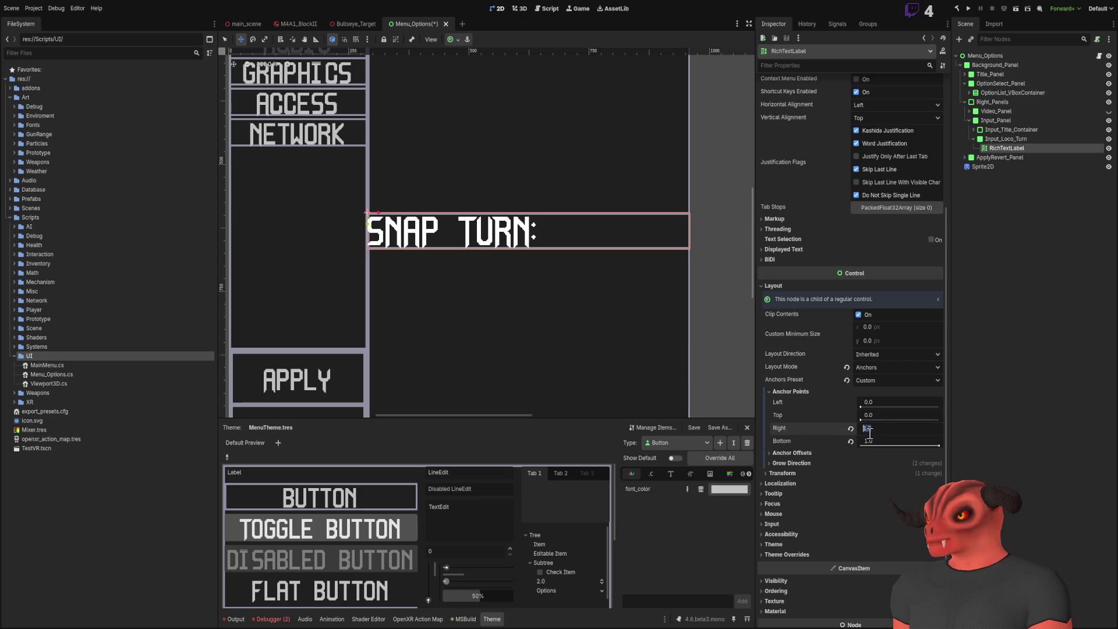
{"action": "key", "text": "Return"}
{"action": "scroll", "coordinate": [645, 330], "scroll_direction": "up", "scroll_amount": 3}
{"action": "scroll", "coordinate": [676, 352], "scroll_direction": "down", "scroll_amount": 1}
{"action": "scroll", "coordinate": [403, 250], "scroll_direction": "up", "scroll_amount": 2}
{"action": "scroll", "coordinate": [403, 249], "scroll_direction": "down", "scroll_amount": 3}
{"action": "mouse_move", "coordinate": [507, 239]}
{"action": "left_mouse_down"}
{"action": "mouse_move", "coordinate": [626, 393]}
{"action": "mouse_move", "coordinate": [514, 245]}
{"action": "left_mouse_up"}
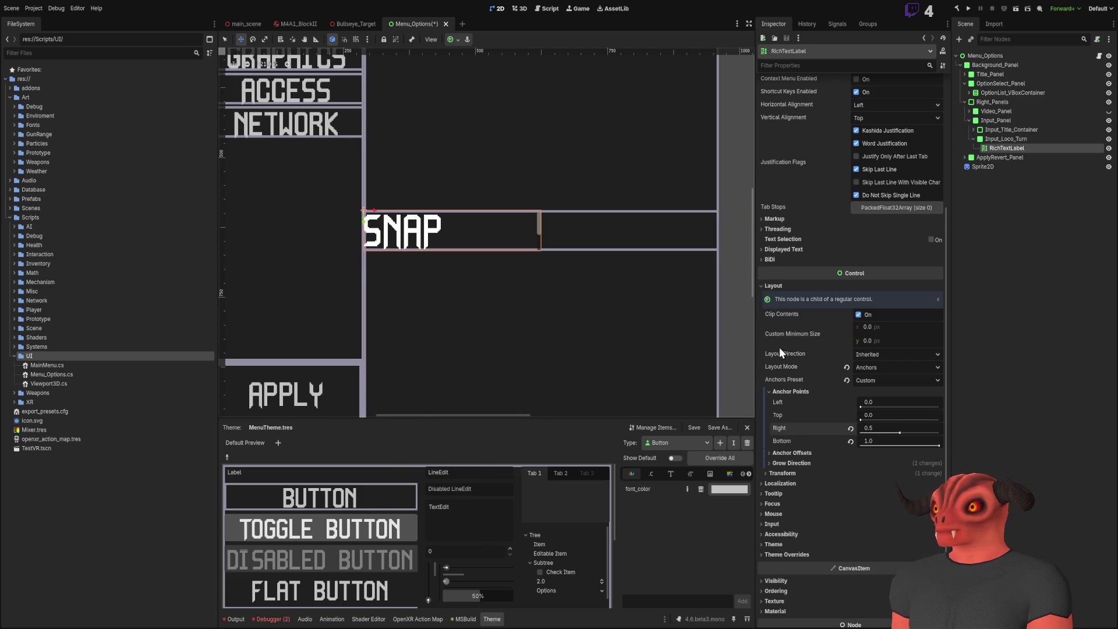
{"action": "scroll", "coordinate": [806, 544], "scroll_direction": "down", "scroll_amount": 2}
- Apply MenuTheme.tres as the label's theme
{"action": "left_click", "coordinate": [775, 476]}
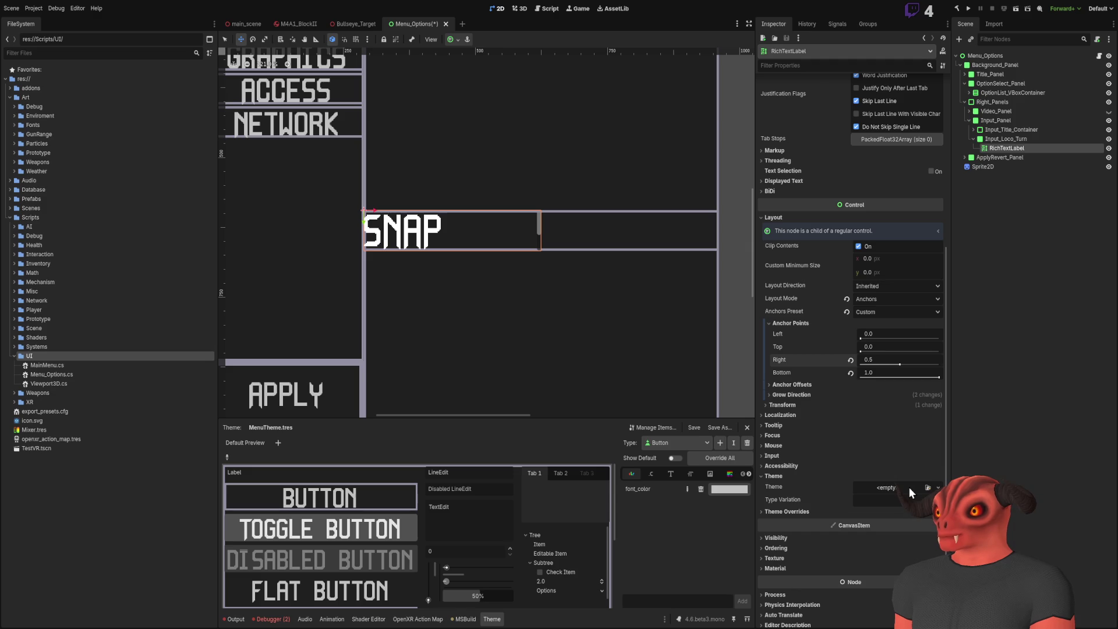
{"action": "left_click", "coordinate": [928, 488]}
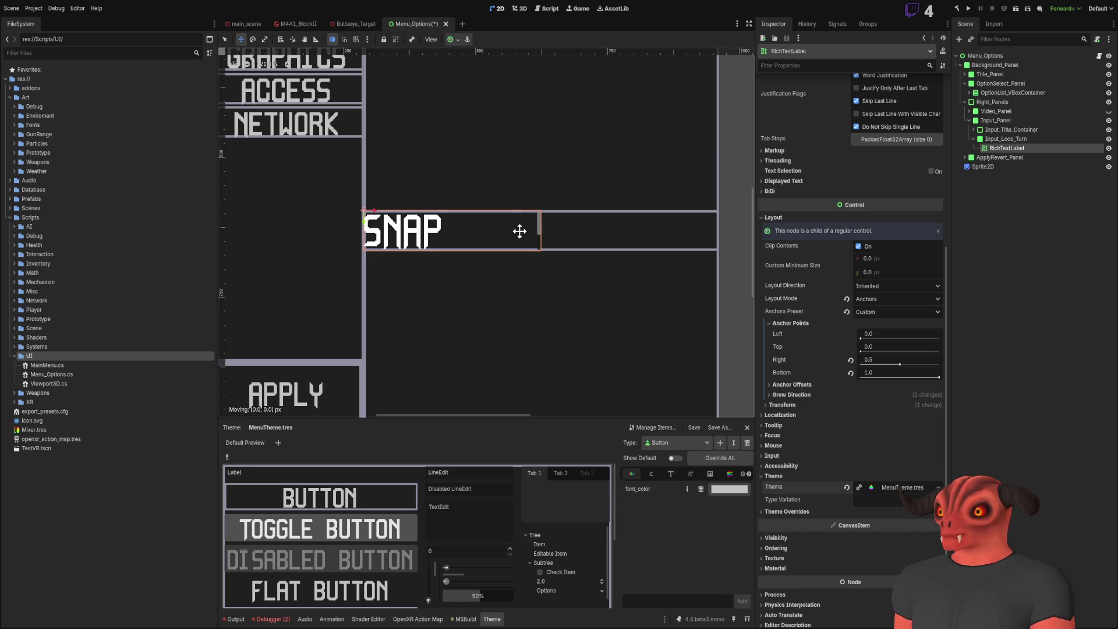
{"action": "scroll", "coordinate": [519, 231], "scroll_direction": "down", "scroll_amount": 3}
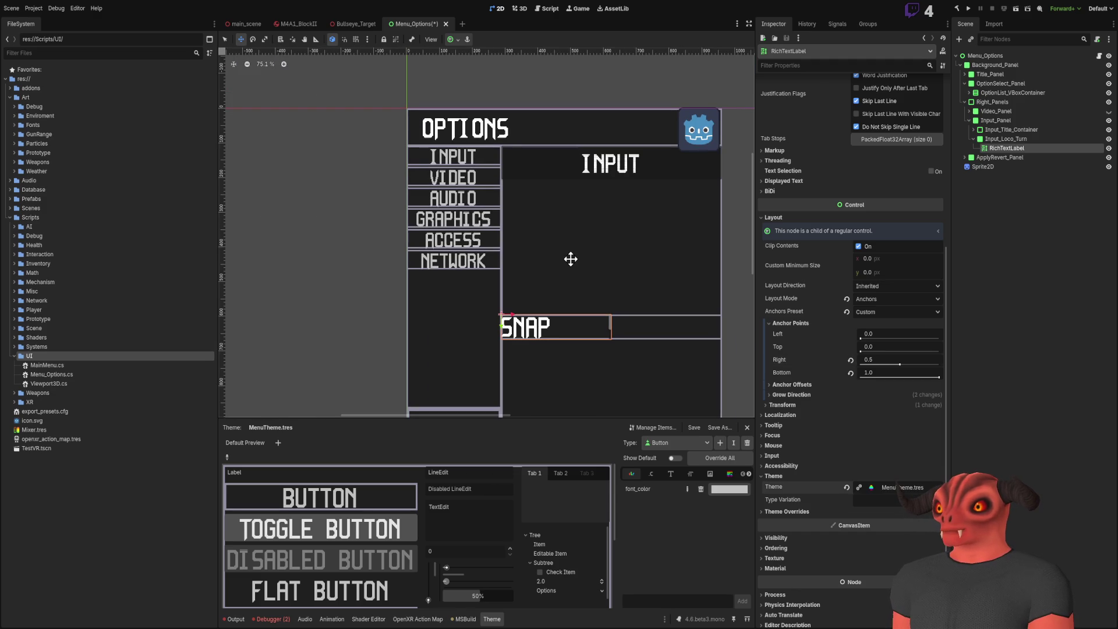
{"action": "scroll", "coordinate": [457, 156], "scroll_direction": "down", "scroll_amount": 1}
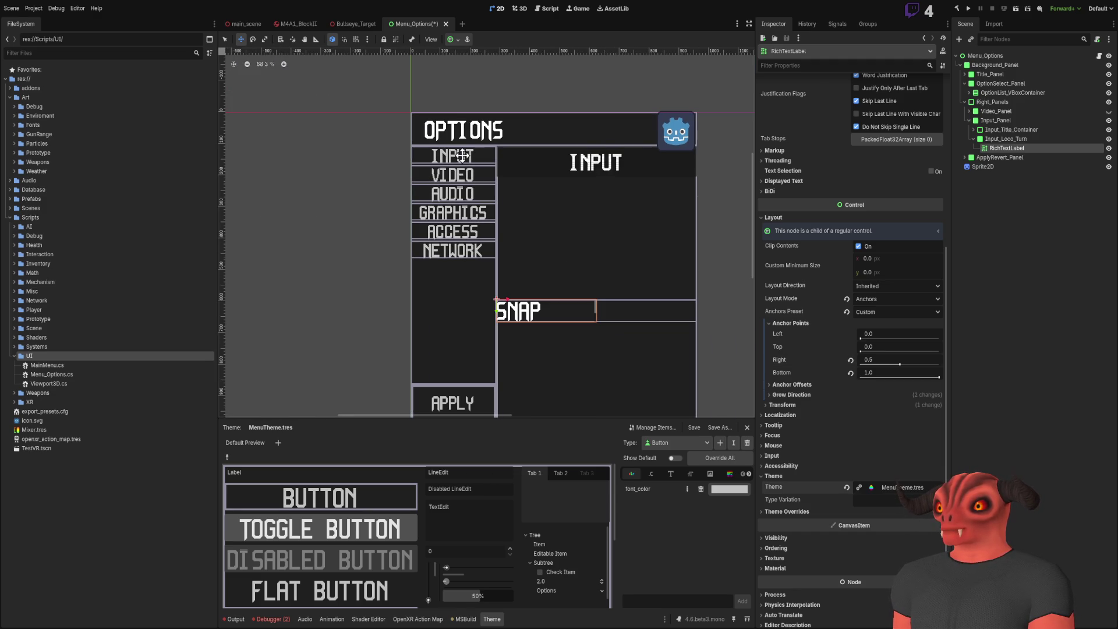
{"action": "scroll", "coordinate": [457, 157], "scroll_direction": "up", "scroll_amount": 3}
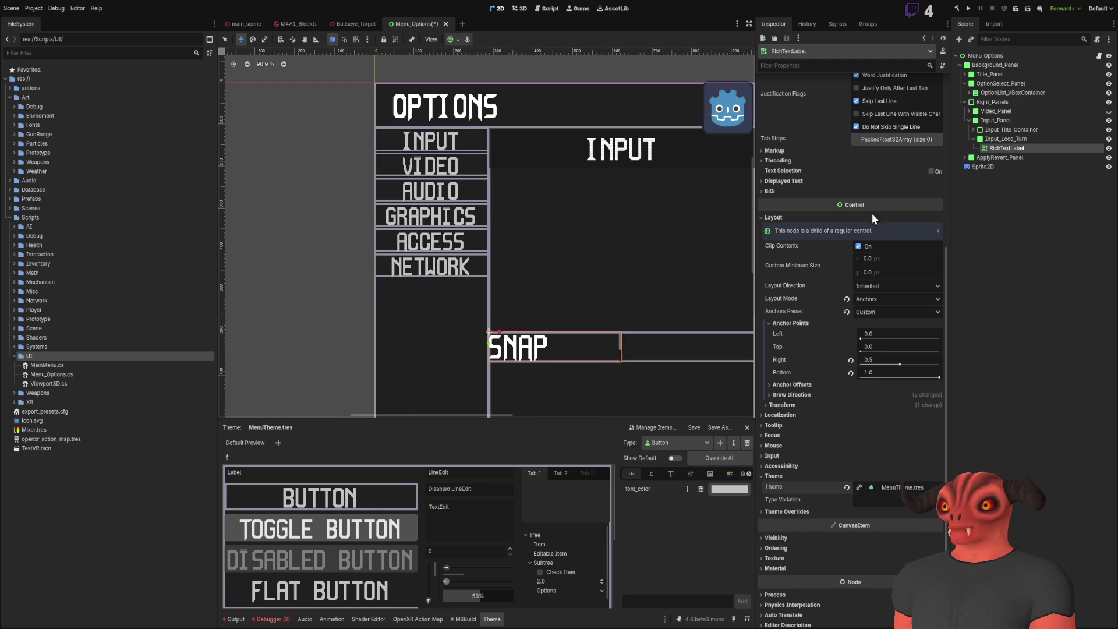
{"action": "left_click", "coordinate": [969, 93]}
{"action": "left_click", "coordinate": [996, 111]}
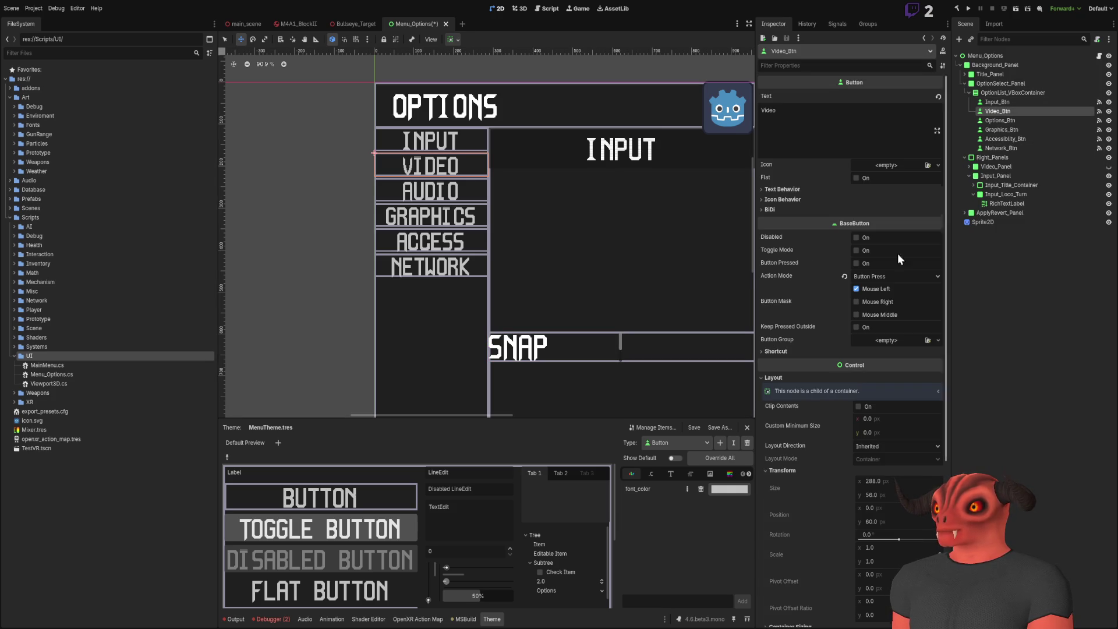
{"action": "scroll", "coordinate": [816, 443], "scroll_direction": "down", "scroll_amount": 5}
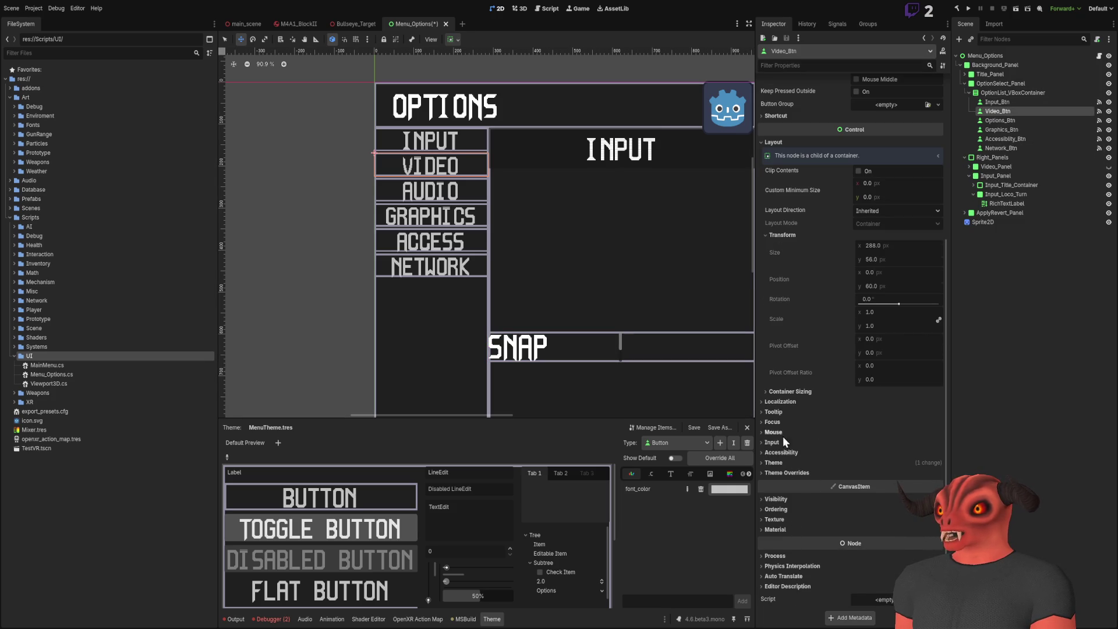
{"action": "left_click", "coordinate": [774, 463]}
{"action": "scroll", "coordinate": [784, 461], "scroll_direction": "down", "scroll_amount": 7}
{"action": "scroll", "coordinate": [784, 462], "scroll_direction": "up", "scroll_amount": 3}
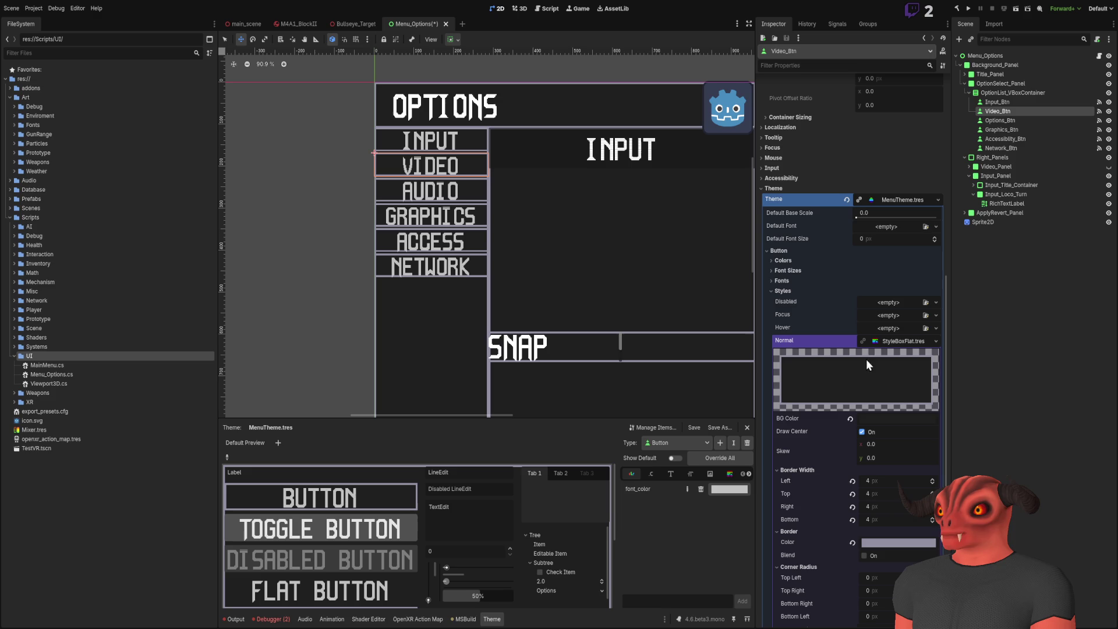
{"action": "left_click", "coordinate": [787, 291]}
{"action": "left_click", "coordinate": [784, 408]}
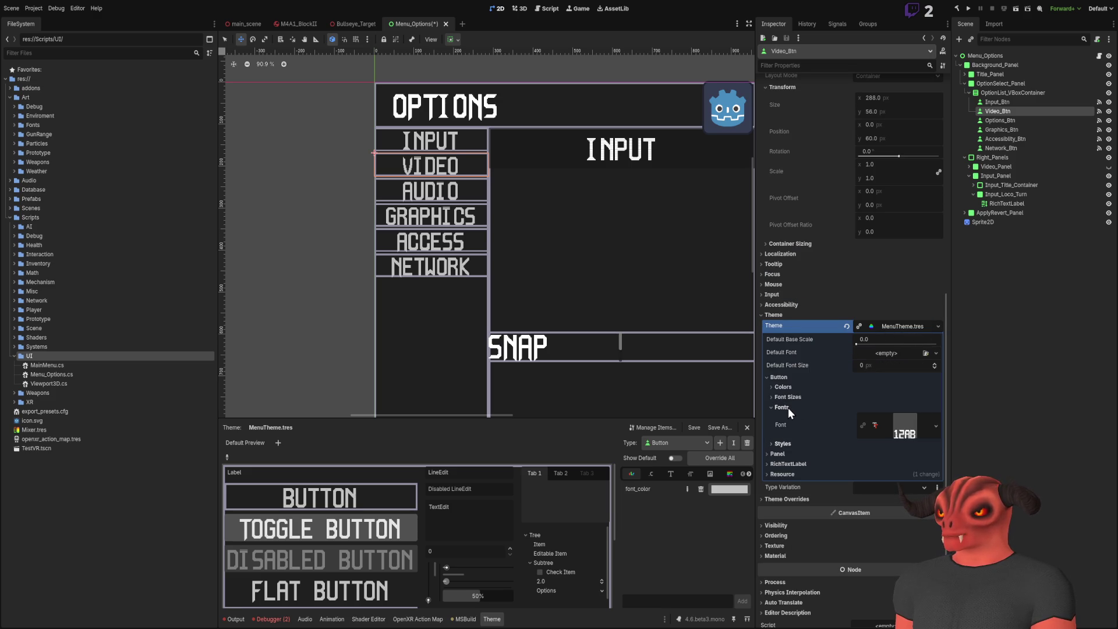
{"action": "left_click", "coordinate": [788, 408]}
{"action": "left_click", "coordinate": [787, 377]}
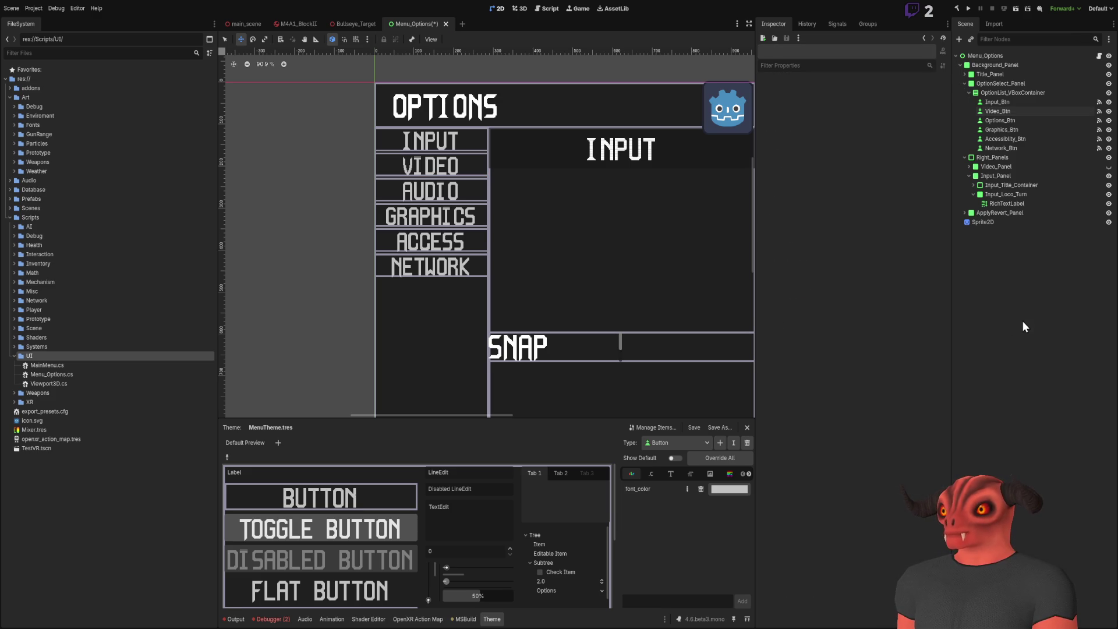
{"action": "left_click", "coordinate": [1007, 203]}
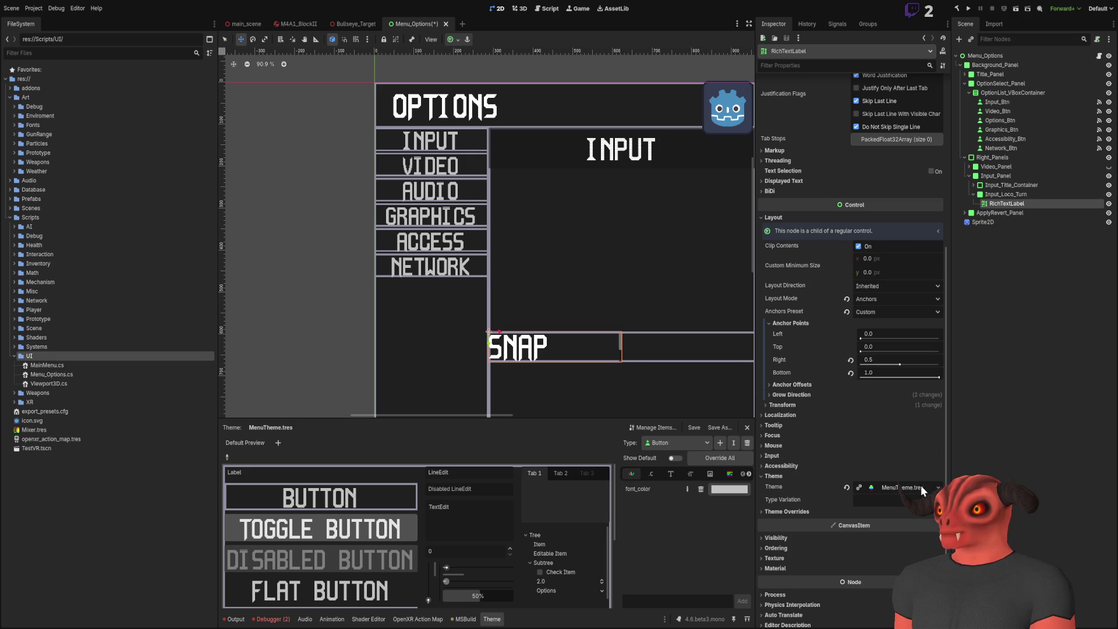
- Give the SNAP TURN label a Normal Font Size override of 32
{"action": "left_click", "coordinate": [775, 512]}
{"action": "left_click", "coordinate": [782, 543]}
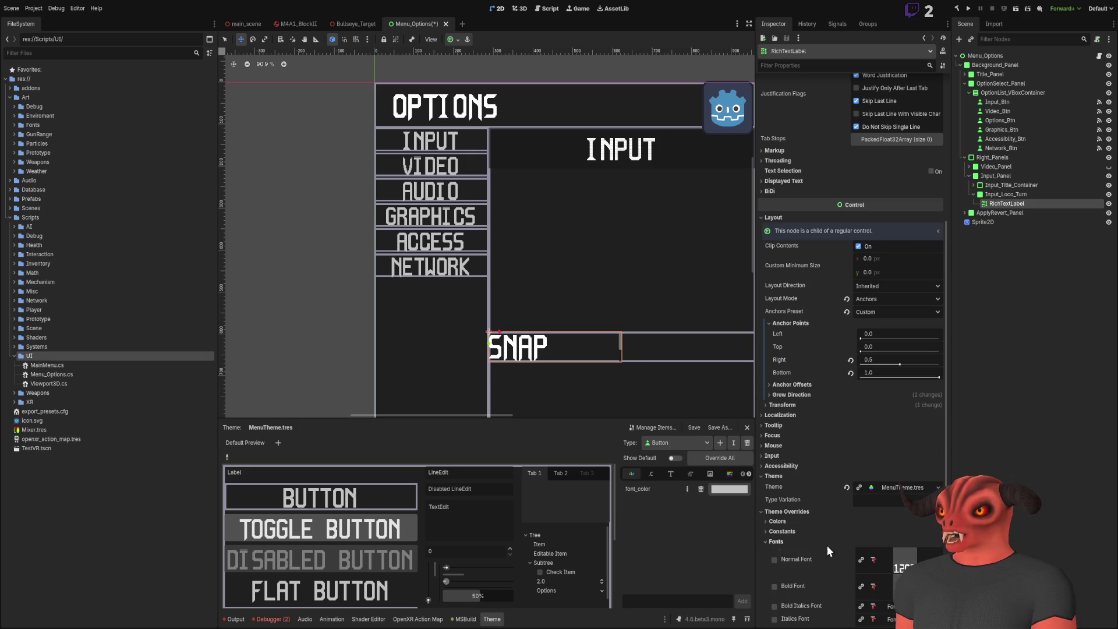
{"action": "scroll", "coordinate": [833, 525], "scroll_direction": "down", "scroll_amount": 4}
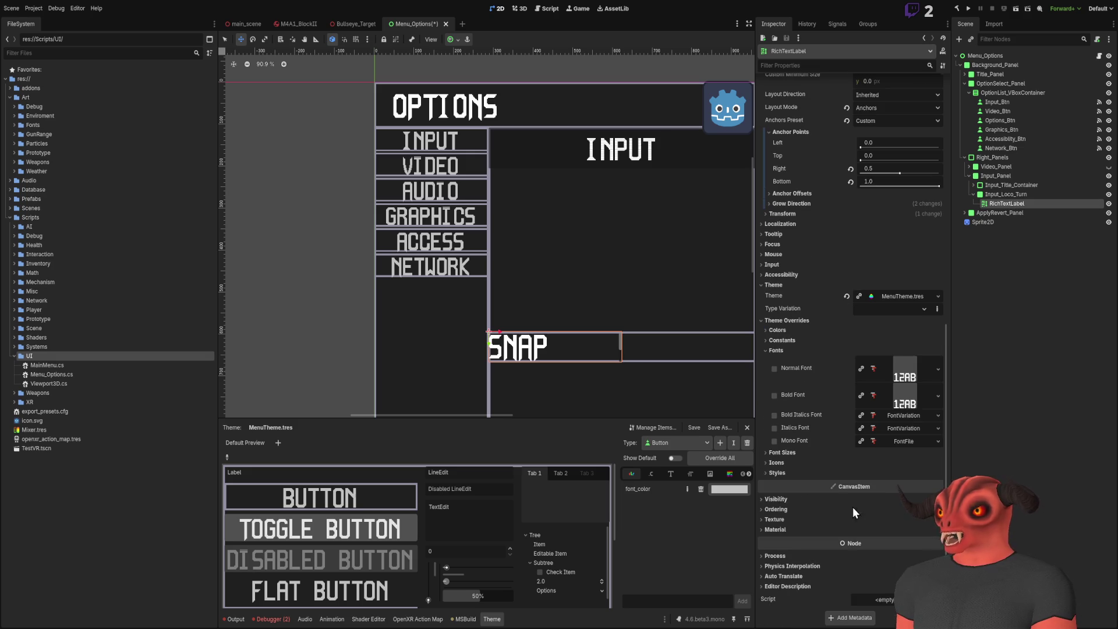
{"action": "left_click", "coordinate": [773, 369]}
{"action": "left_click", "coordinate": [890, 366]}
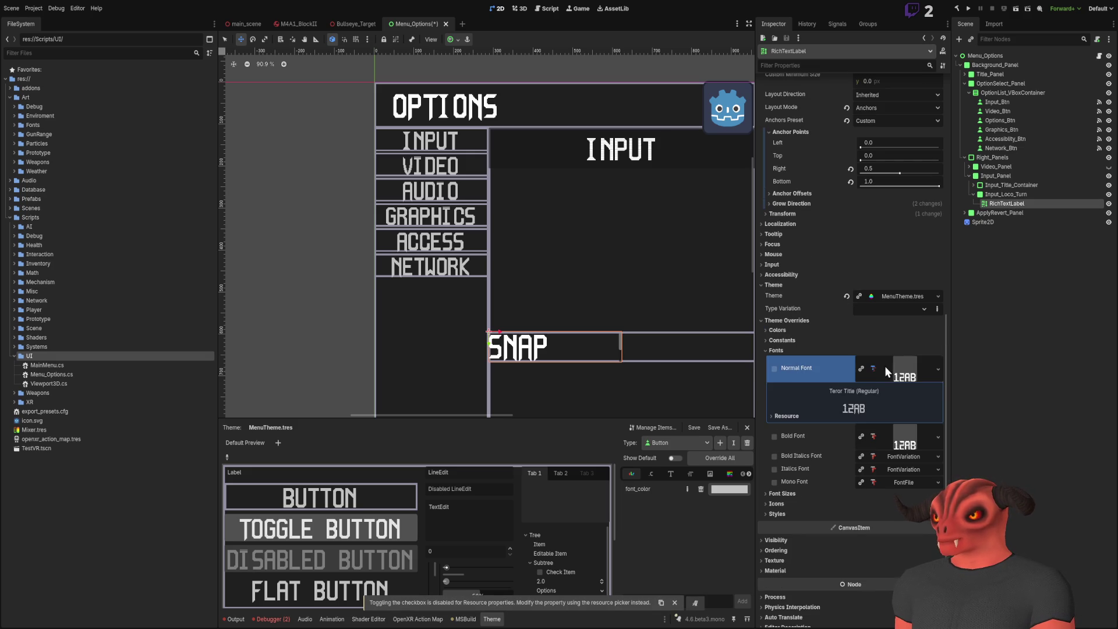
{"action": "left_click", "coordinate": [890, 366]}
{"action": "left_click", "coordinate": [791, 349]}
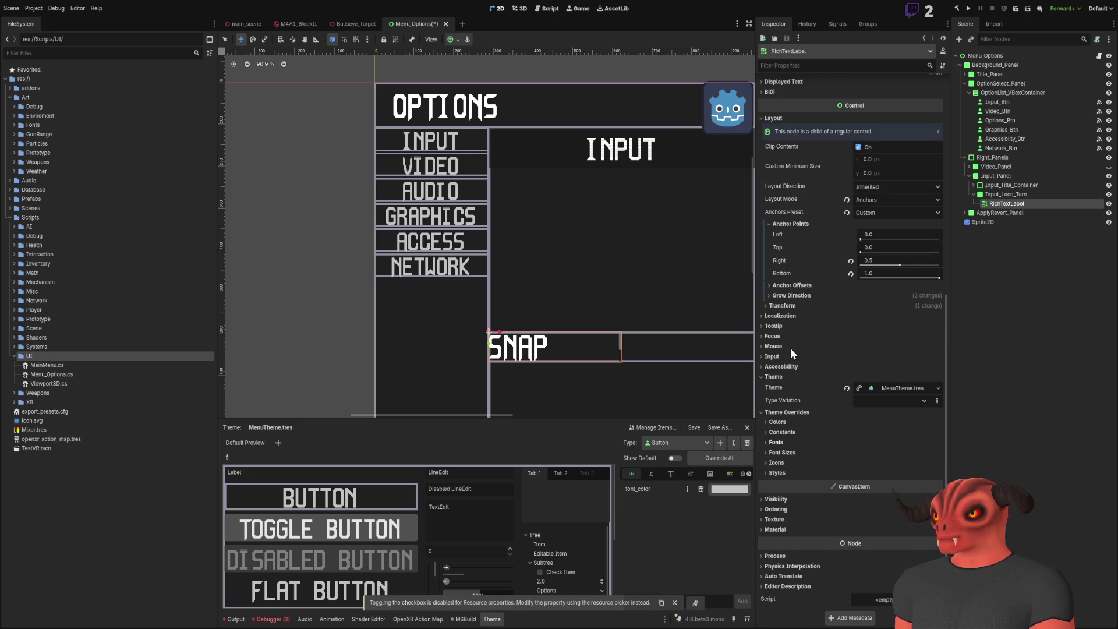
{"action": "left_click", "coordinate": [782, 452]}
{"action": "left_click", "coordinate": [890, 463]}
{"action": "type", "text": "32"}
{"action": "key", "text": "Return"}
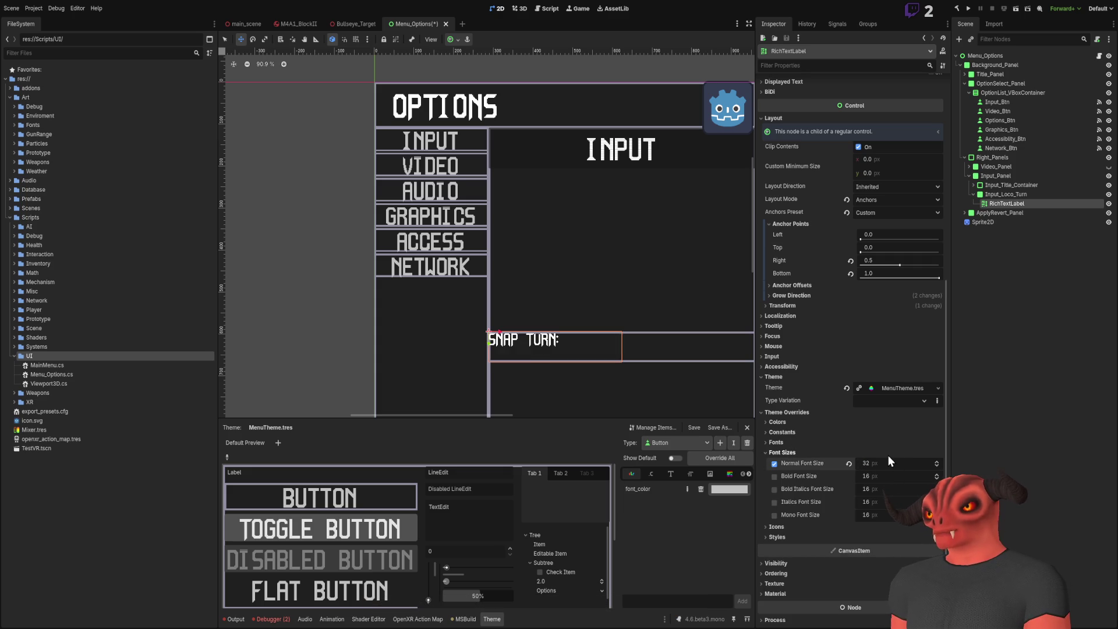
{"action": "scroll", "coordinate": [621, 274], "scroll_direction": "up", "scroll_amount": 7}
{"action": "scroll", "coordinate": [564, 297], "scroll_direction": "down", "scroll_amount": 4}
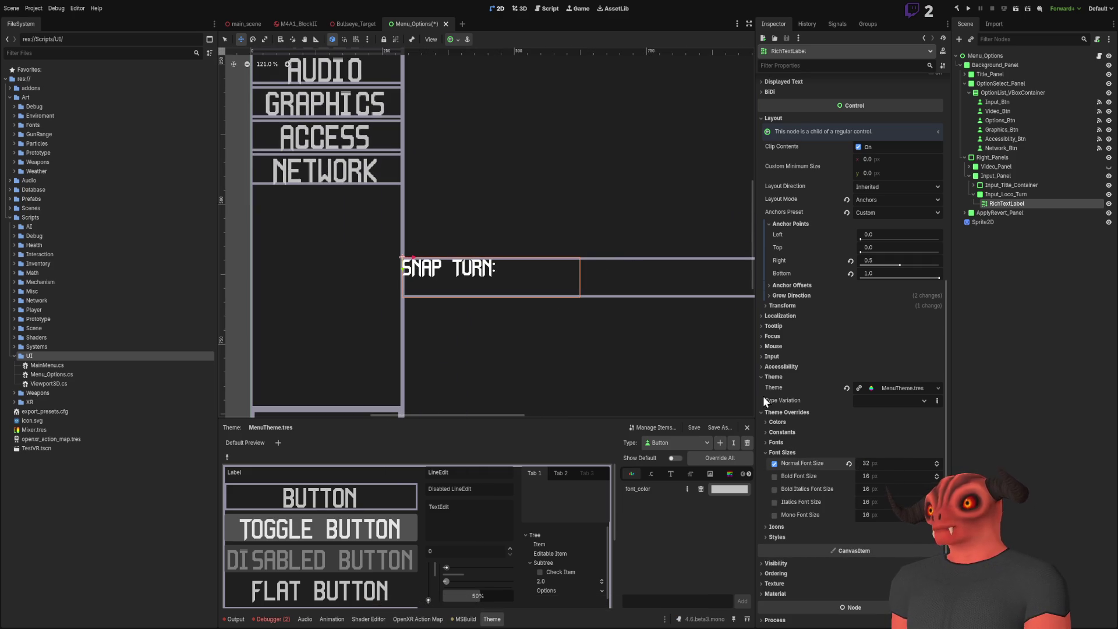
{"action": "scroll", "coordinate": [823, 327], "scroll_direction": "up", "scroll_amount": 6}
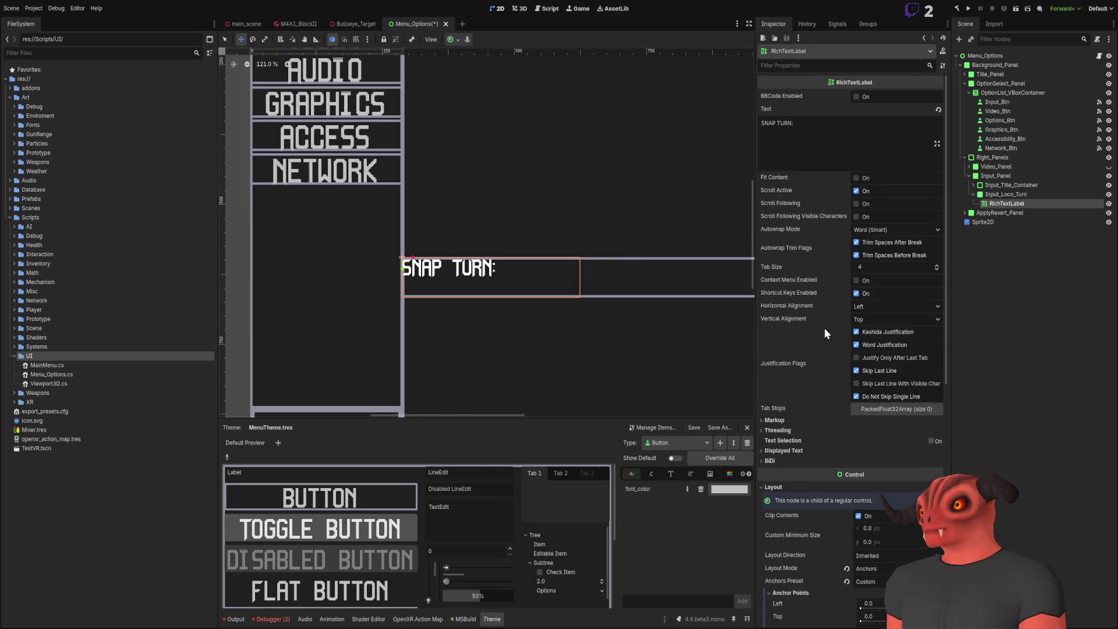
- Centre the SNAP TURN label text horizontally
{"action": "left_click", "coordinate": [879, 305]}
{"action": "left_click", "coordinate": [875, 319]}
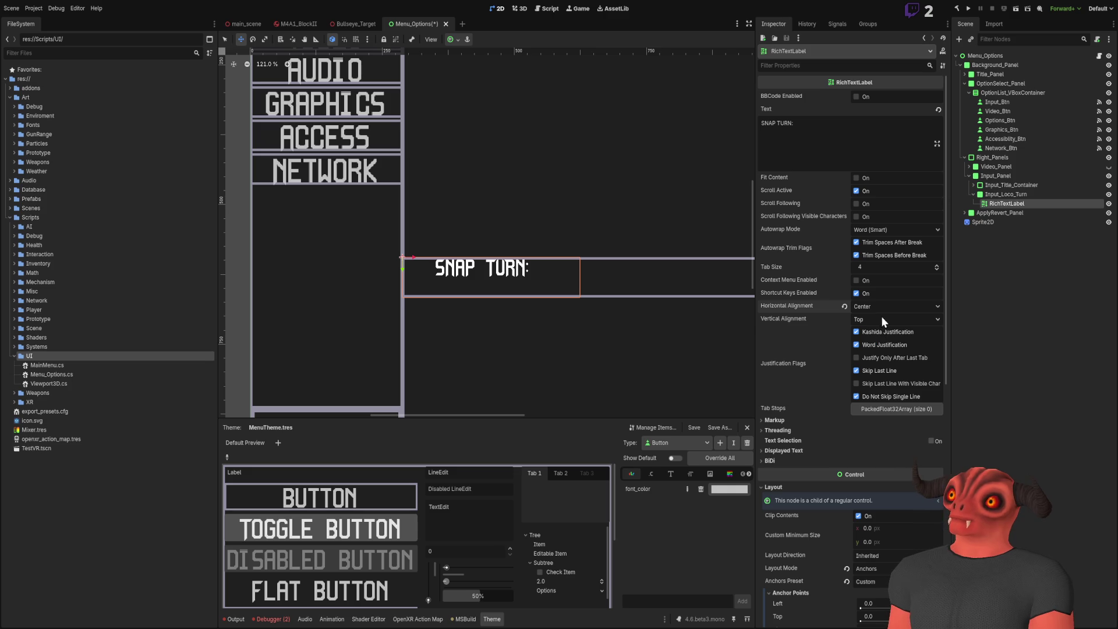
{"action": "scroll", "coordinate": [624, 263], "scroll_direction": "down", "scroll_amount": 4}
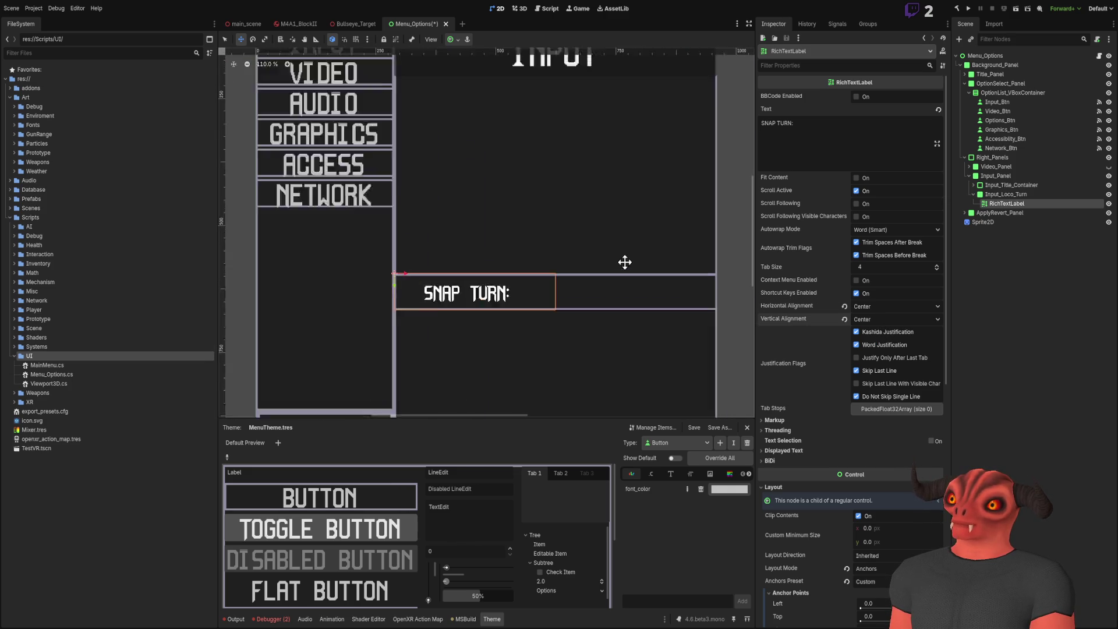
{"action": "key", "text": "Escape"}
- Rename the label node to SnapText, then add a CheckBox child under Input_Loco_Turn
{"action": "left_click", "coordinate": [992, 205]}
{"action": "left_click", "coordinate": [991, 205]}
{"action": "type", "text": "SnapTurn"}
{"action": "key", "text": "Return"}
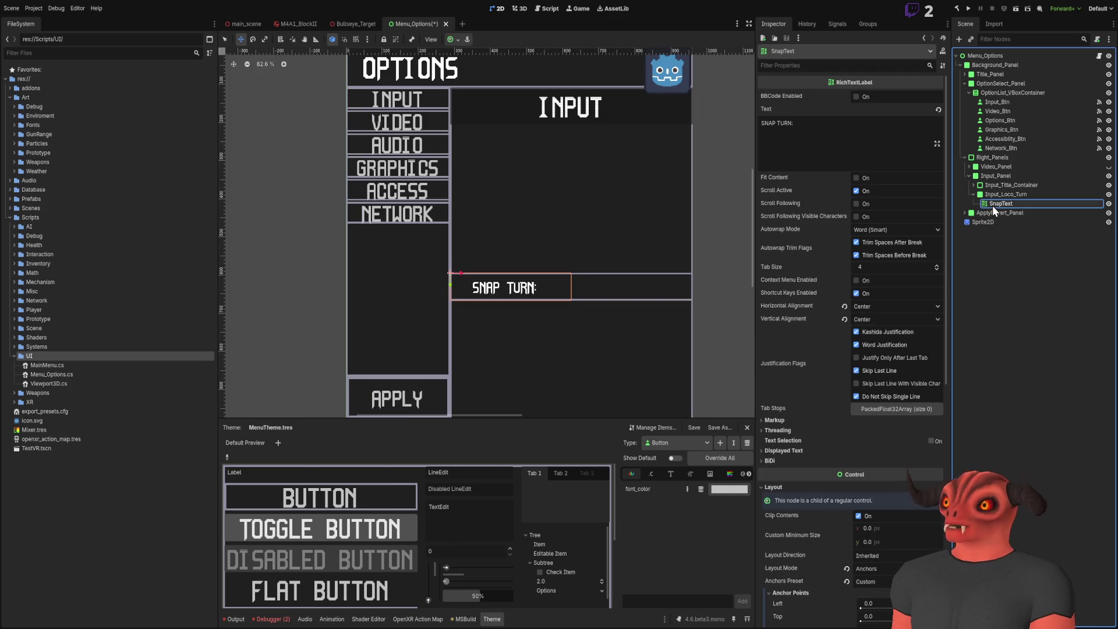
{"action": "left_click", "coordinate": [1005, 194]}
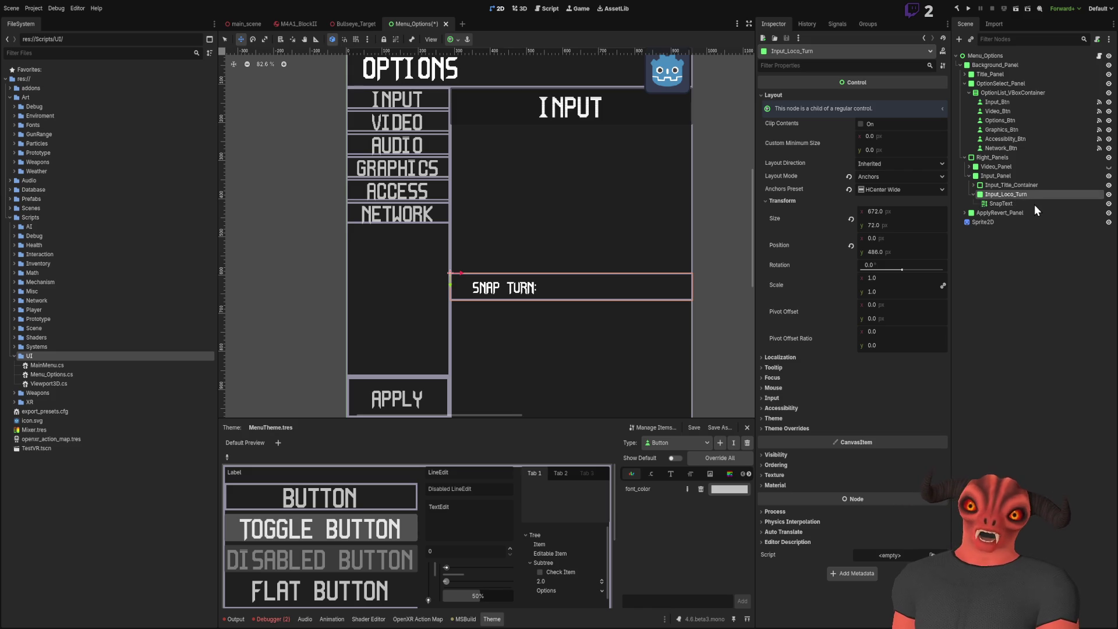
{"action": "key", "text": "ctrl+v"}
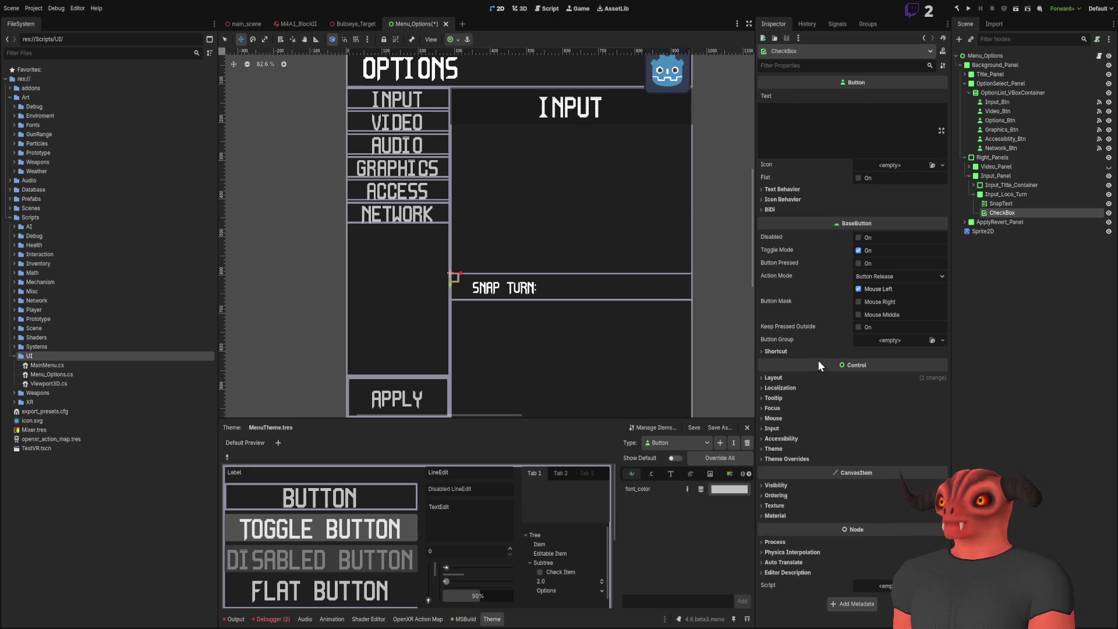
- Set the CheckBox Layout Mode to Anchors with the Full Rect preset, and try the Flat option
{"action": "scroll", "coordinate": [632, 245], "scroll_direction": "down", "scroll_amount": 2}
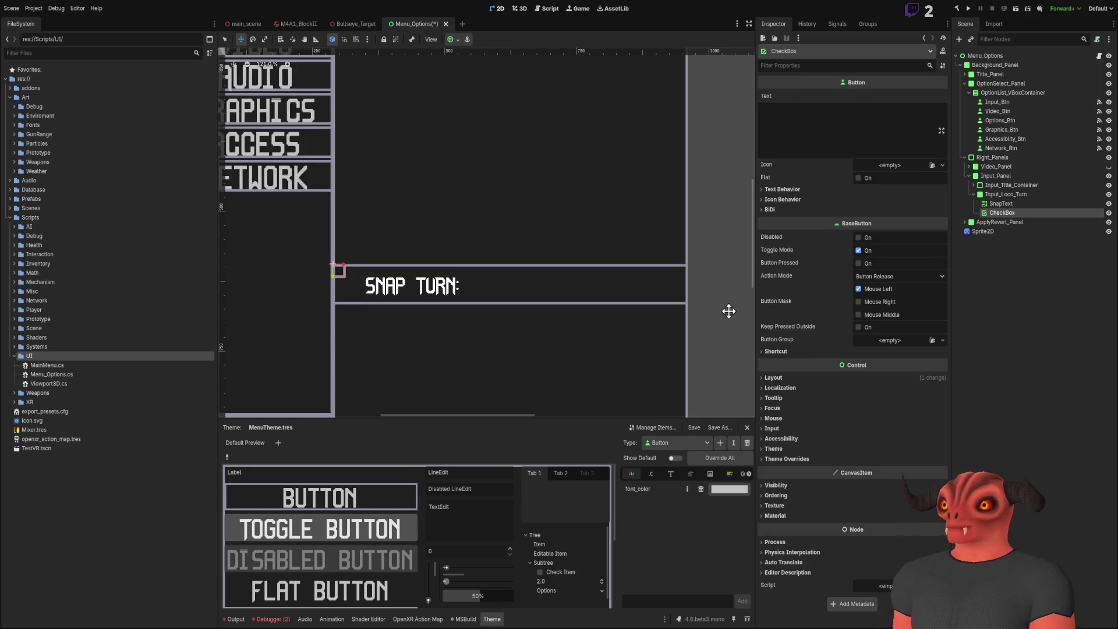
{"action": "left_click", "coordinate": [774, 378]}
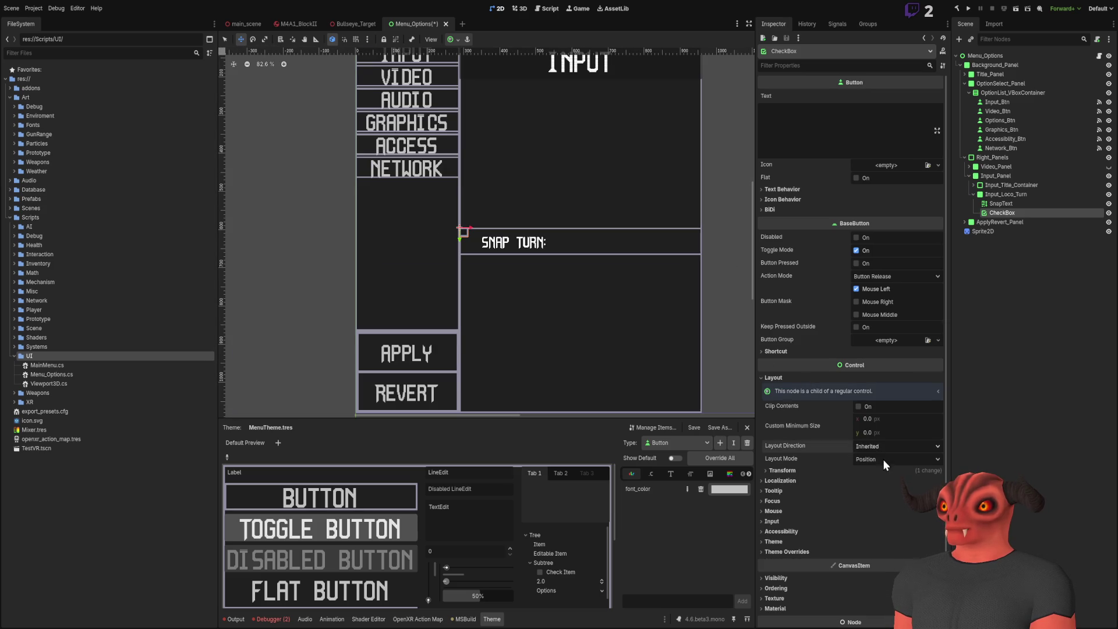
{"action": "left_click", "coordinate": [859, 458]}
{"action": "left_click", "coordinate": [884, 481]}
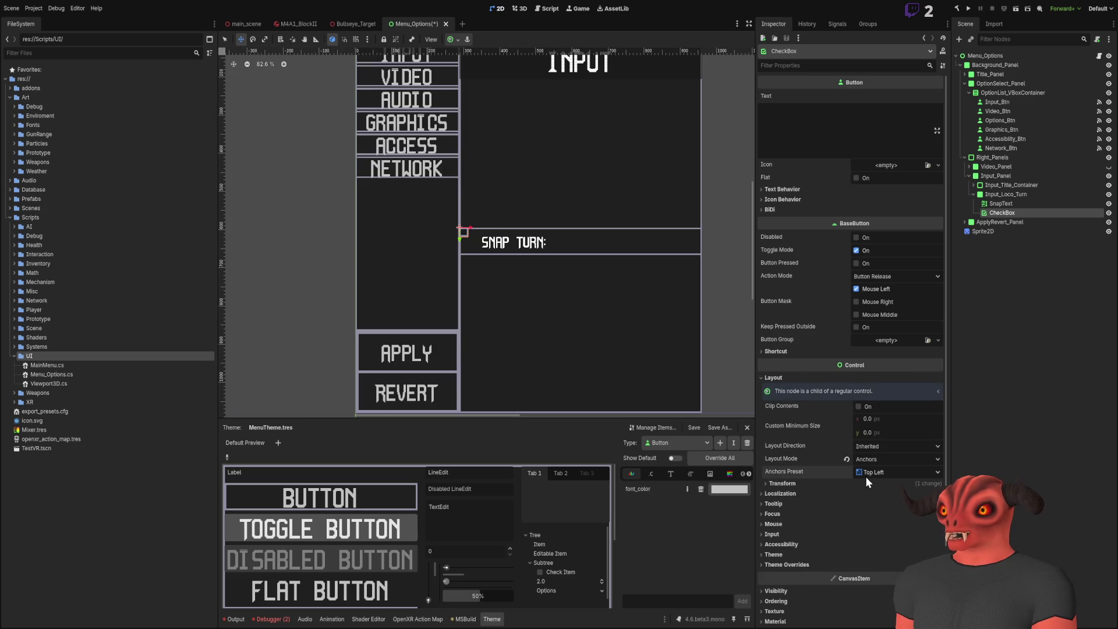
{"action": "left_click", "coordinate": [892, 479]}
{"action": "left_click", "coordinate": [892, 469]}
{"action": "scroll", "coordinate": [623, 279], "scroll_direction": "up", "scroll_amount": 3}
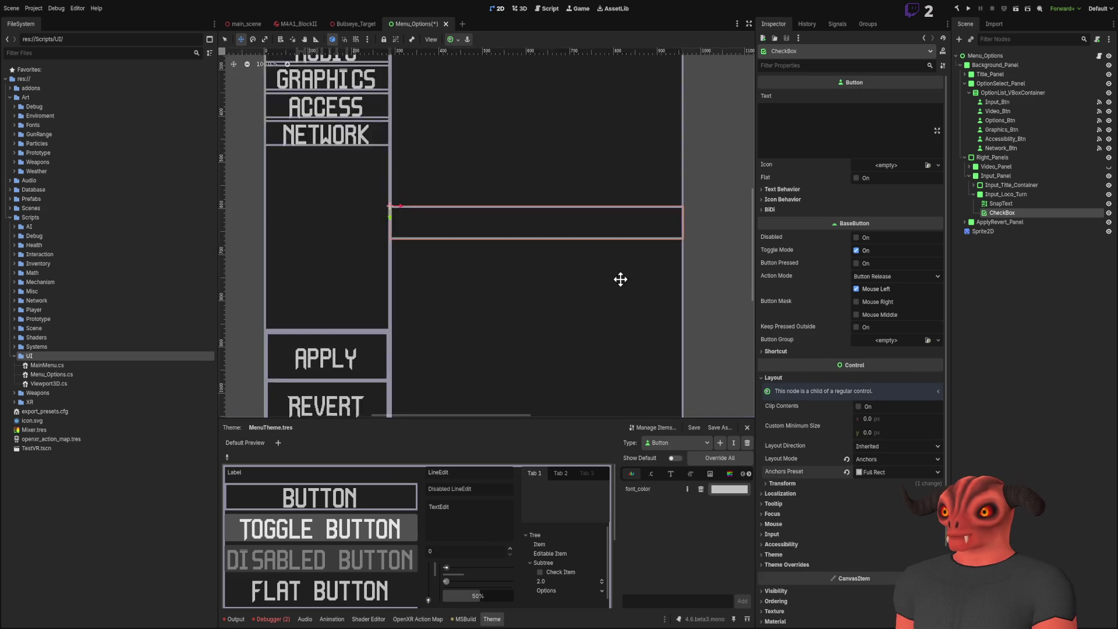
{"action": "scroll", "coordinate": [640, 337], "scroll_direction": "down", "scroll_amount": 5}
{"action": "left_click", "coordinate": [858, 407]}
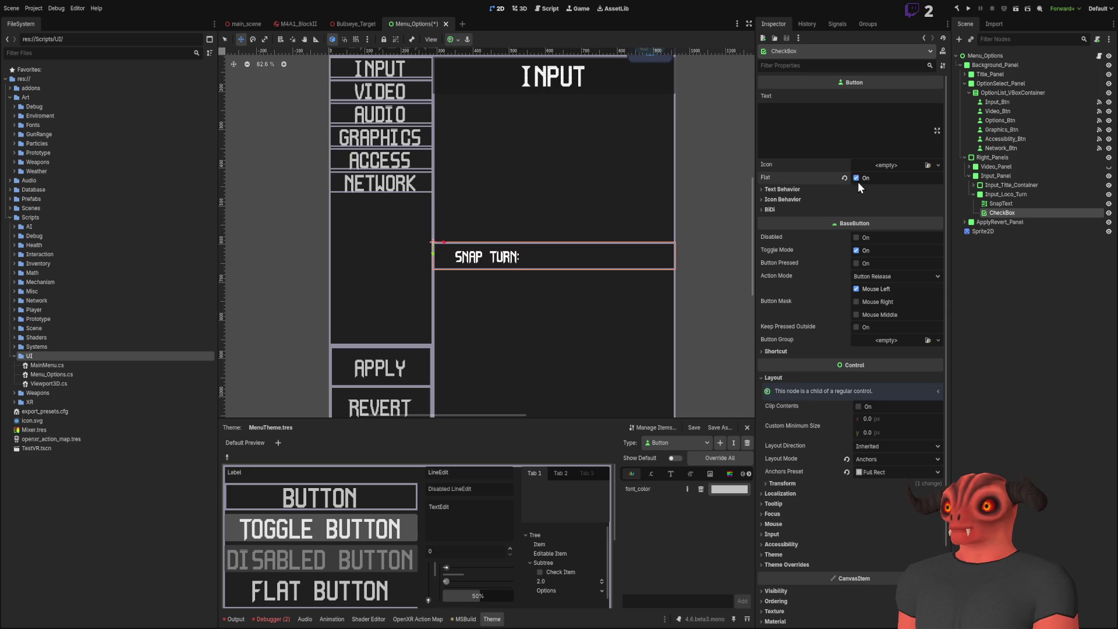
{"action": "left_click", "coordinate": [810, 127]}
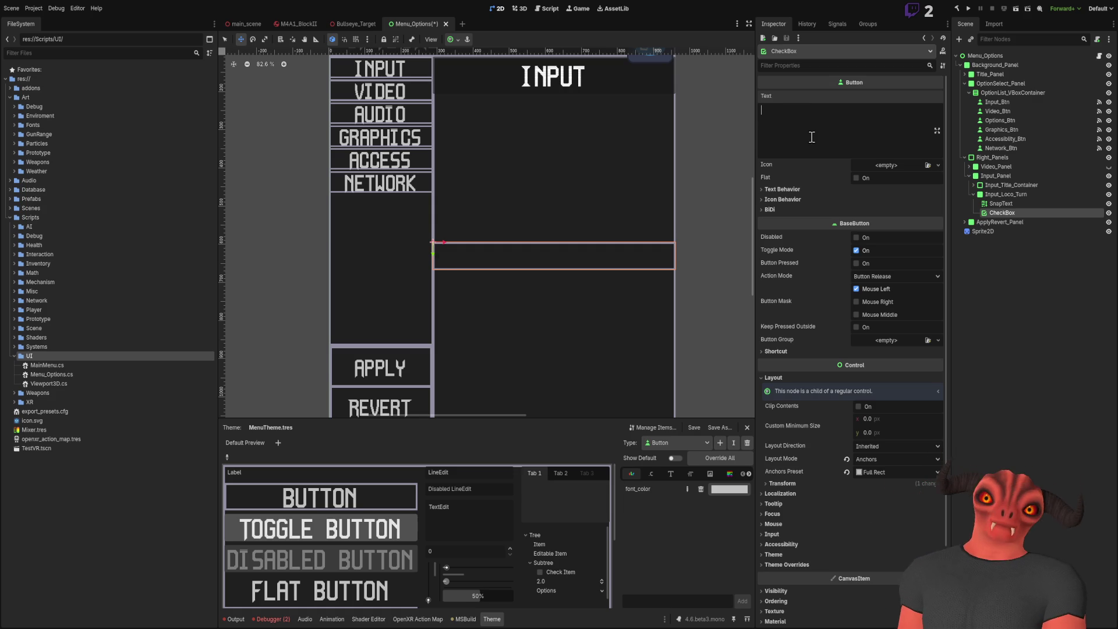
- Give the CheckBox the text COOL and delete the SnapText label
{"action": "type", "text": "COOL"}
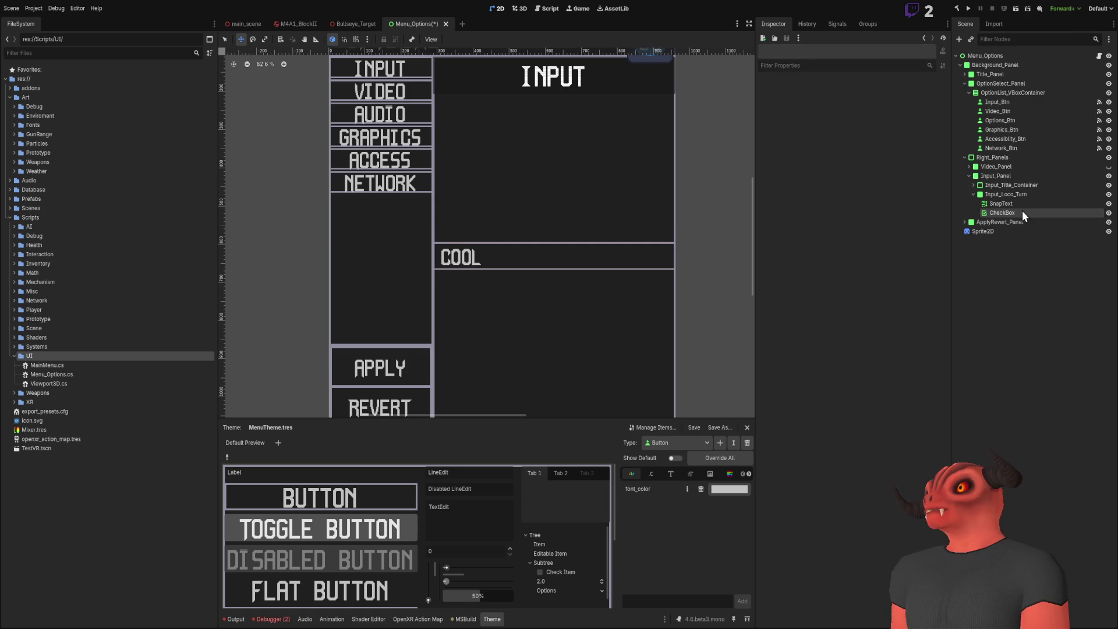
{"action": "left_click", "coordinate": [1020, 201]}
{"action": "key", "text": "Delete"}
- Review the CheckBox properties, glance at Visual Studio, and return to Godot
{"action": "left_click", "coordinate": [1019, 205]}
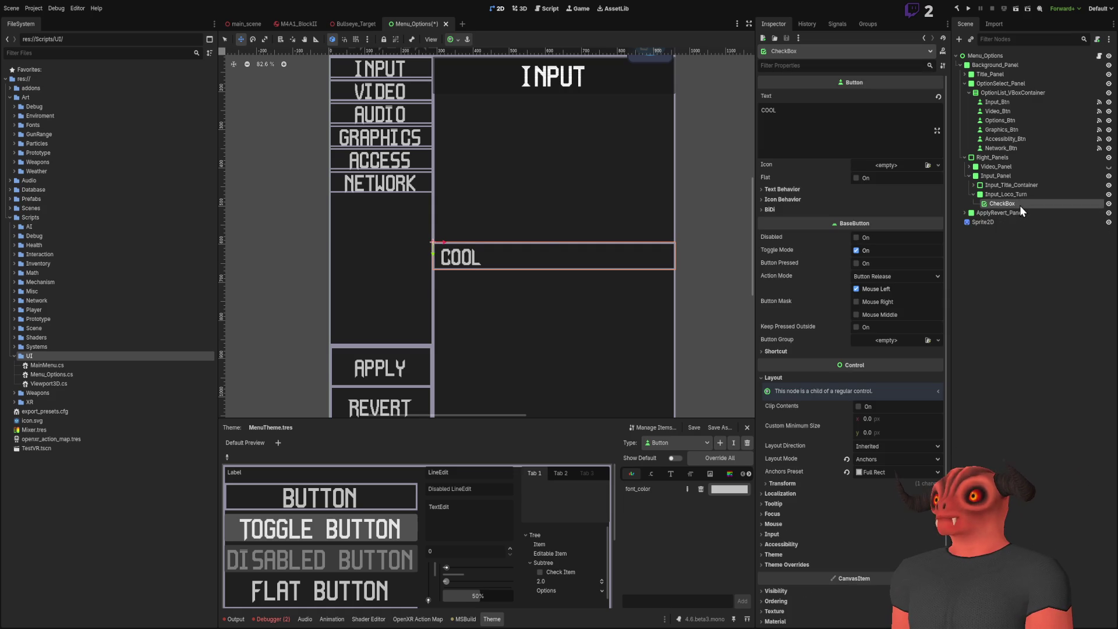
{"action": "scroll", "coordinate": [462, 137], "scroll_direction": "up", "scroll_amount": 4}
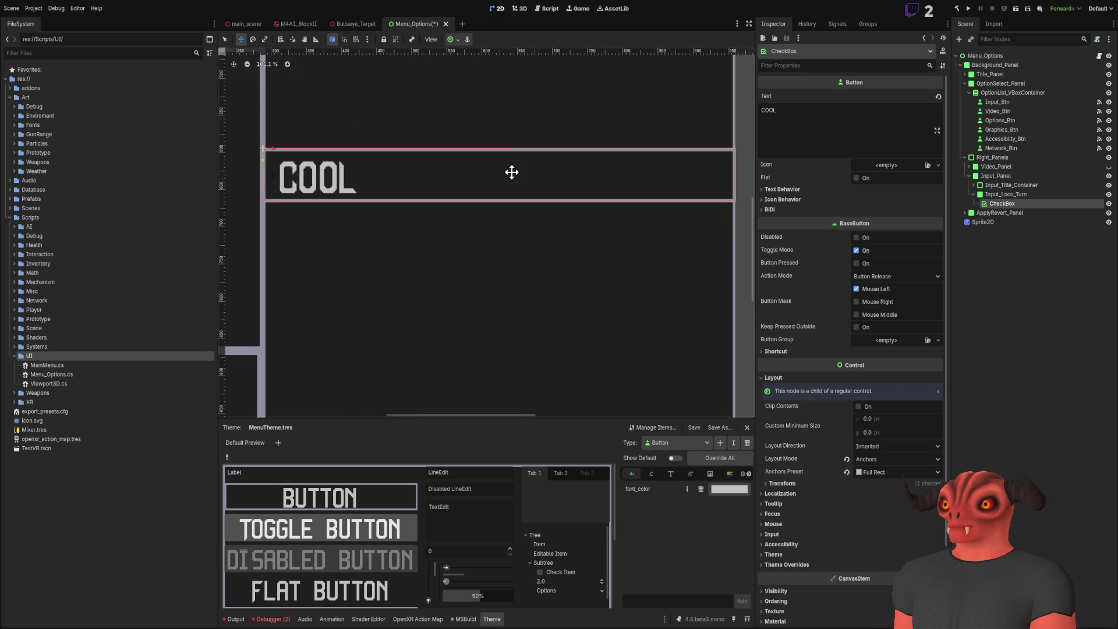
{"action": "scroll", "coordinate": [512, 172], "scroll_direction": "down", "scroll_amount": 3}
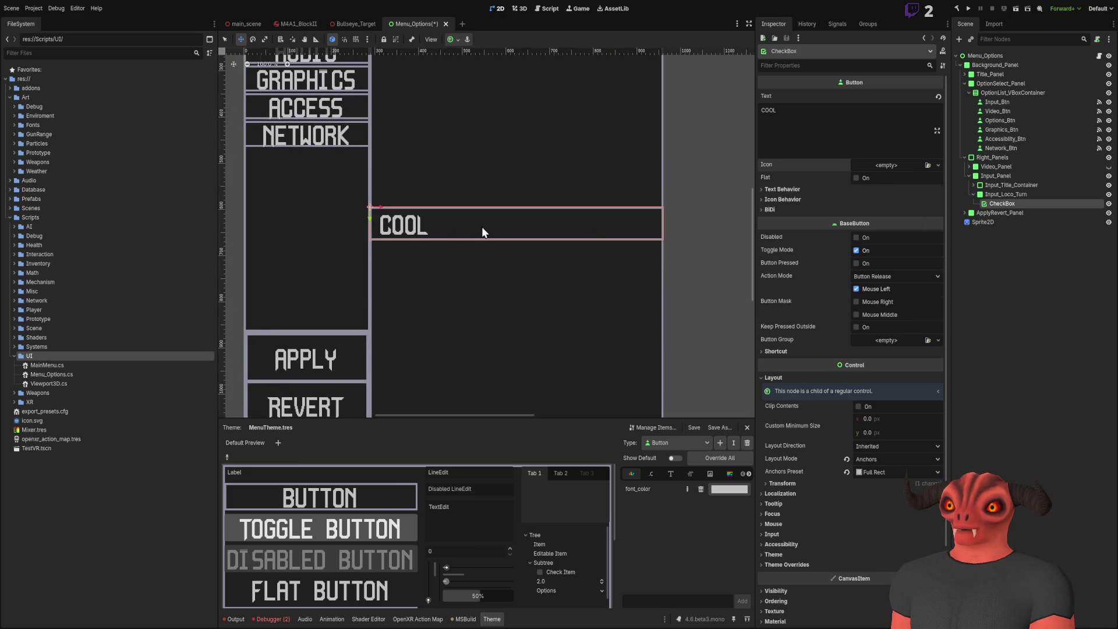
{"action": "scroll", "coordinate": [490, 227], "scroll_direction": "down", "scroll_amount": 5}
{"action": "scroll", "coordinate": [492, 234], "scroll_direction": "up", "scroll_amount": 3}
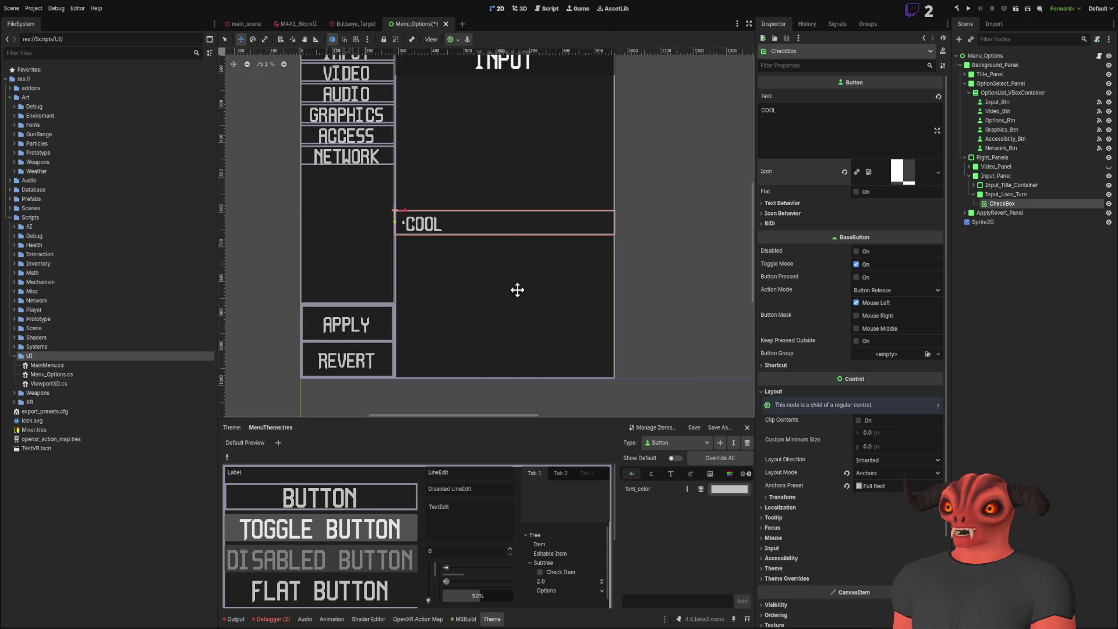
{"action": "scroll", "coordinate": [365, 180], "scroll_direction": "up", "scroll_amount": 5}
{"action": "scroll", "coordinate": [457, 163], "scroll_direction": "down", "scroll_amount": 3}
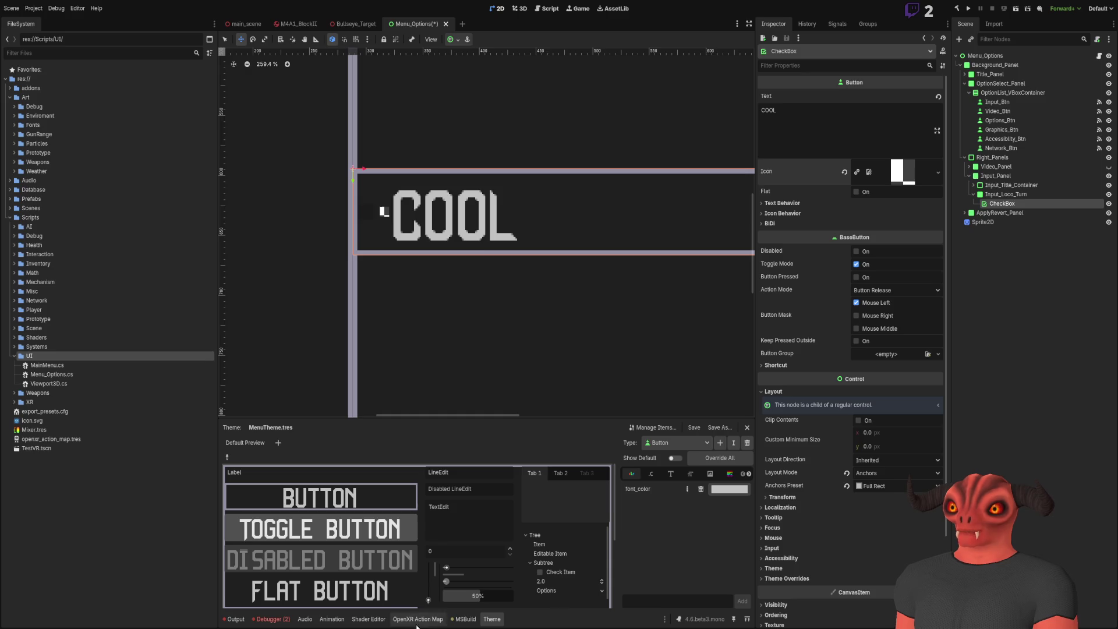
{"action": "key", "text": "alt+Tab"}
{"action": "left_click", "coordinate": [1061, 9]}
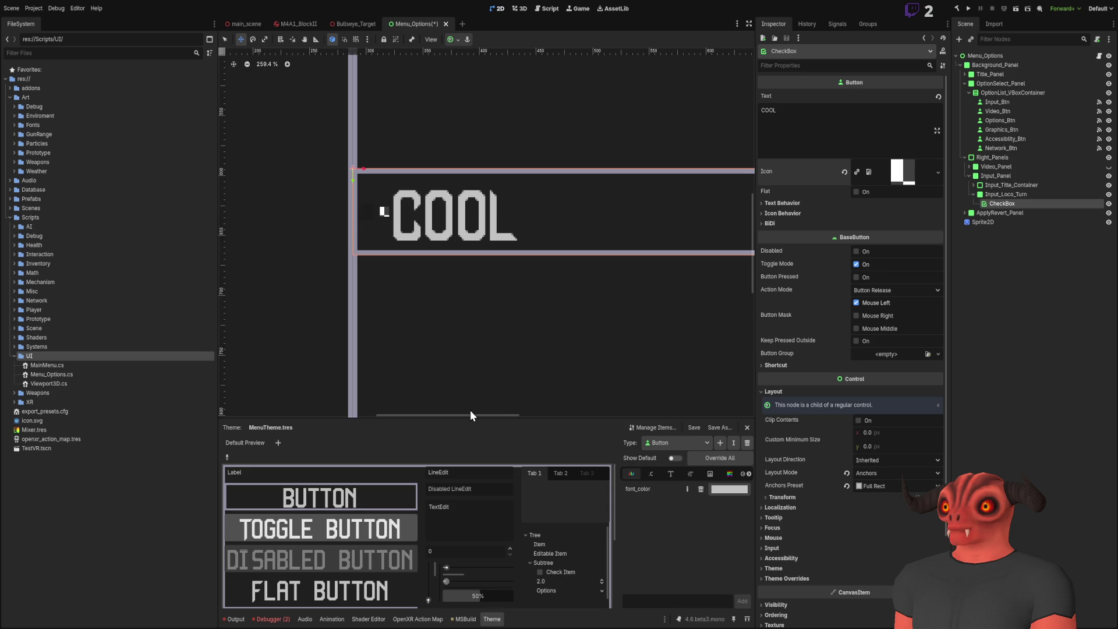
- Save the Menu_Options scene with the COOL CheckBox
{"action": "key", "text": "ctrl+s"}
- Switch to Visual Studio to view the Menu_Options.cs script
{"action": "scroll", "coordinate": [497, 302], "scroll_direction": "down", "scroll_amount": 7}
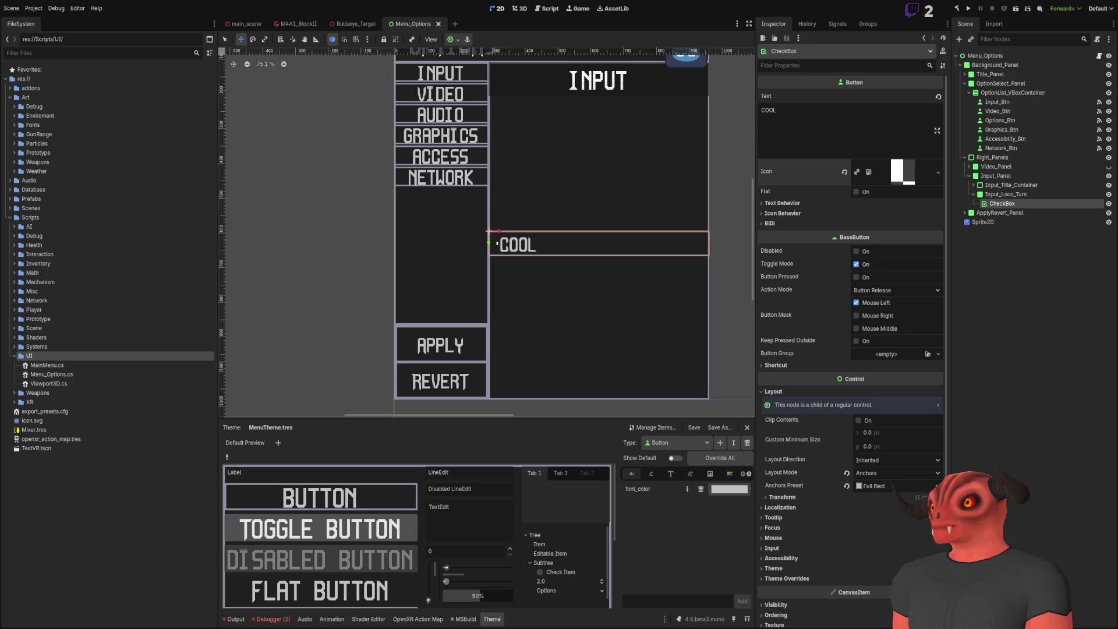
{"action": "key", "text": "alt+Tab"}
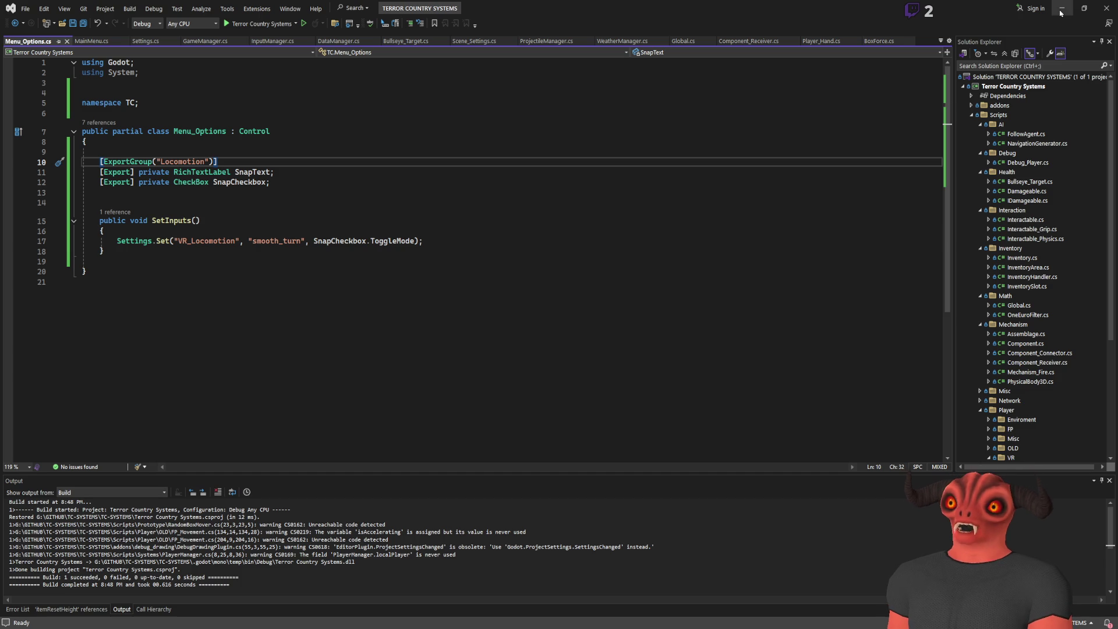
- Minimize Visual Studio to bring the Godot editor back
{"action": "left_click", "coordinate": [1062, 12]}
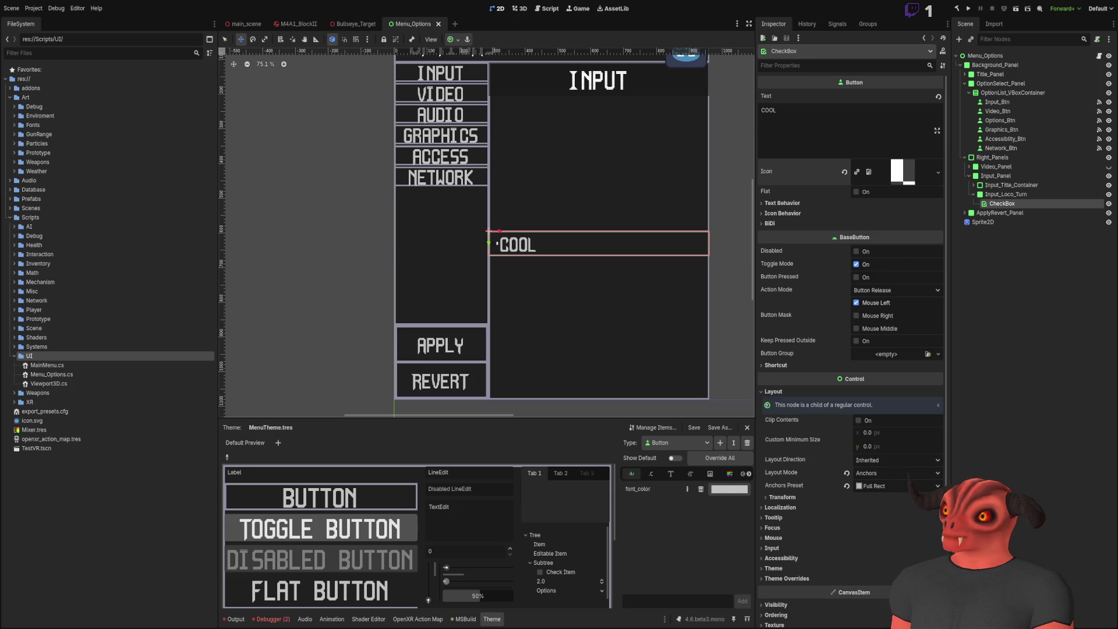
- Expand the COOL CheckBox's theme overrides and clear its Icon property to empty
{"action": "scroll", "coordinate": [445, 301], "scroll_direction": "down", "scroll_amount": 2}
{"action": "scroll", "coordinate": [446, 300], "scroll_direction": "up", "scroll_amount": 2}
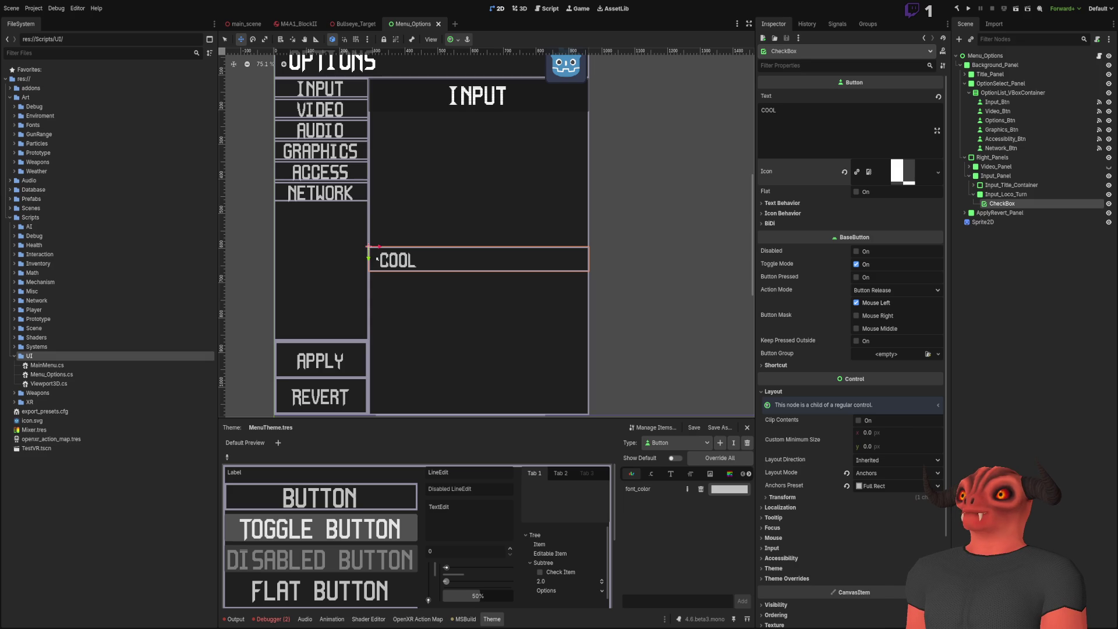
{"action": "left_click", "coordinate": [1028, 336]}
{"action": "left_click", "coordinate": [1002, 204]}
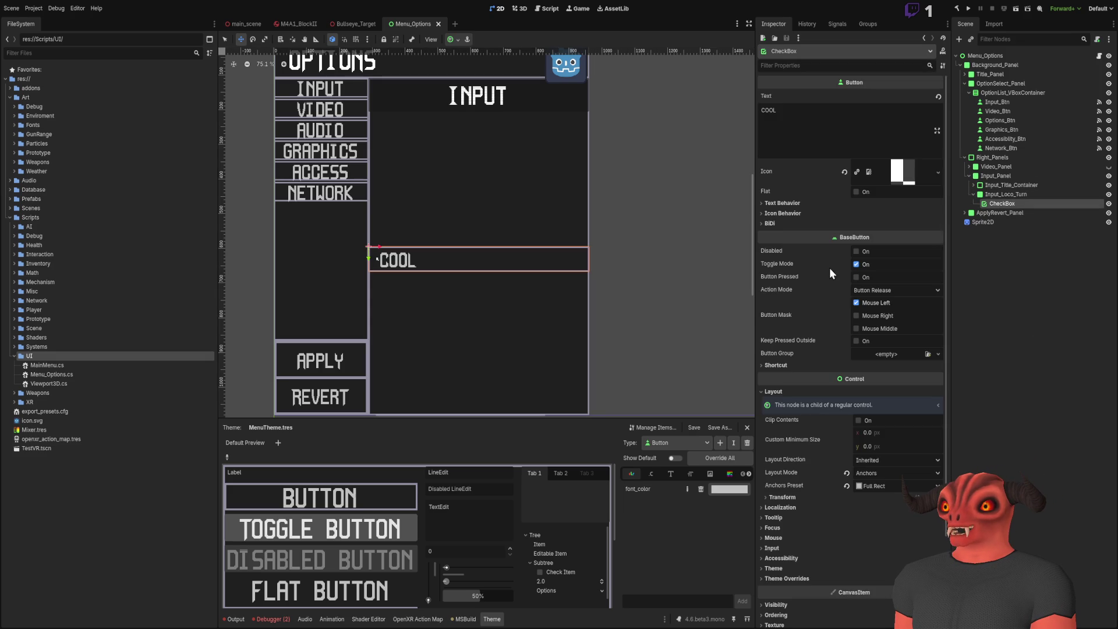
{"action": "scroll", "coordinate": [808, 492], "scroll_direction": "down", "scroll_amount": 3}
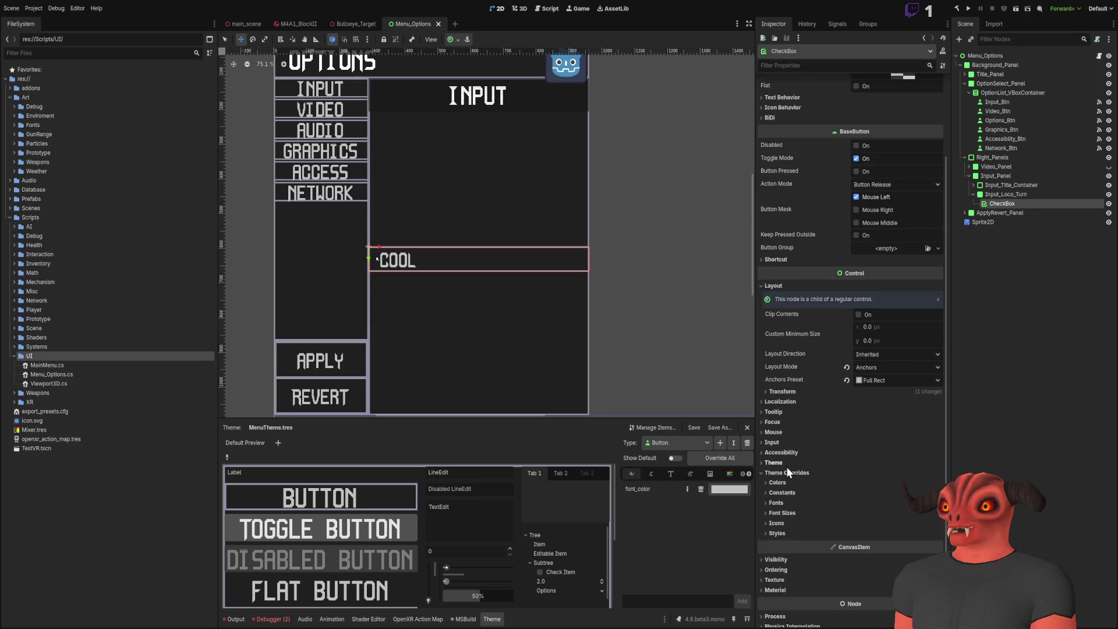
{"action": "left_click", "coordinate": [788, 471]}
{"action": "scroll", "coordinate": [849, 327], "scroll_direction": "up", "scroll_amount": 3}
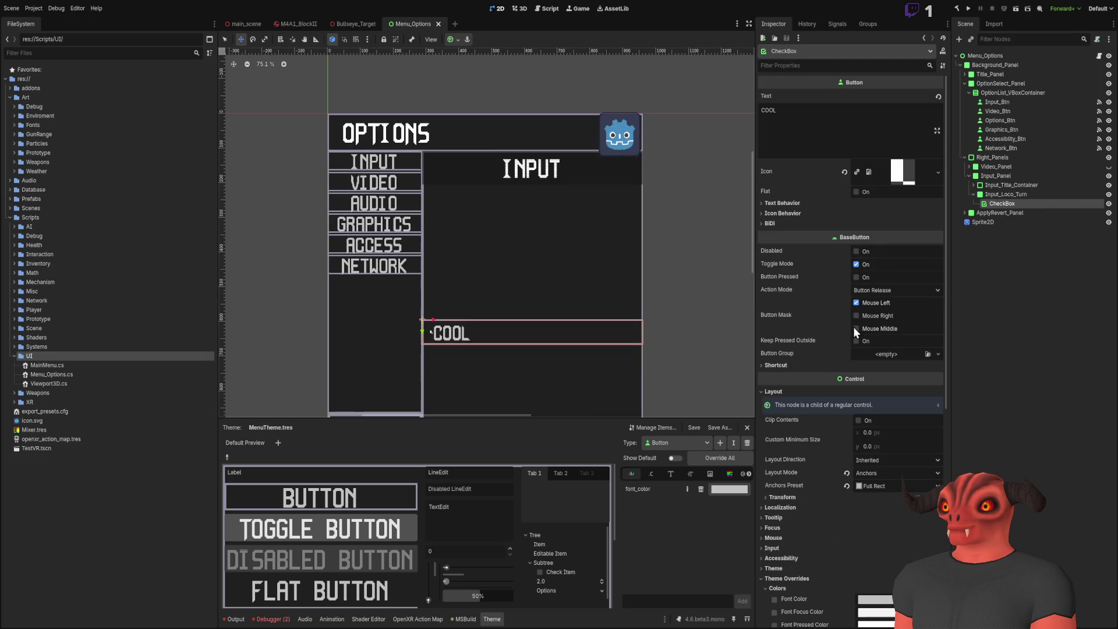
{"action": "scroll", "coordinate": [672, 332], "scroll_direction": "down", "scroll_amount": 4}
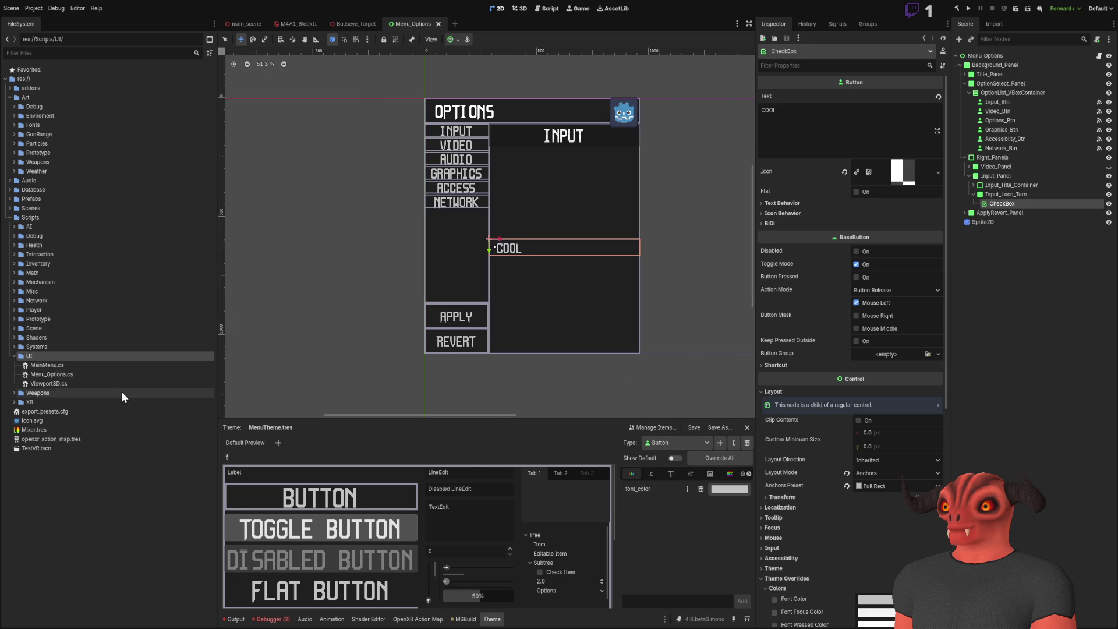
{"action": "scroll", "coordinate": [549, 278], "scroll_direction": "up", "scroll_amount": 8}
{"action": "scroll", "coordinate": [623, 313], "scroll_direction": "up", "scroll_amount": 2}
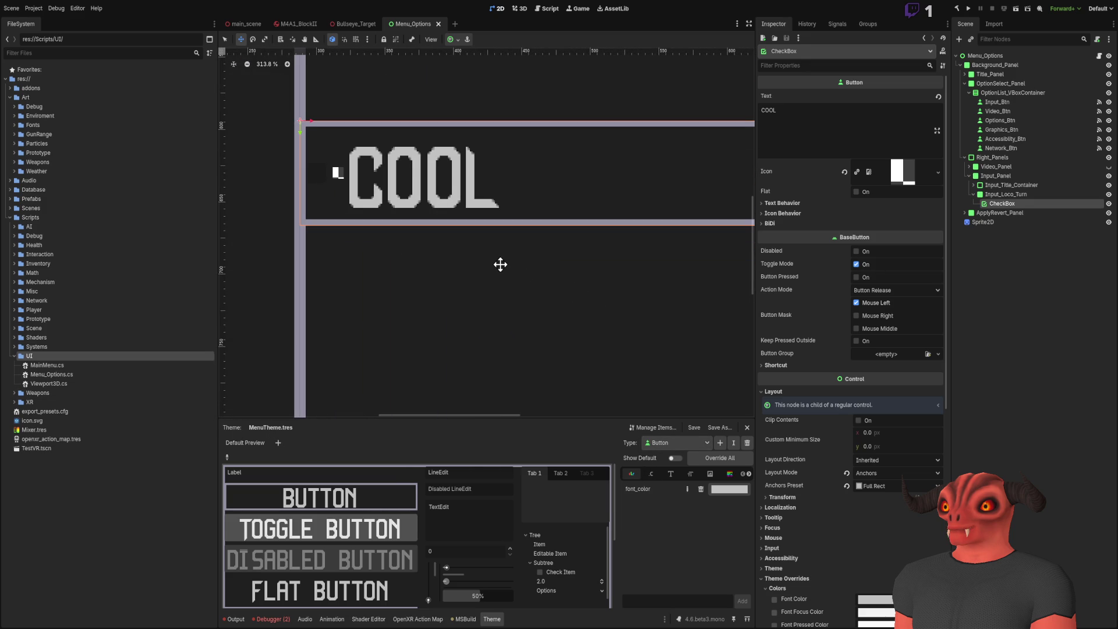
{"action": "left_click", "coordinate": [843, 171]}
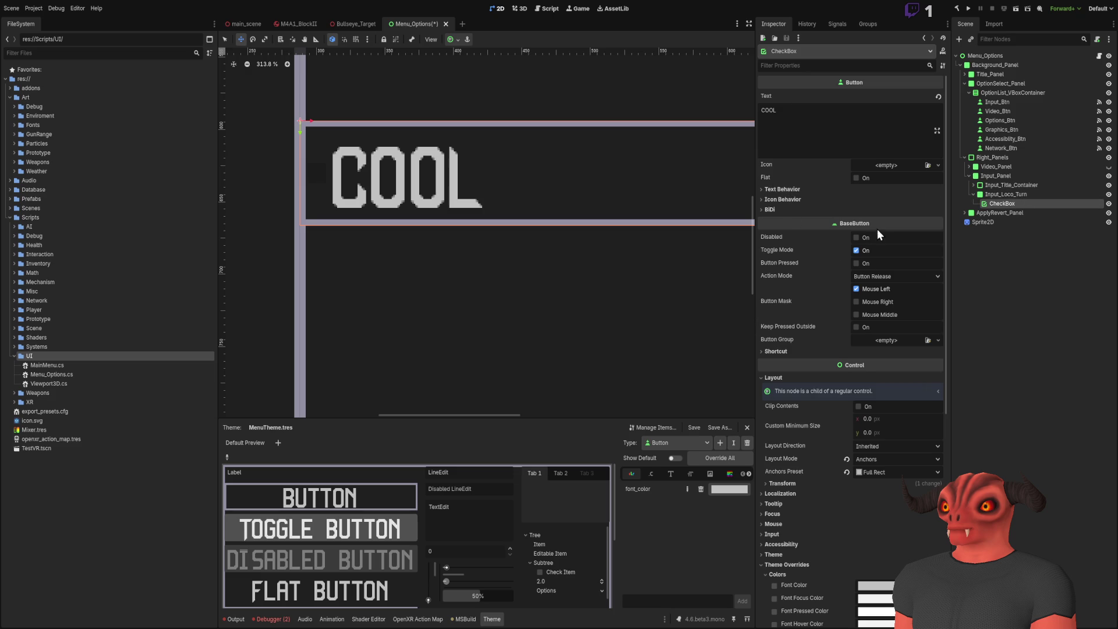
- Toggle Disabled back off and enable Button Pressed so the COOL checkbox starts ticked
{"action": "left_click", "coordinate": [862, 240]}
{"action": "left_click", "coordinate": [858, 238]}
{"action": "left_click", "coordinate": [859, 238]}
{"action": "left_click", "coordinate": [859, 238]}
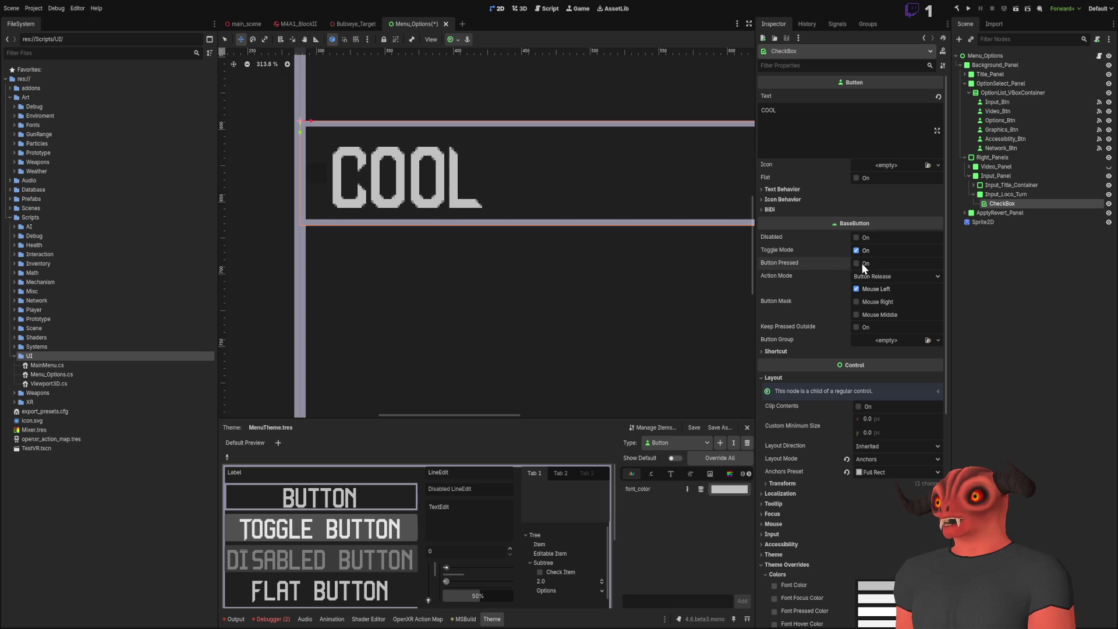
{"action": "left_click", "coordinate": [862, 264]}
{"action": "scroll", "coordinate": [471, 204], "scroll_direction": "up", "scroll_amount": 5}
{"action": "scroll", "coordinate": [472, 204], "scroll_direction": "down", "scroll_amount": 5}
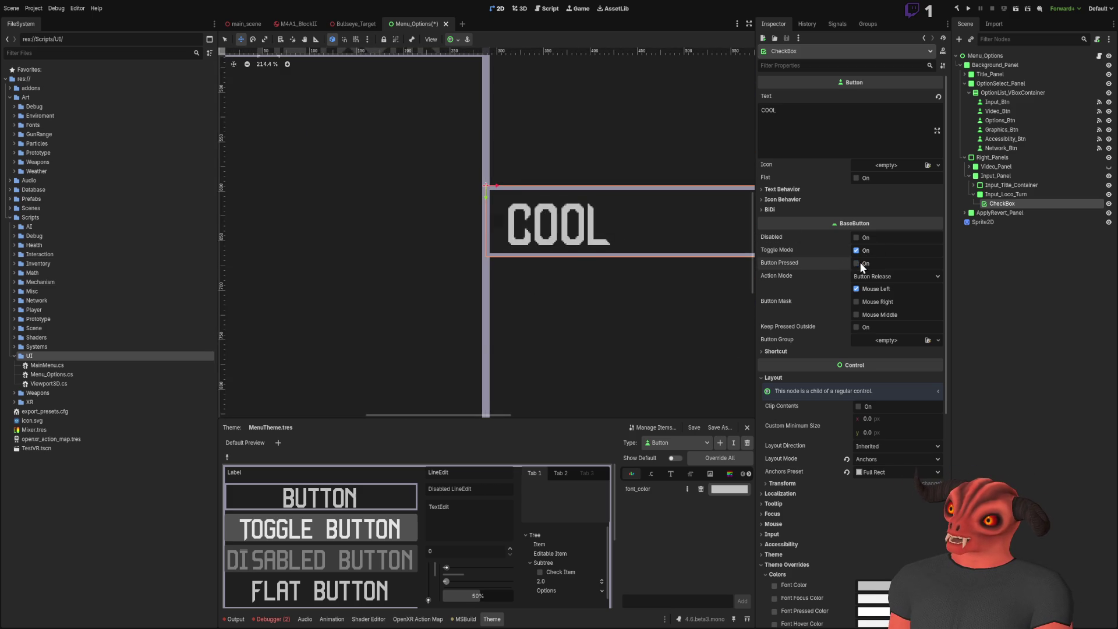
- Frame the checkbox in the canvas and inspect its Shortcut and Text Behavior sections
{"action": "left_click_drag", "start_coordinate": [718, 297], "coordinate": [661, 287]}
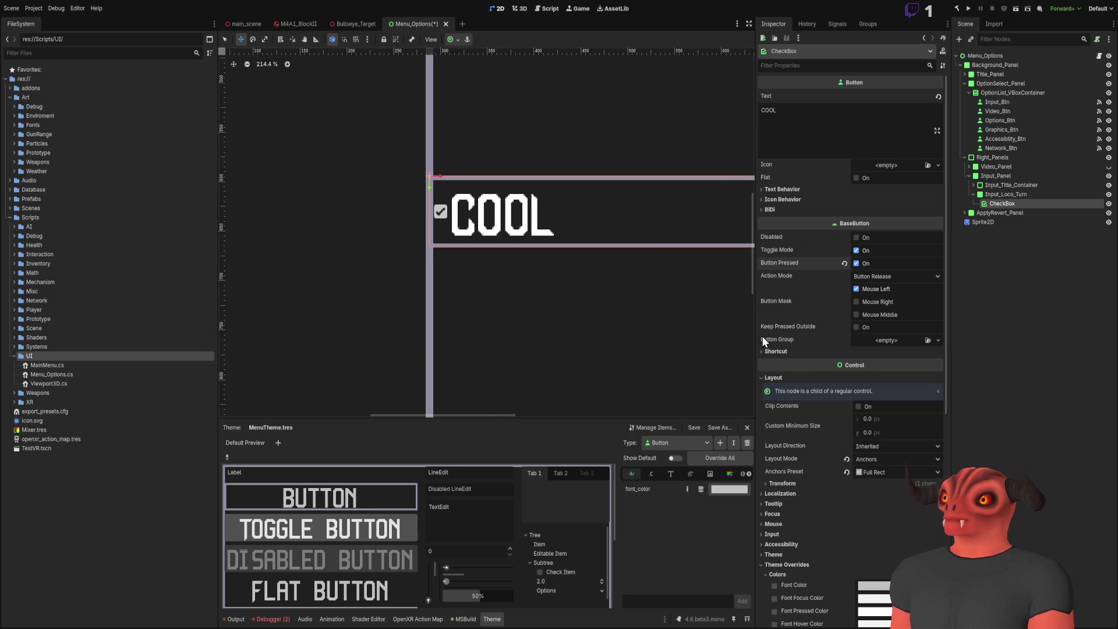
{"action": "left_click", "coordinate": [784, 353]}
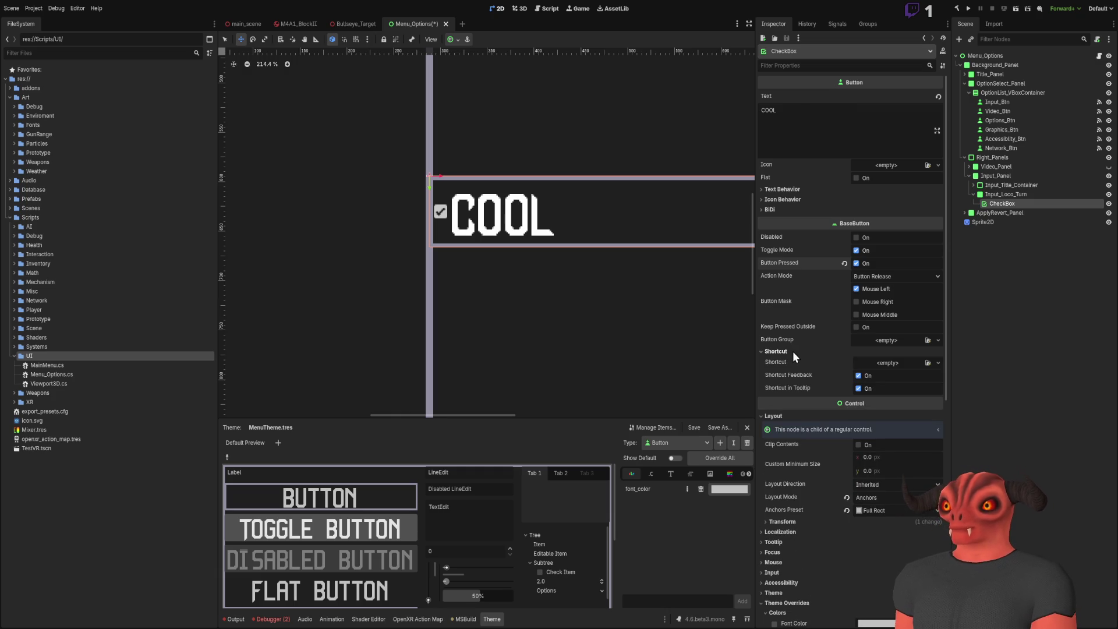
{"action": "left_click", "coordinate": [793, 351]}
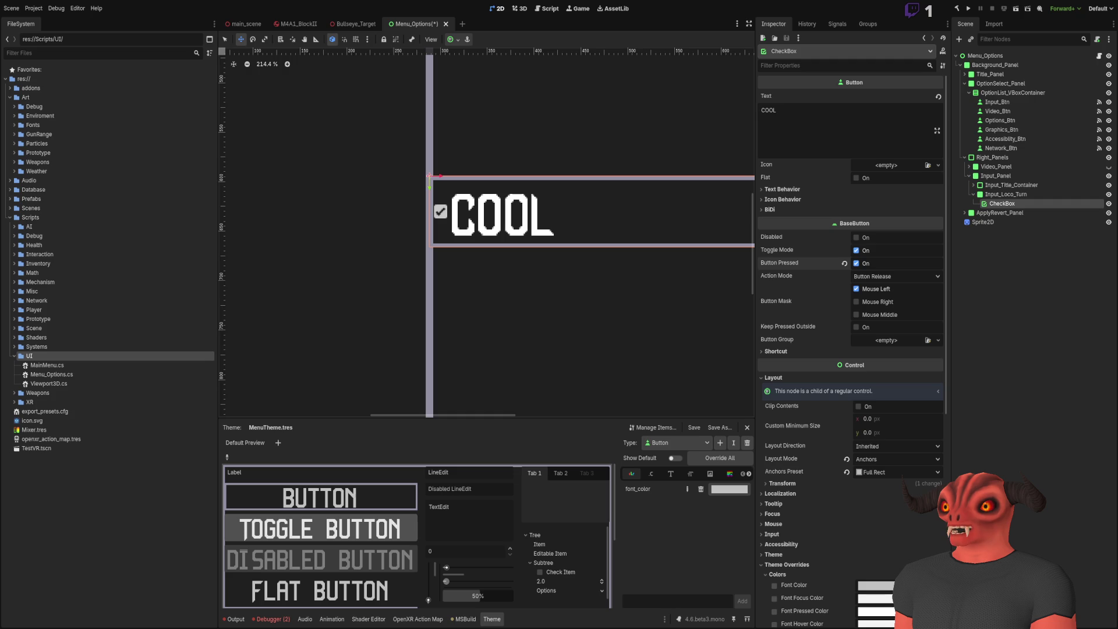
{"action": "scroll", "coordinate": [513, 233], "scroll_direction": "down", "scroll_amount": 6}
{"action": "scroll", "coordinate": [451, 262], "scroll_direction": "up", "scroll_amount": 3}
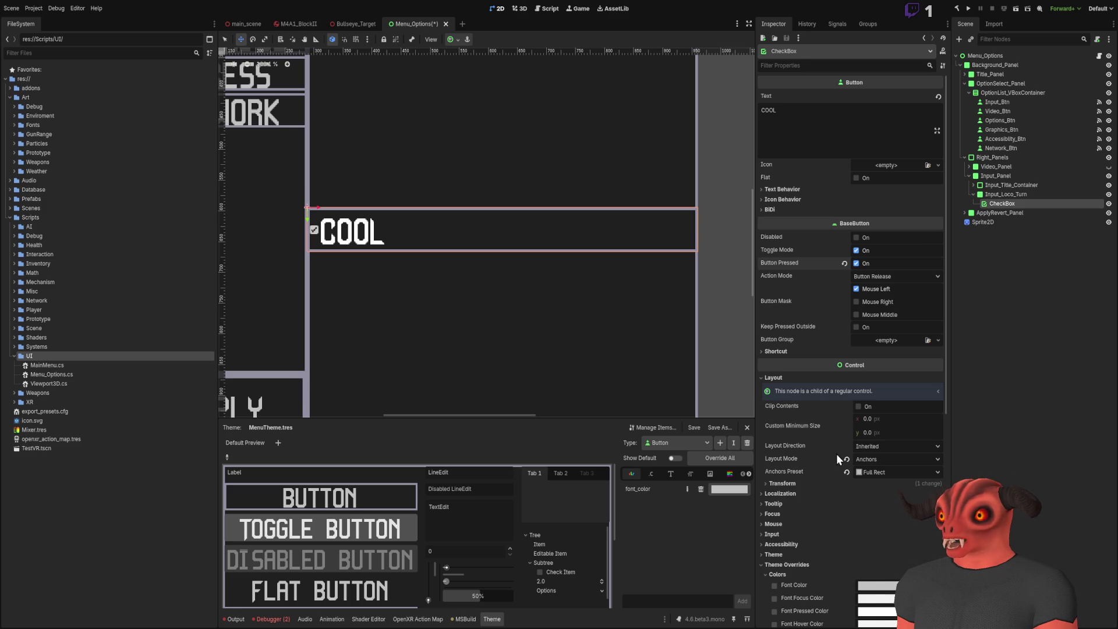
{"action": "left_click", "coordinate": [796, 188]}
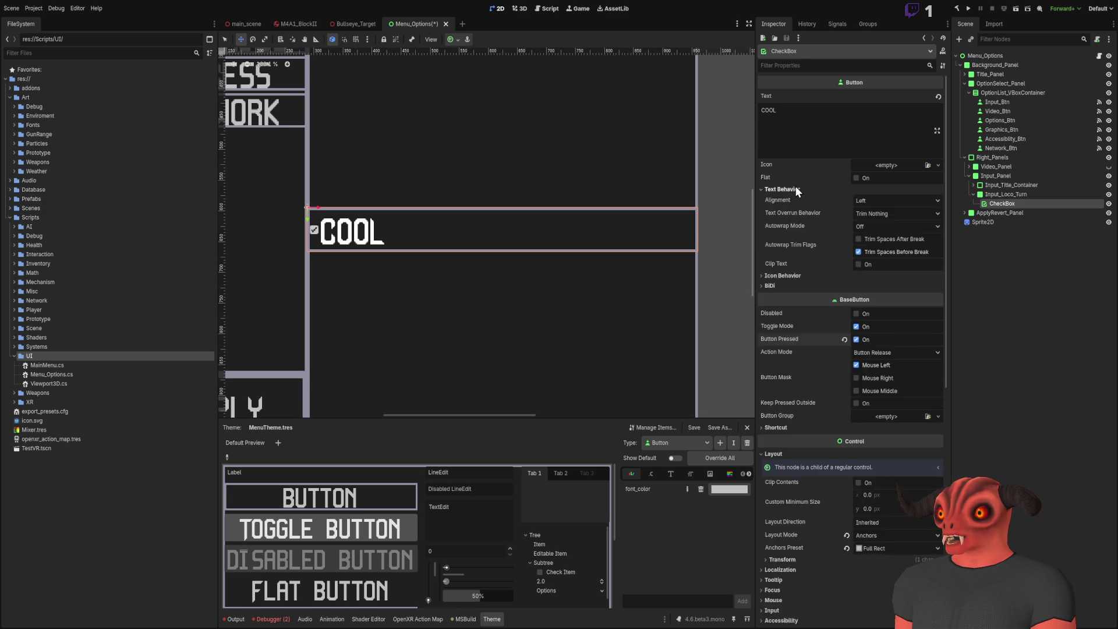
- Set the COOL text Alignment to Right
{"action": "left_click", "coordinate": [897, 201]}
{"action": "left_click", "coordinate": [887, 236]}
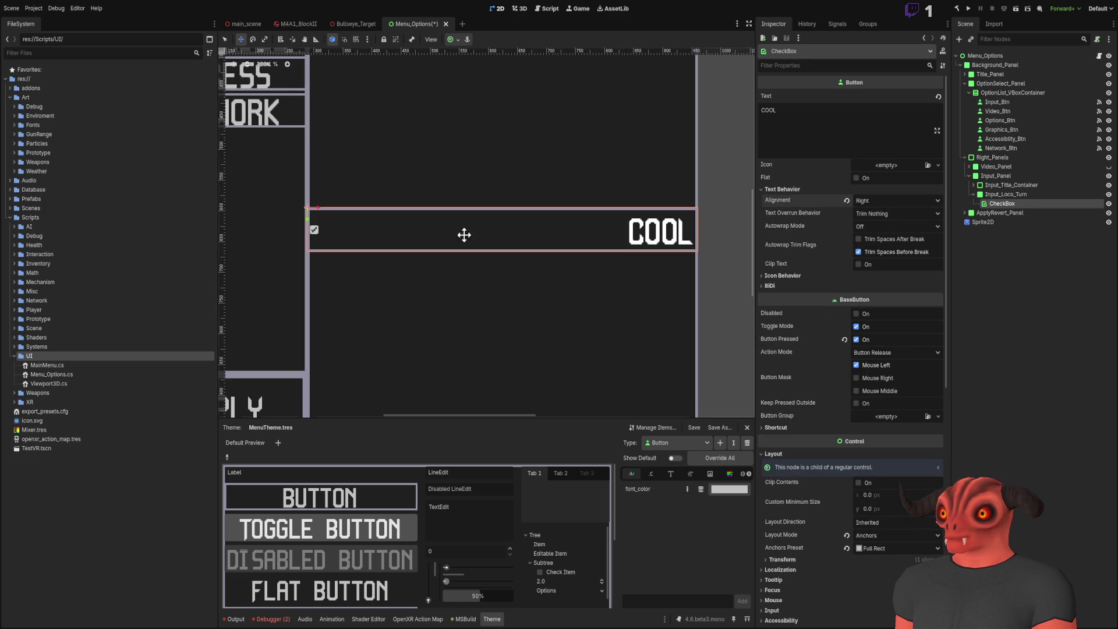
{"action": "scroll", "coordinate": [299, 210], "scroll_direction": "up", "scroll_amount": 2}
{"action": "scroll", "coordinate": [344, 213], "scroll_direction": "down", "scroll_amount": 3}
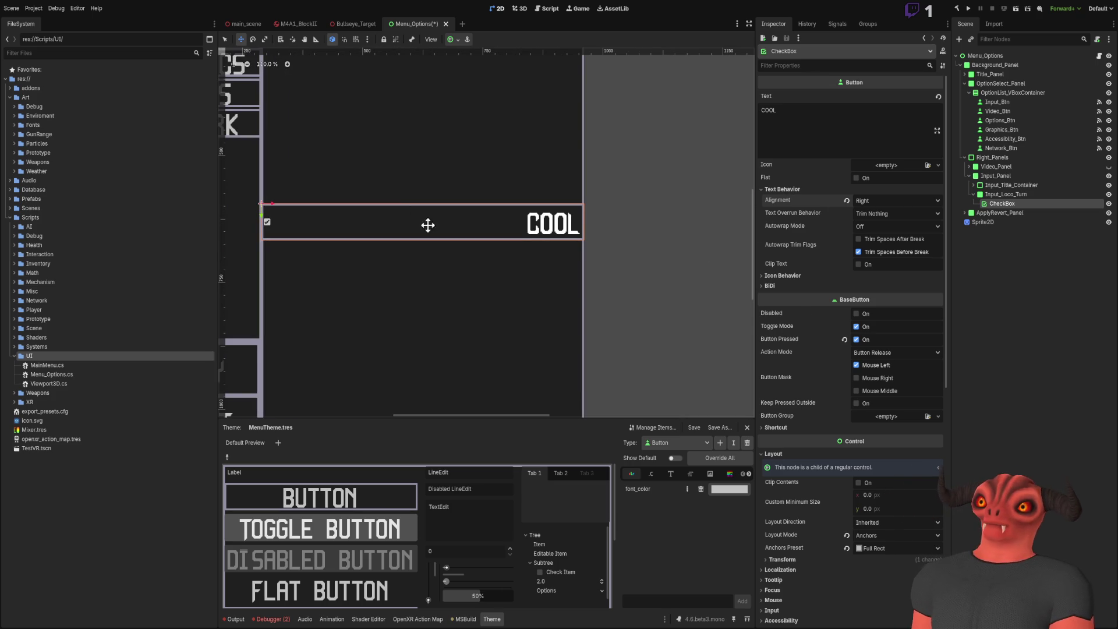
{"action": "left_click_drag", "start_coordinate": [599, 226], "coordinate": [692, 265]}
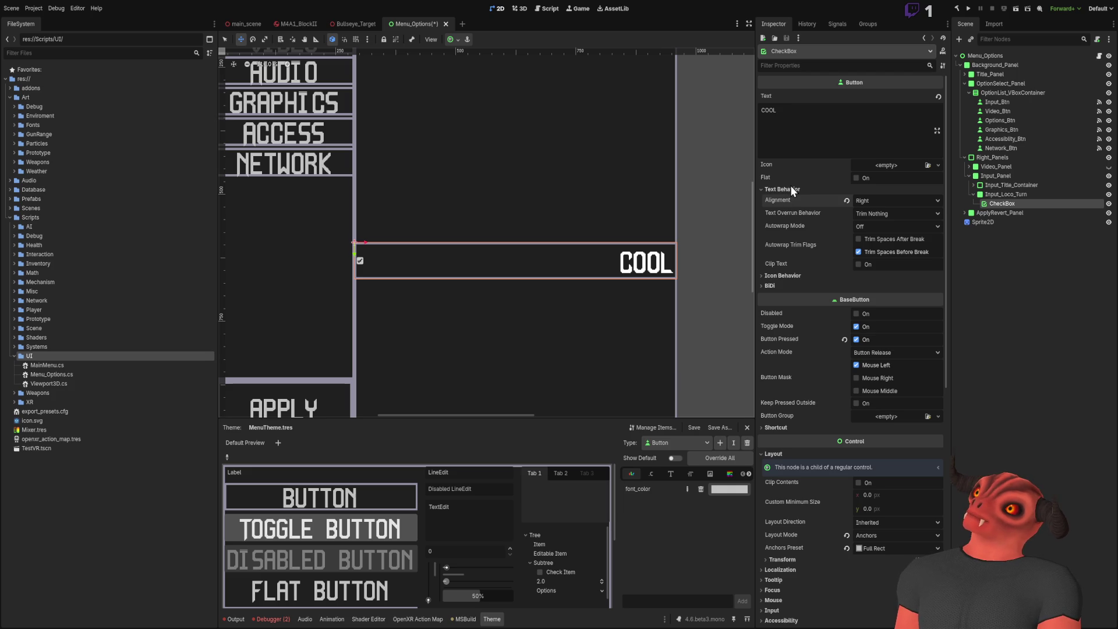
{"action": "scroll", "coordinate": [362, 260], "scroll_direction": "up", "scroll_amount": 1}
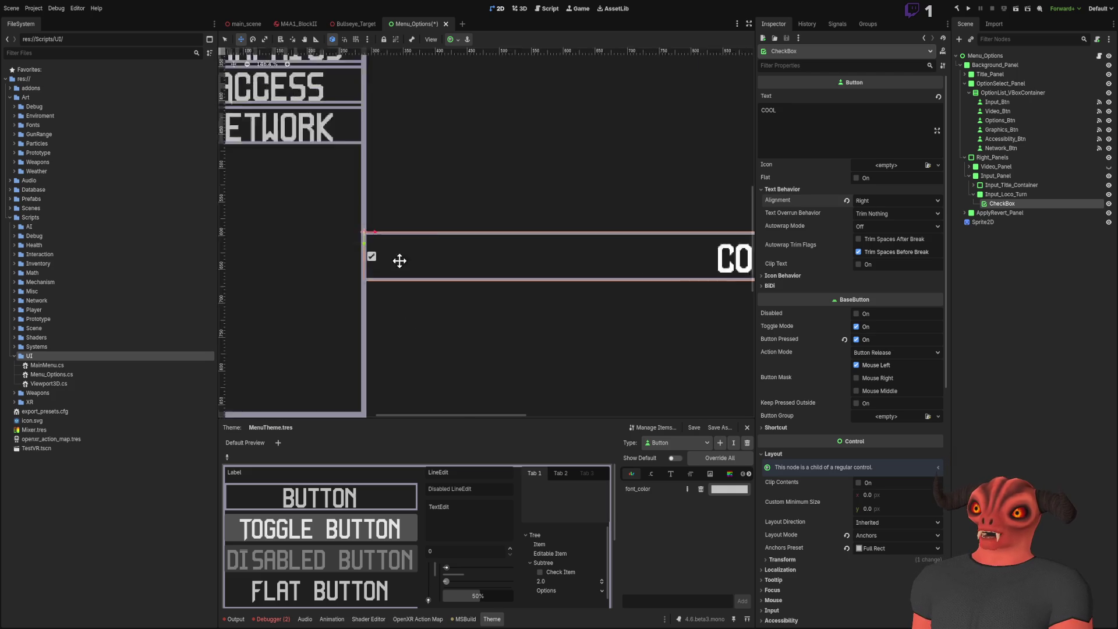
{"action": "scroll", "coordinate": [589, 260], "scroll_direction": "right", "scroll_amount": 3}
{"action": "scroll", "coordinate": [303, 259], "scroll_direction": "left", "scroll_amount": 3}
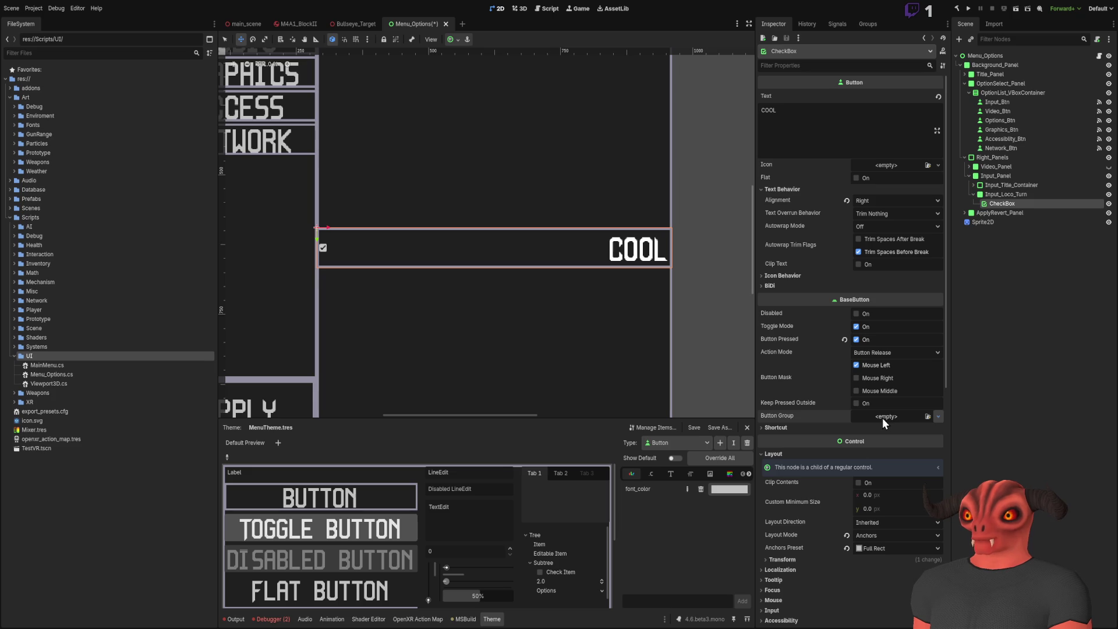
- In Icon Behavior, try Vertical Icon Alignment Top, then set it back to Center
{"action": "left_click", "coordinate": [815, 430]}
{"action": "left_click", "coordinate": [815, 431]}
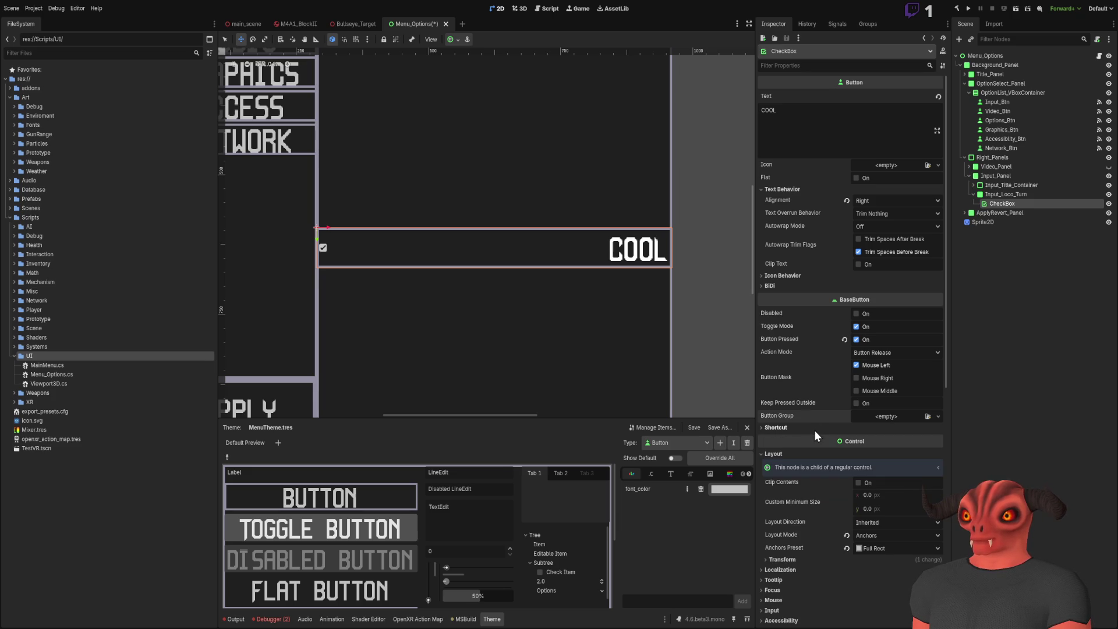
{"action": "left_click_drag", "start_coordinate": [563, 276], "coordinate": [621, 299]}
{"action": "scroll", "coordinate": [570, 141], "scroll_direction": "down", "scroll_amount": 4}
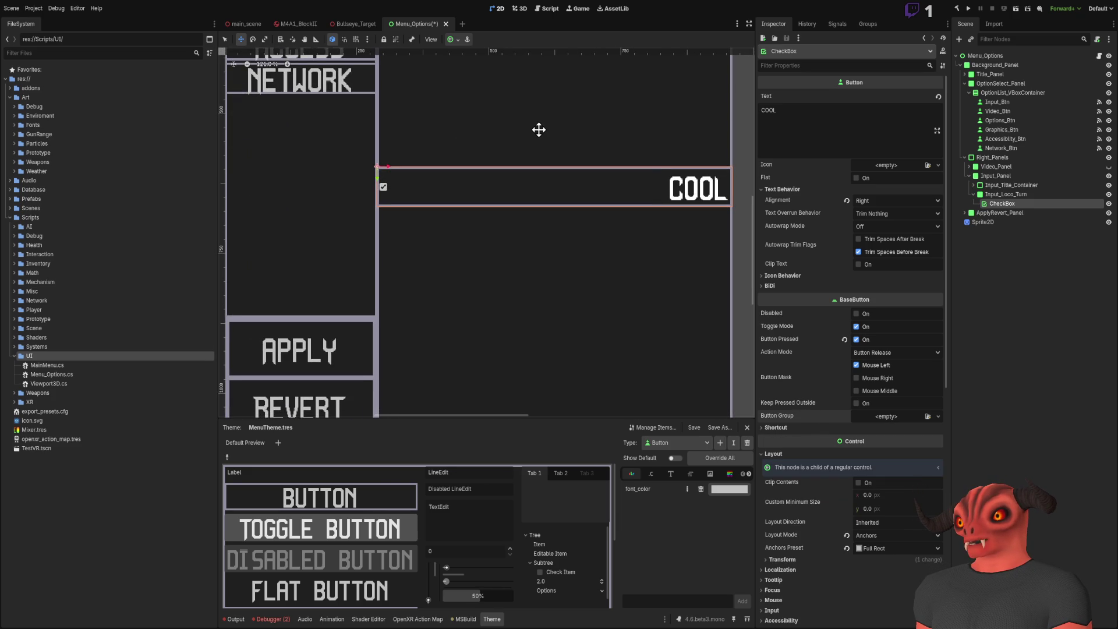
{"action": "left_click", "coordinate": [798, 276]}
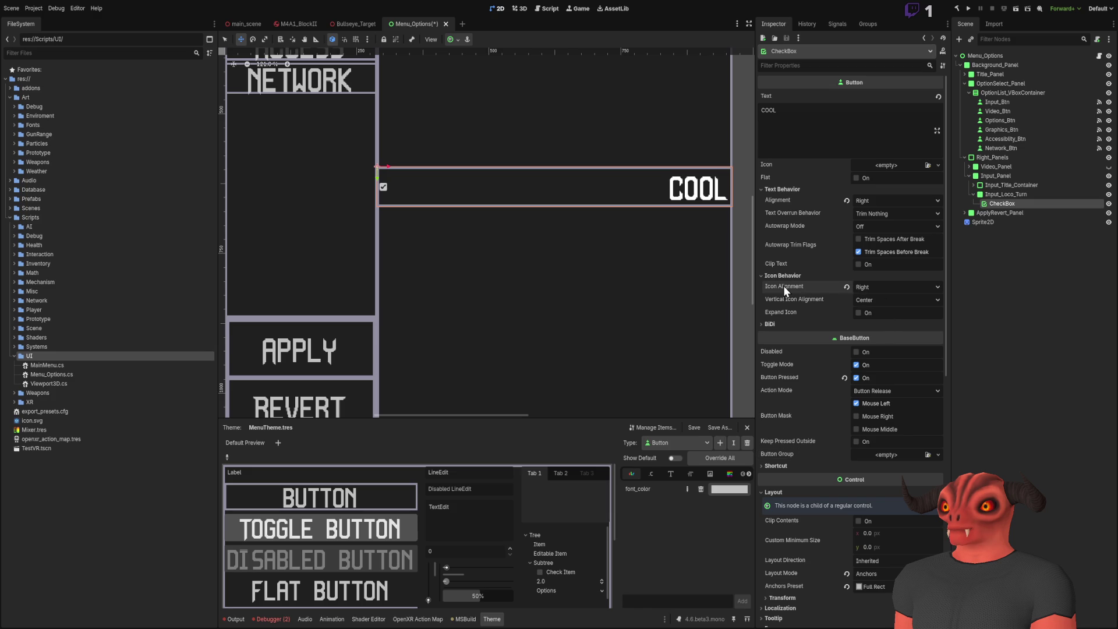
{"action": "scroll", "coordinate": [612, 297], "scroll_direction": "right", "scroll_amount": 3}
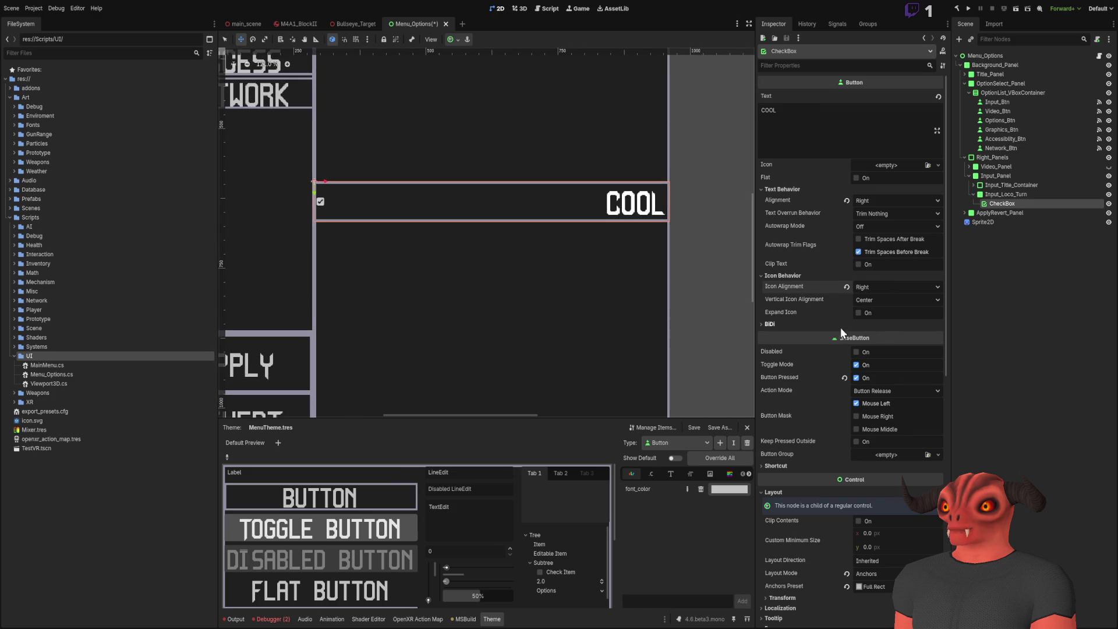
{"action": "left_click", "coordinate": [891, 300]}
{"action": "left_click", "coordinate": [886, 313]}
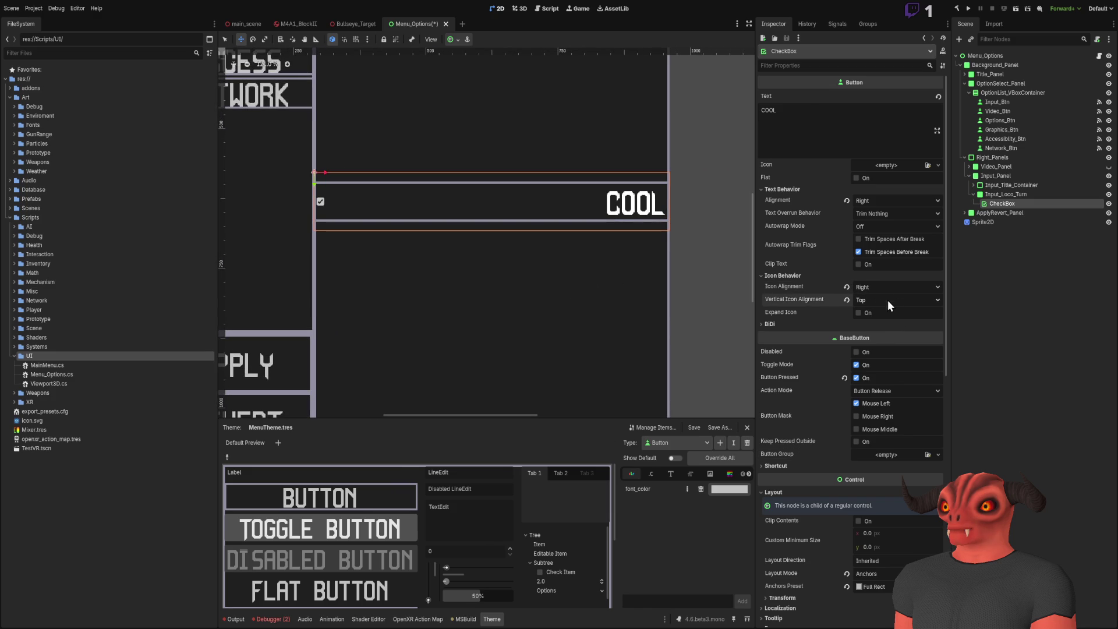
{"action": "left_click", "coordinate": [886, 301]}
{"action": "left_click", "coordinate": [882, 323]}
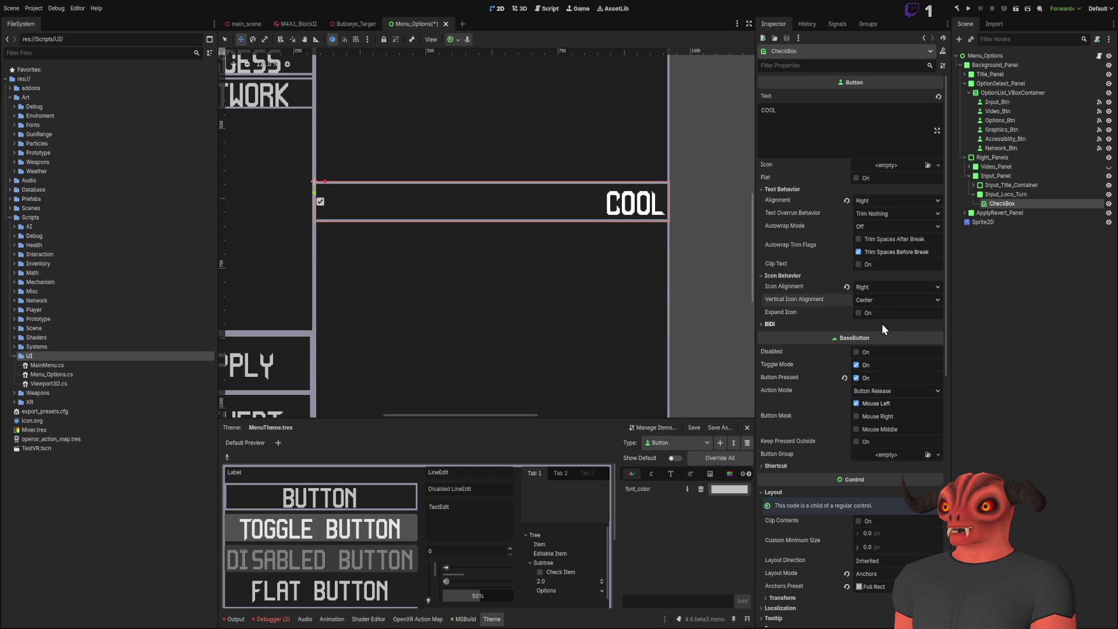
- Toggle Expand Icon, undo it, and drag the Godot logo onto the checkbox Icon
{"action": "left_click", "coordinate": [860, 312]}
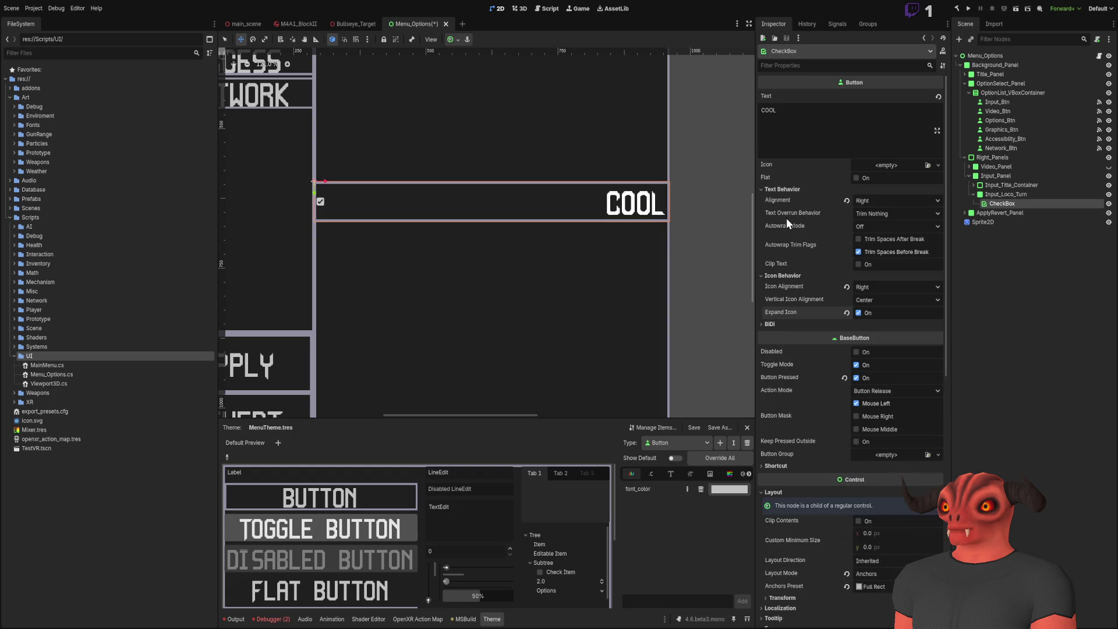
{"action": "scroll", "coordinate": [729, 220], "scroll_direction": "up", "scroll_amount": 2}
{"action": "scroll", "coordinate": [777, 190], "scroll_direction": "down", "scroll_amount": 5}
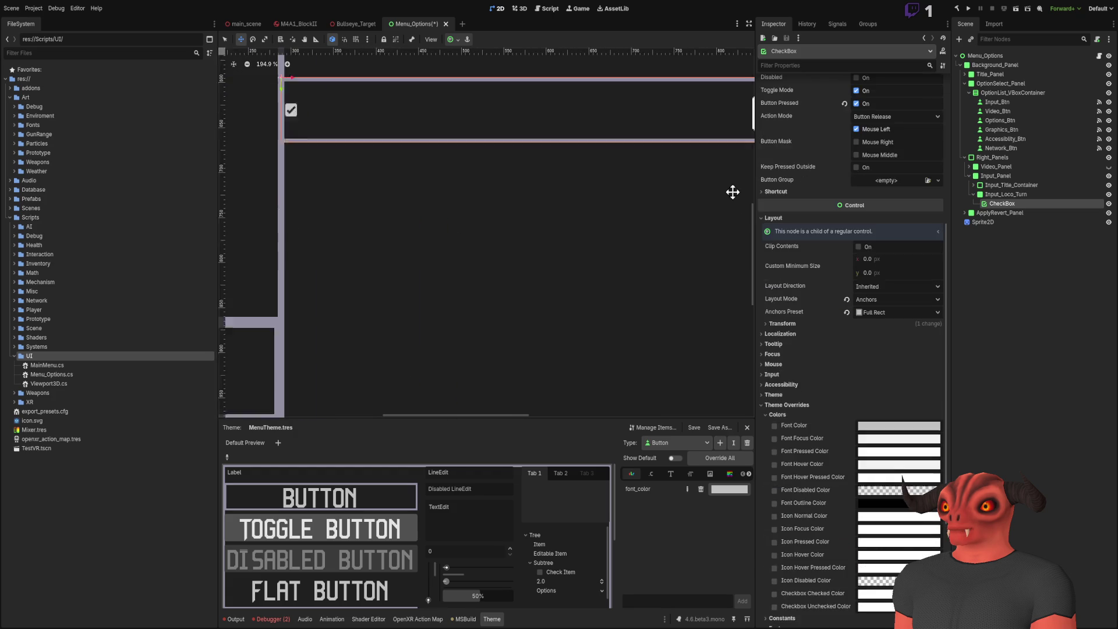
{"action": "scroll", "coordinate": [844, 200], "scroll_direction": "up", "scroll_amount": 4}
{"action": "scroll", "coordinate": [604, 225], "scroll_direction": "down", "scroll_amount": 5}
{"action": "scroll", "coordinate": [624, 235], "scroll_direction": "up", "scroll_amount": 2}
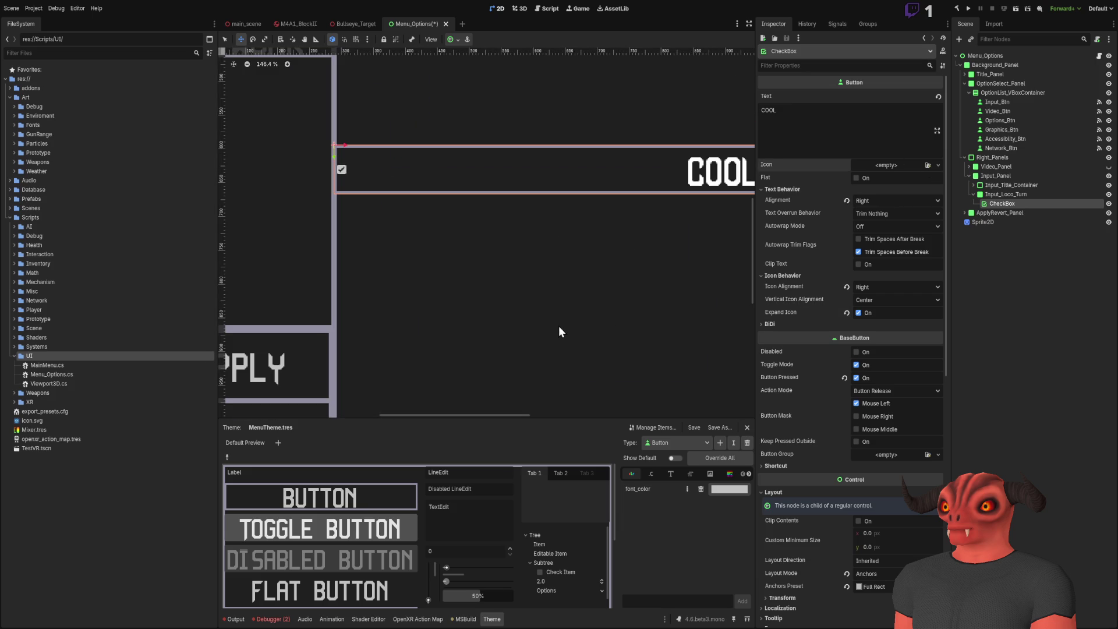
{"action": "key", "text": "ctrl+shift+z"}
{"action": "left_click_drag", "start_coordinate": [522, 257], "coordinate": [411, 316]}
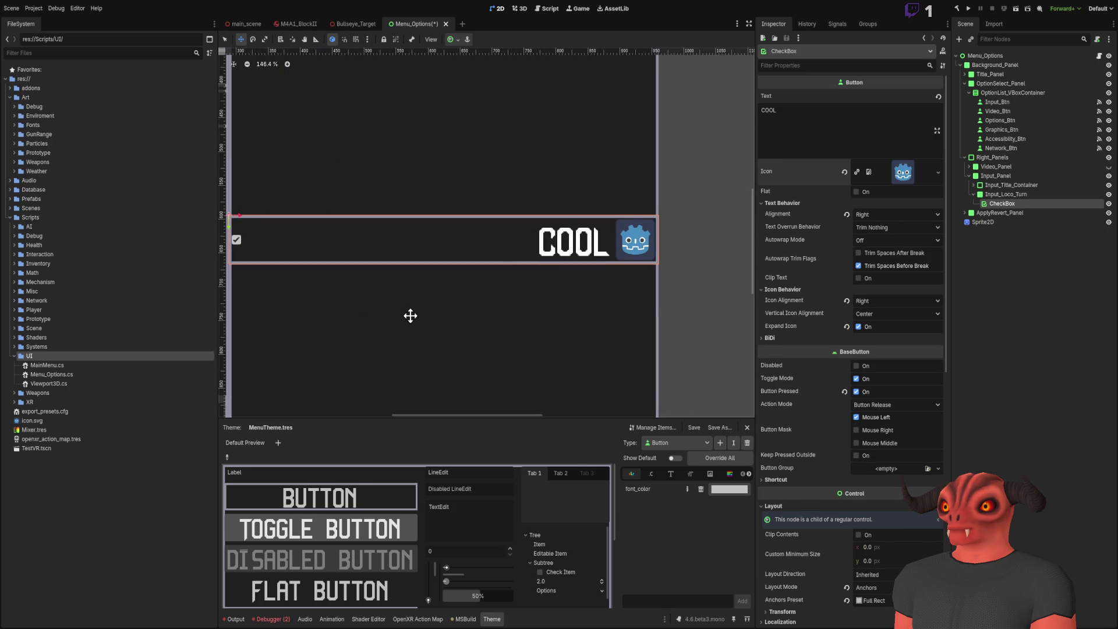
{"action": "scroll", "coordinate": [689, 201], "scroll_direction": "up", "scroll_amount": 5}
{"action": "scroll", "coordinate": [625, 250], "scroll_direction": "down", "scroll_amount": 8}
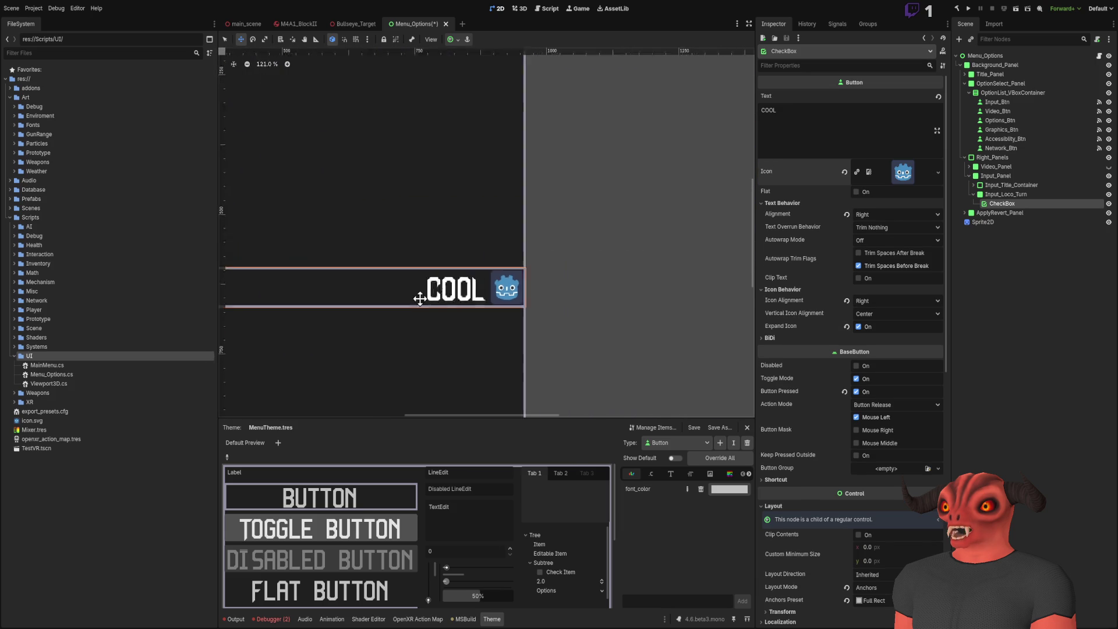
- Try Icon Alignment Left, Right and Center, then revert to the default Left
{"action": "left_click", "coordinate": [876, 299]}
{"action": "left_click", "coordinate": [876, 314]}
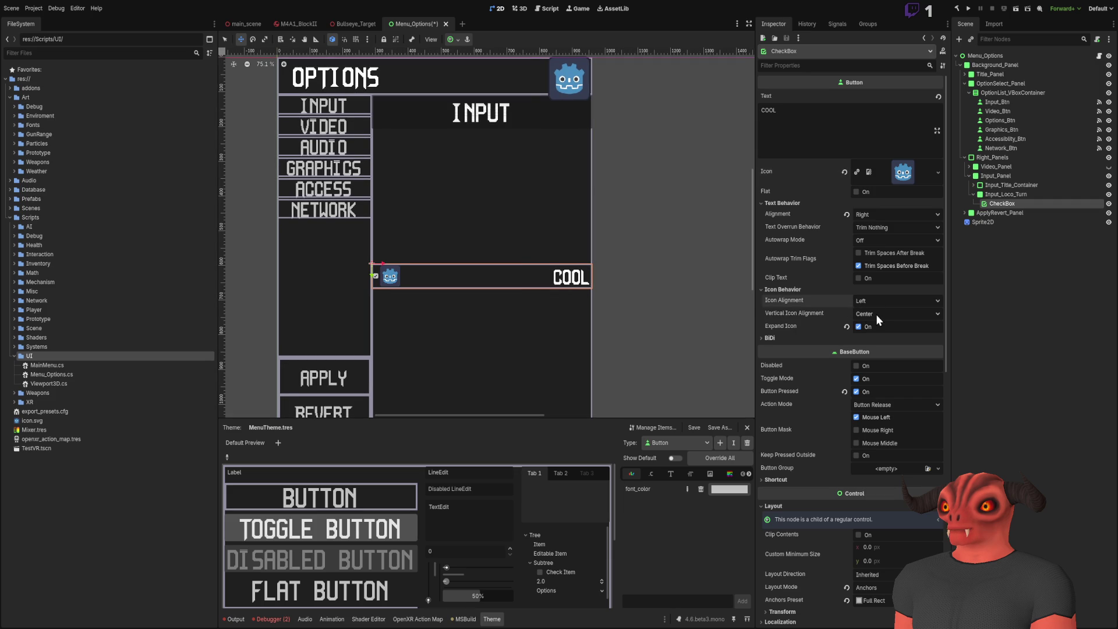
{"action": "scroll", "coordinate": [408, 274], "scroll_direction": "up", "scroll_amount": 8}
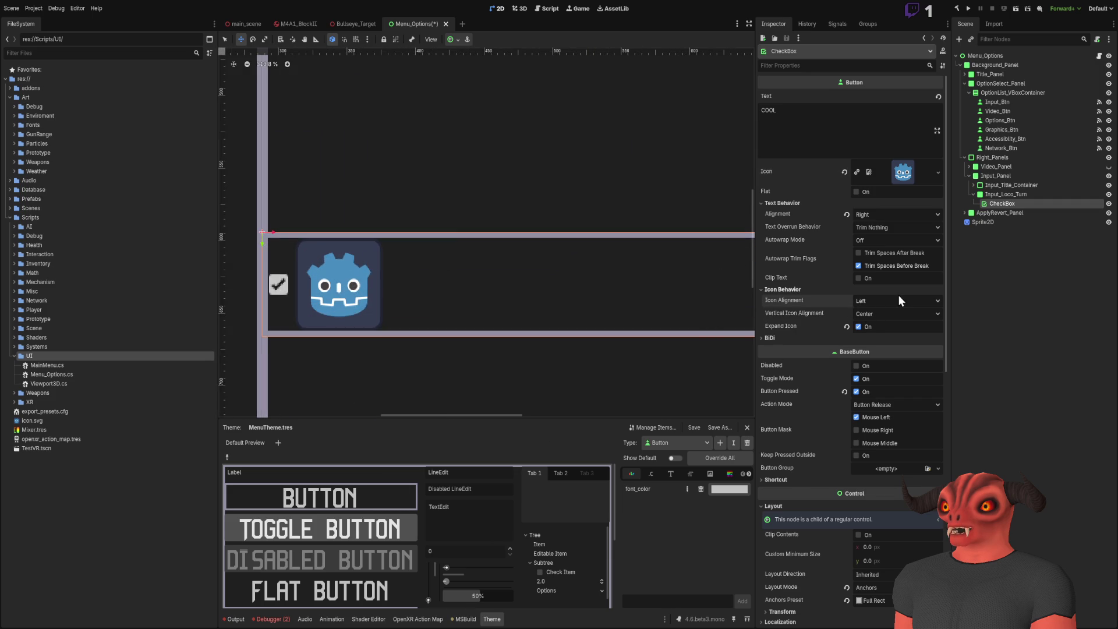
{"action": "left_click", "coordinate": [882, 302]}
{"action": "left_click", "coordinate": [879, 326]}
{"action": "left_click", "coordinate": [879, 301]}
{"action": "left_click", "coordinate": [878, 327]}
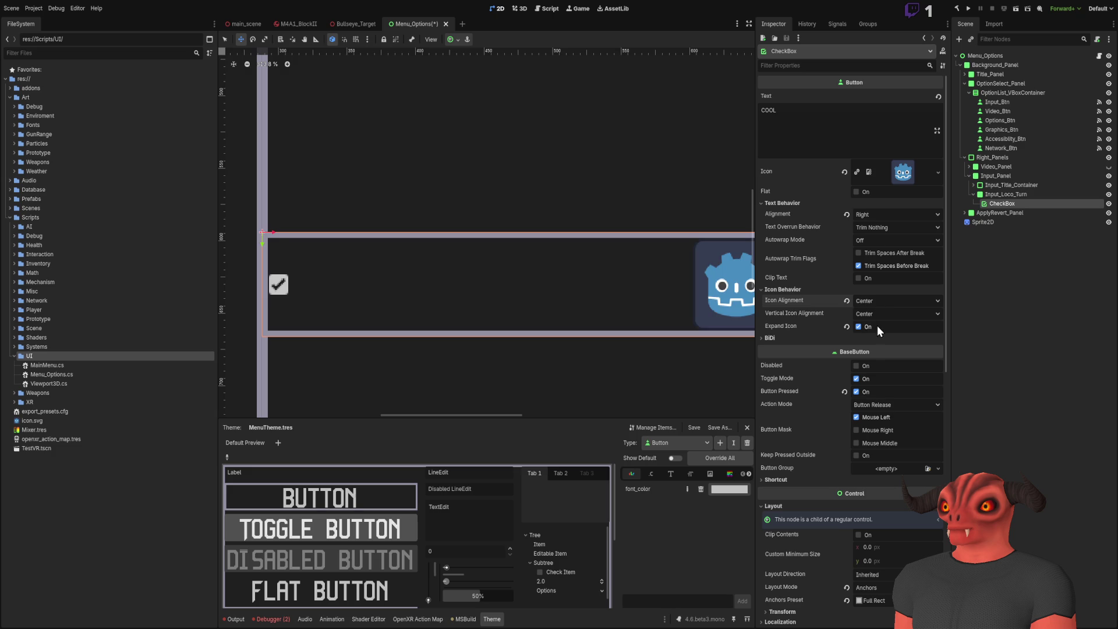
{"action": "left_click", "coordinate": [847, 301]}
- Clear the Icon property to empty, removing the Godot logo from the checkbox
{"action": "scroll", "coordinate": [674, 320], "scroll_direction": "down", "scroll_amount": 5}
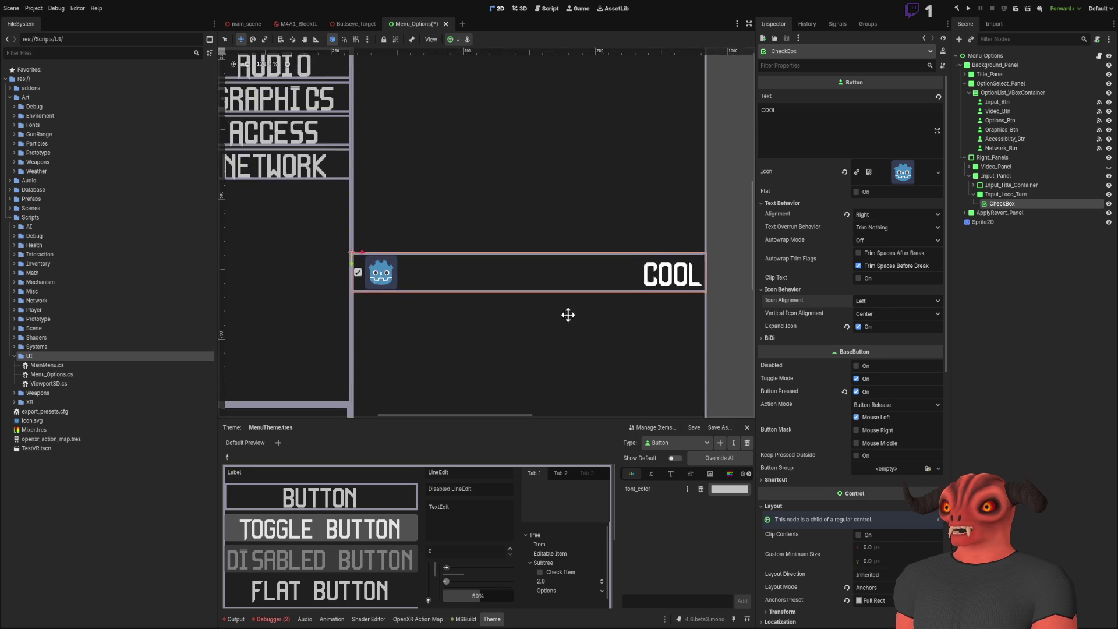
{"action": "scroll", "coordinate": [544, 312], "scroll_direction": "up", "scroll_amount": 3}
{"action": "scroll", "coordinate": [580, 300], "scroll_direction": "down", "scroll_amount": 1}
{"action": "left_click", "coordinate": [844, 171]}
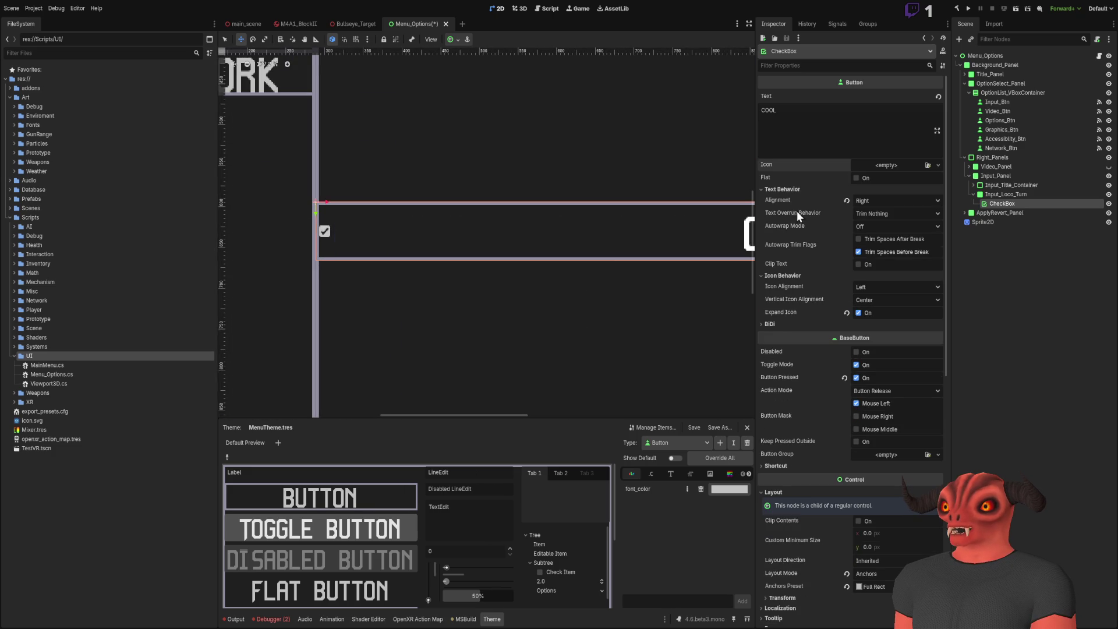
{"action": "scroll", "coordinate": [504, 245], "scroll_direction": "down", "scroll_amount": 1}
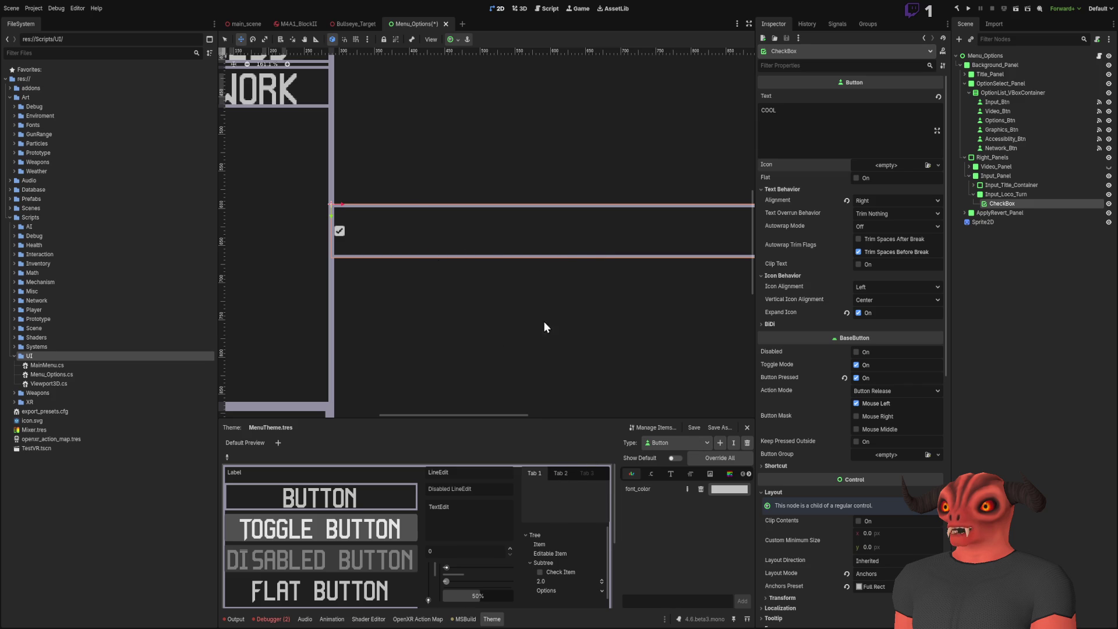
- Set the CheckBox theme constants check_v_offset and h_separation to 0
{"action": "left_click", "coordinate": [670, 473]}
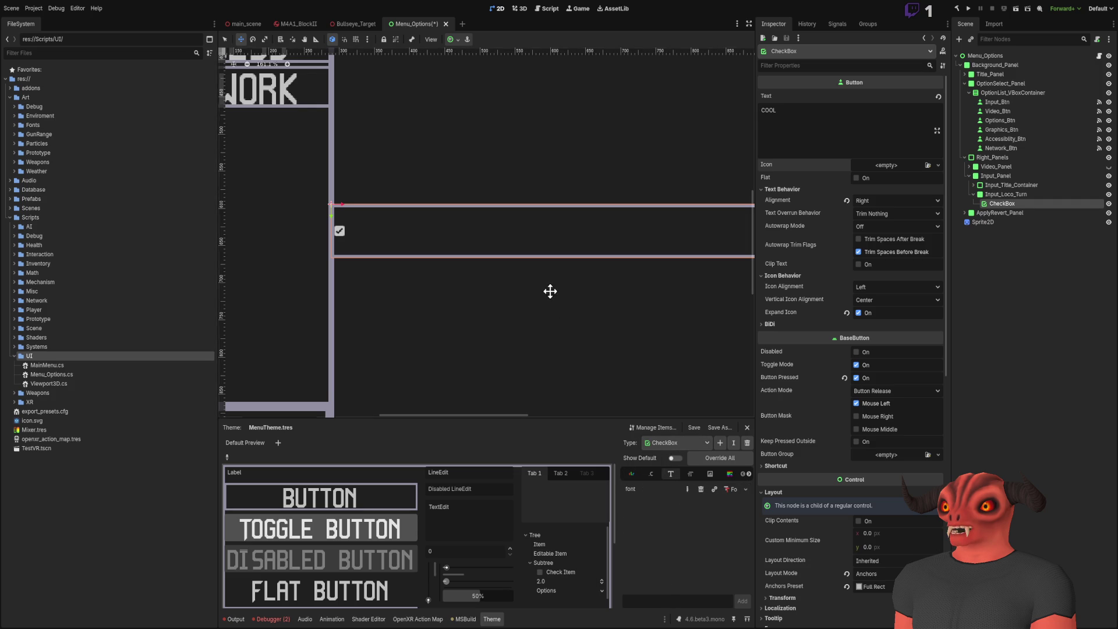
{"action": "scroll", "coordinate": [405, 286], "scroll_direction": "down", "scroll_amount": 3}
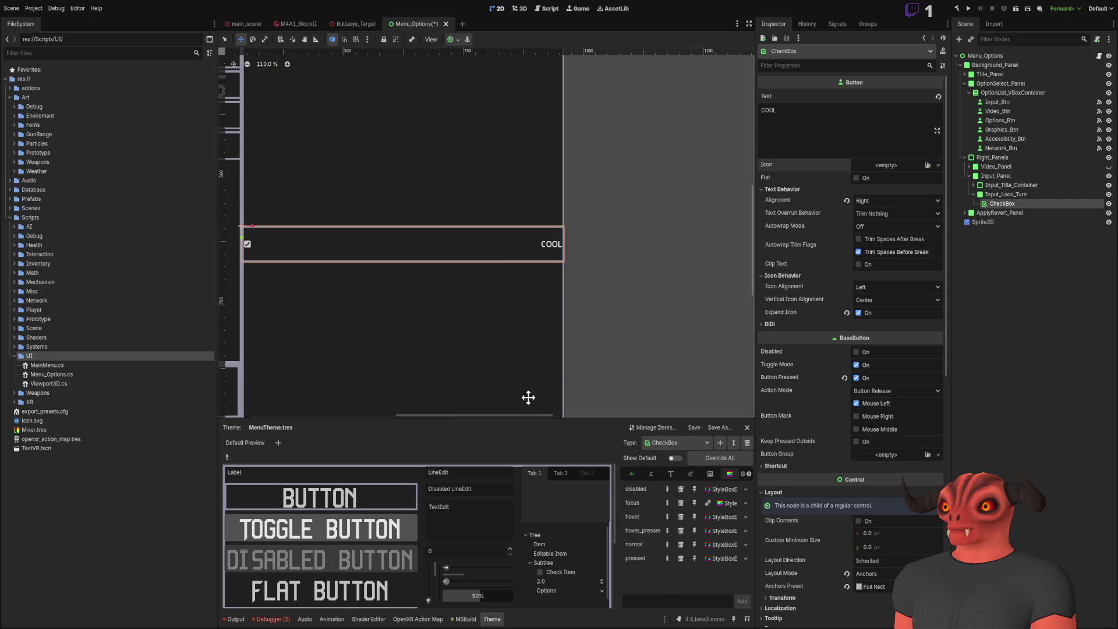
{"action": "scroll", "coordinate": [457, 292], "scroll_direction": "up", "scroll_amount": 5}
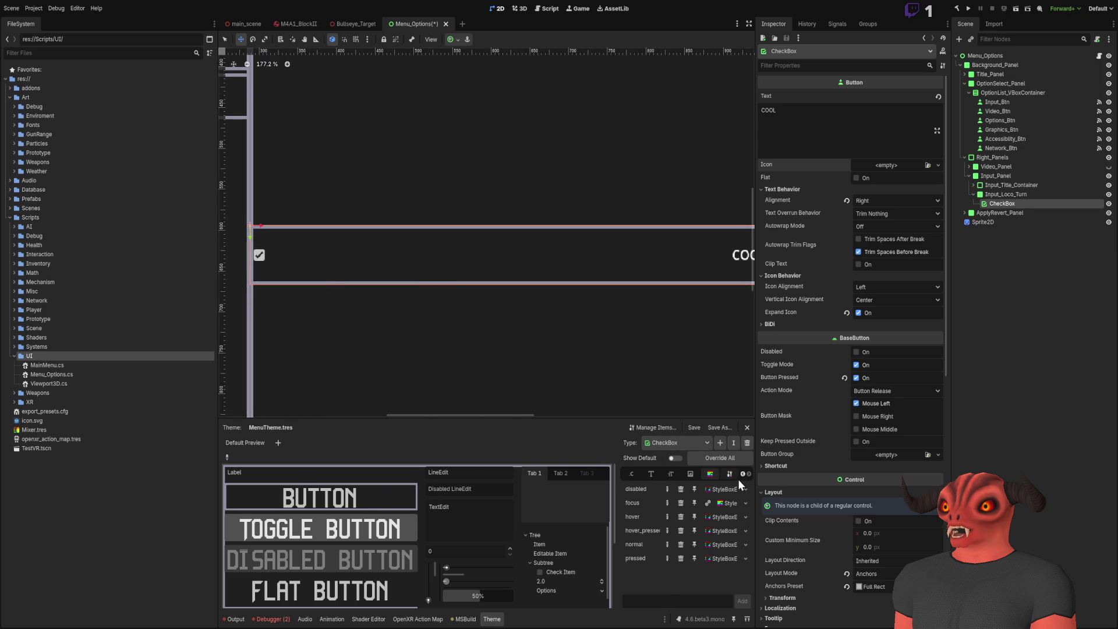
{"action": "left_click", "coordinate": [651, 473]}
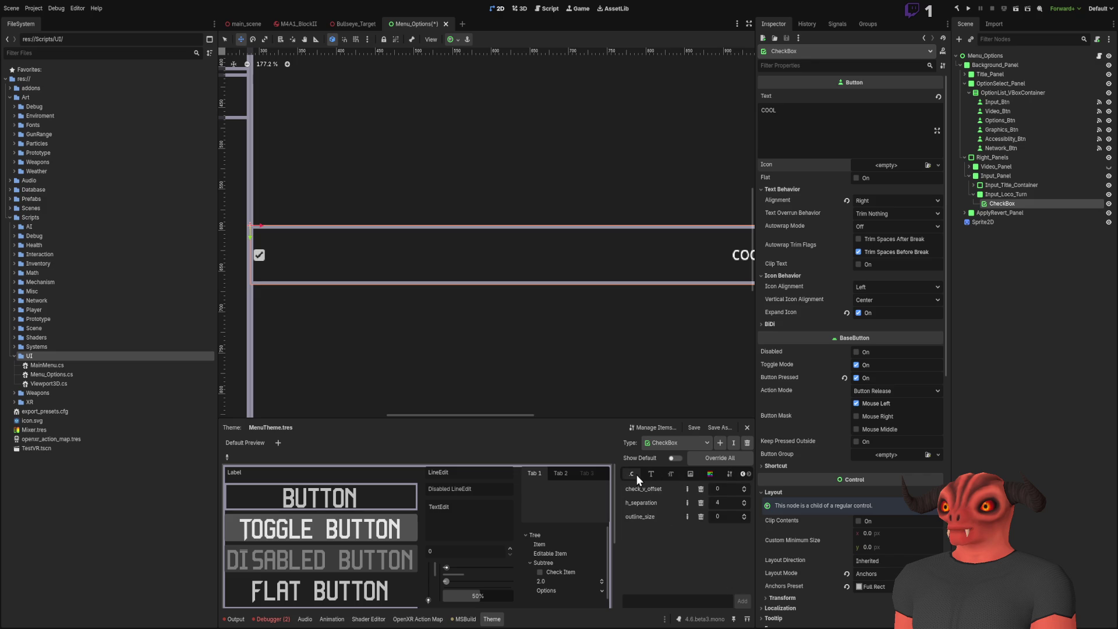
{"action": "mouse_move", "coordinate": [430, 356]}
{"action": "left_mouse_down"}
{"action": "mouse_move", "coordinate": [415, 343]}
{"action": "mouse_move", "coordinate": [530, 374]}
{"action": "left_mouse_up"}
{"action": "mouse_move", "coordinate": [728, 489]}
{"action": "left_mouse_down"}
{"action": "mouse_move", "coordinate": [728, 454]}
{"action": "mouse_move", "coordinate": [716, 488]}
{"action": "mouse_move", "coordinate": [735, 488]}
{"action": "mouse_move", "coordinate": [770, 432]}
{"action": "left_mouse_up"}
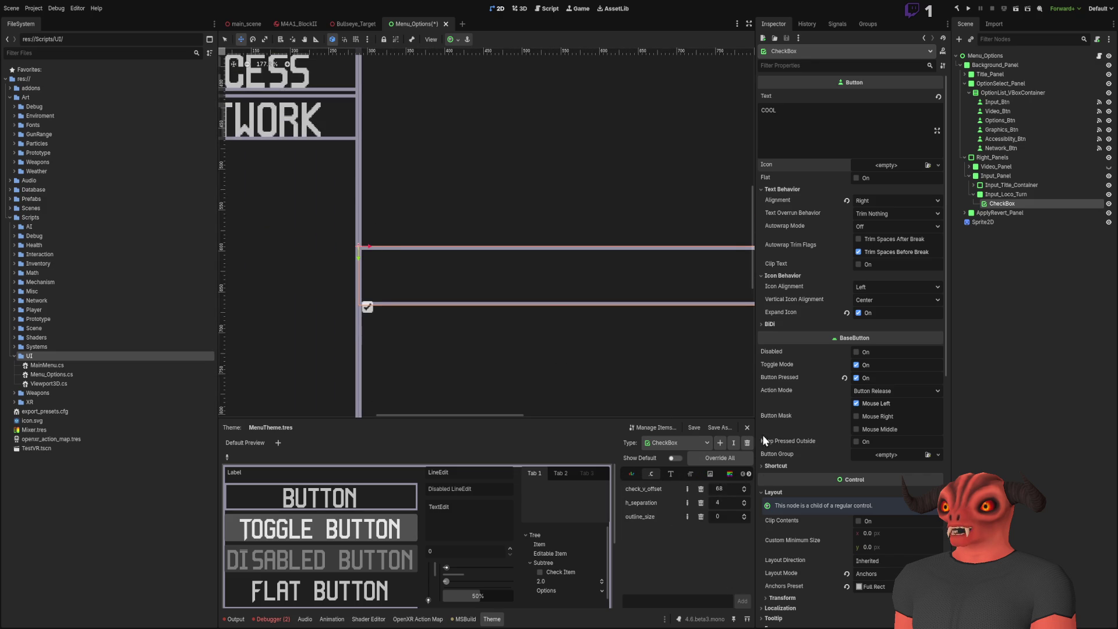
{"action": "mouse_move", "coordinate": [726, 502]}
{"action": "left_mouse_down"}
{"action": "mouse_move", "coordinate": [612, 501]}
{"action": "mouse_move", "coordinate": [556, 315]}
{"action": "left_mouse_up"}
{"action": "left_click", "coordinate": [725, 501]}
{"action": "type", "text": "0"}
{"action": "key", "text": "Return"}
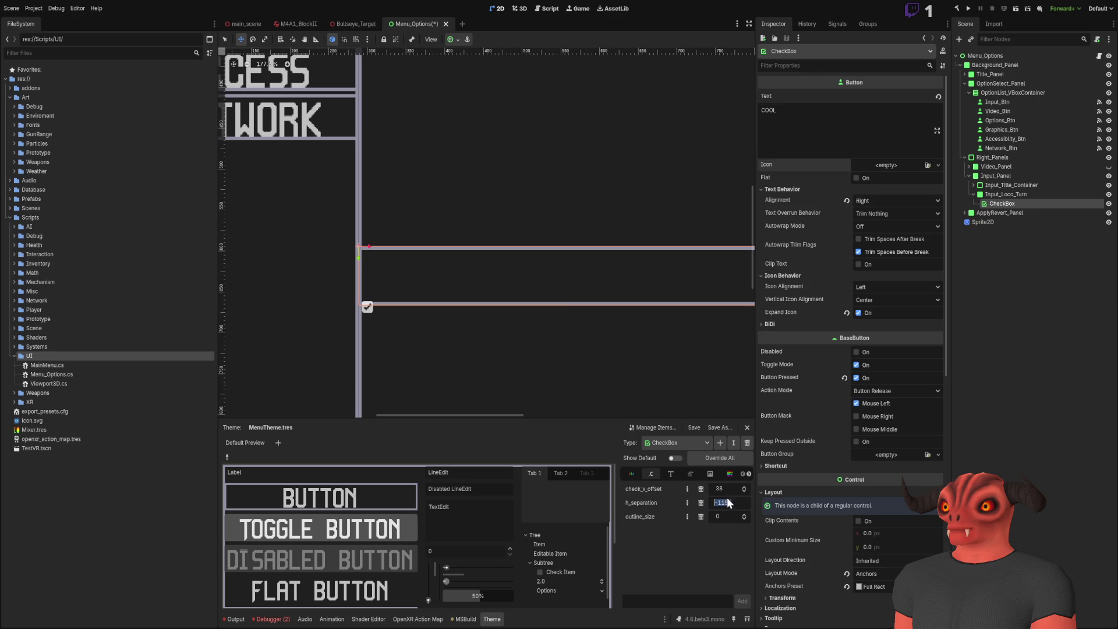
{"action": "left_click", "coordinate": [729, 491]}
{"action": "type", "text": "0"}
{"action": "key", "text": "Return"}
- Set the CheckBox outline_size constant to 0
{"action": "left_click", "coordinate": [744, 505]}
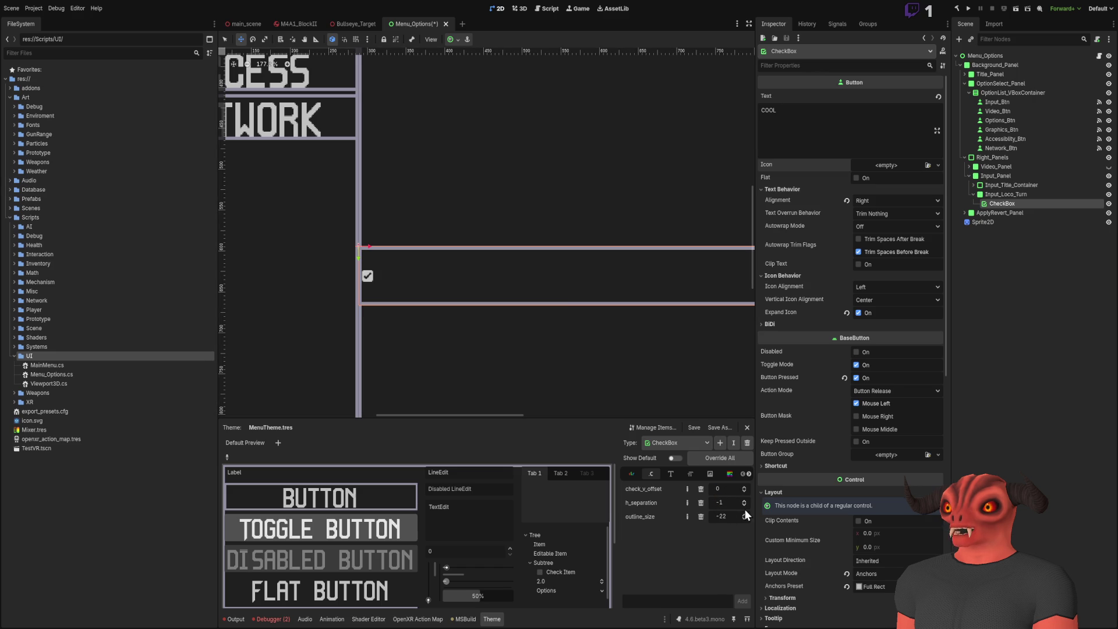
{"action": "double_click", "coordinate": [722, 516]}
{"action": "type", "text": "-22"}
{"action": "left_click", "coordinate": [727, 516]}
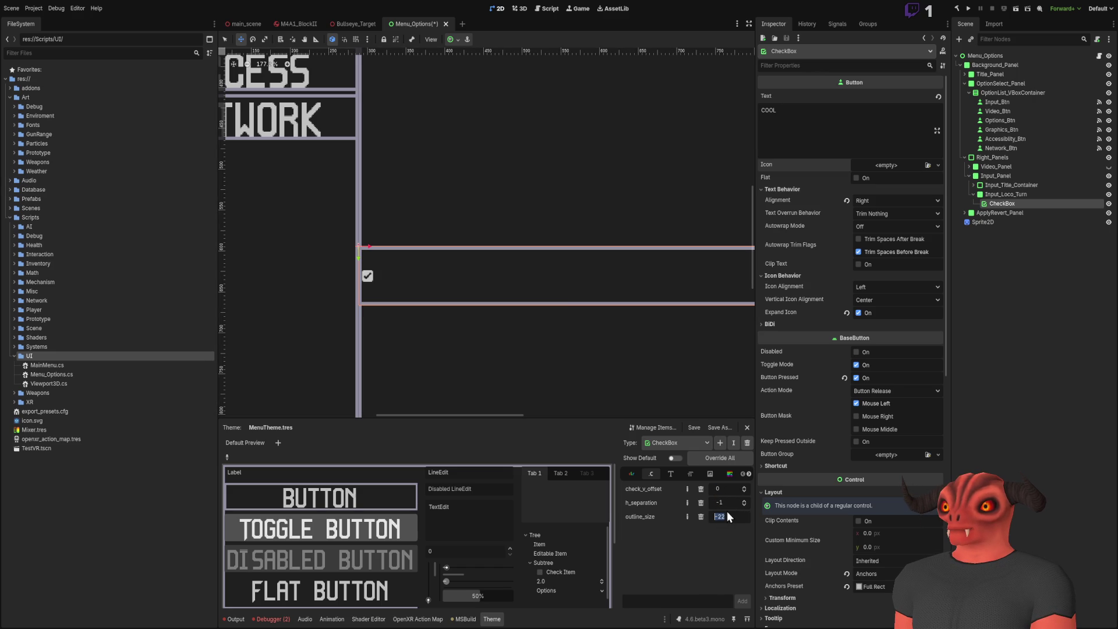
{"action": "scroll", "coordinate": [467, 259], "scroll_direction": "up", "scroll_amount": 1}
{"action": "mouse_move", "coordinate": [466, 260]}
{"action": "left_mouse_down"}
{"action": "mouse_move", "coordinate": [290, 270]}
{"action": "mouse_move", "coordinate": [559, 252]}
{"action": "mouse_move", "coordinate": [527, 256]}
{"action": "left_mouse_up"}
{"action": "scroll", "coordinate": [528, 256], "scroll_direction": "up", "scroll_amount": 6}
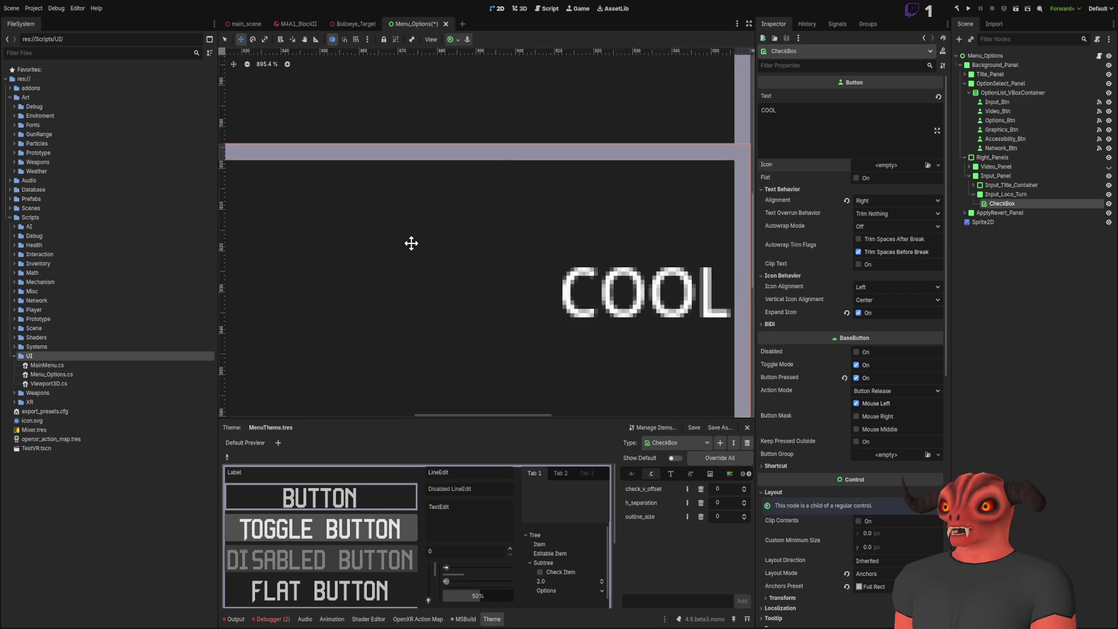
{"action": "scroll", "coordinate": [433, 266], "scroll_direction": "down", "scroll_amount": 7}
{"action": "left_click", "coordinate": [671, 474]}
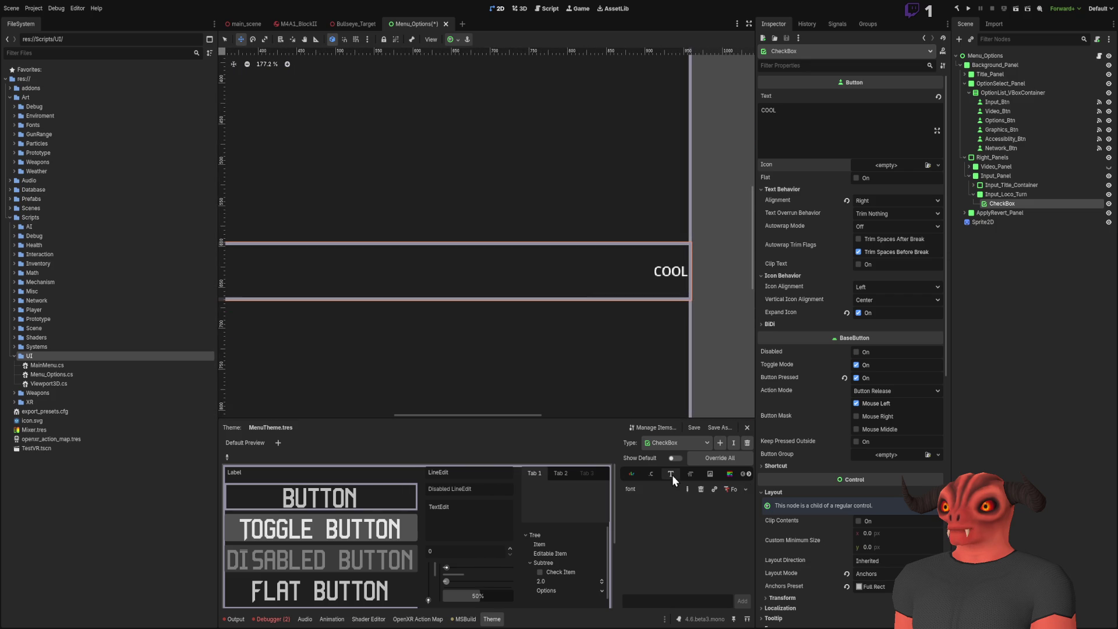
- Assign the pixel font to CheckBox and set its font_size to 64
{"action": "left_click", "coordinate": [742, 493]}
{"action": "left_click", "coordinate": [701, 537]}
{"action": "scroll", "coordinate": [409, 245], "scroll_direction": "up", "scroll_amount": 8}
{"action": "scroll", "coordinate": [410, 244], "scroll_direction": "down", "scroll_amount": 10}
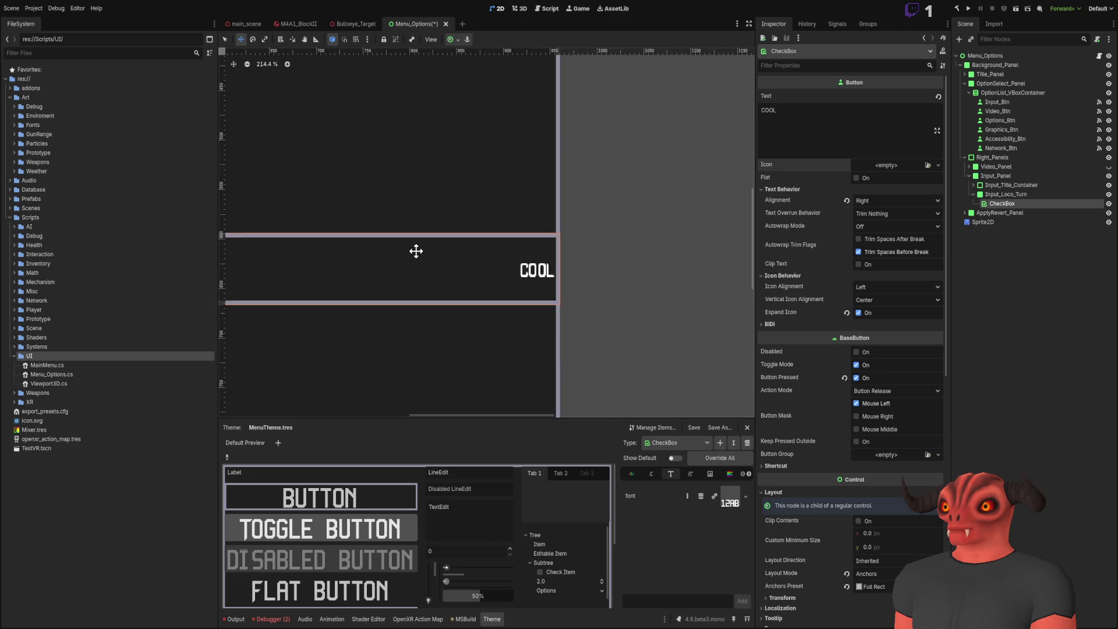
{"action": "left_click", "coordinate": [689, 474]}
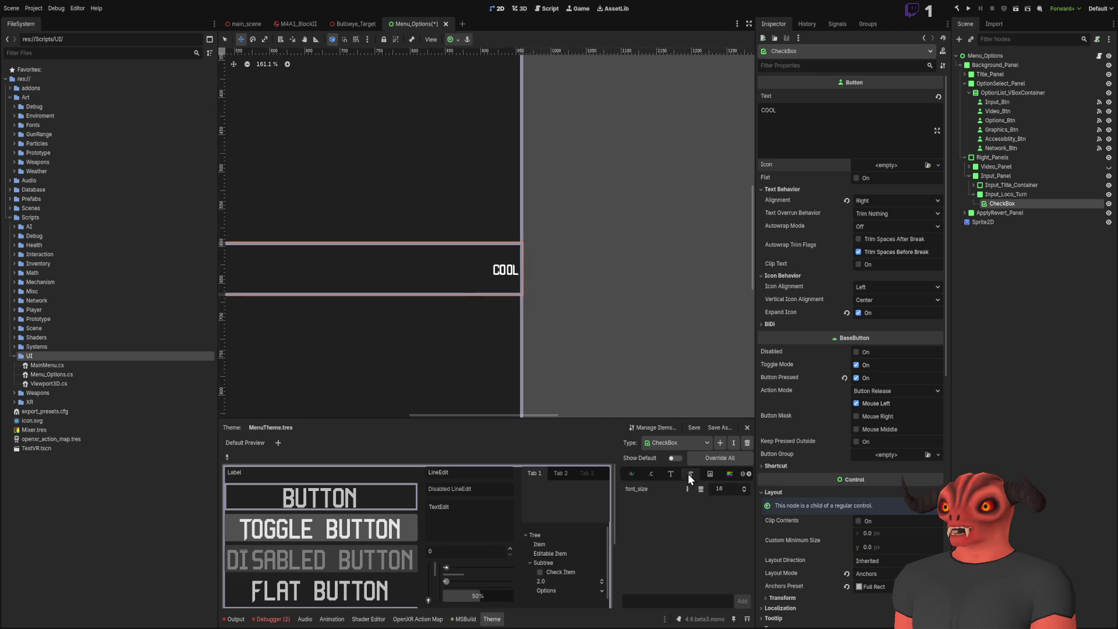
{"action": "mouse_move", "coordinate": [722, 489]}
{"action": "left_mouse_down"}
{"action": "mouse_move", "coordinate": [757, 489]}
{"action": "mouse_move", "coordinate": [738, 489]}
{"action": "left_mouse_up"}
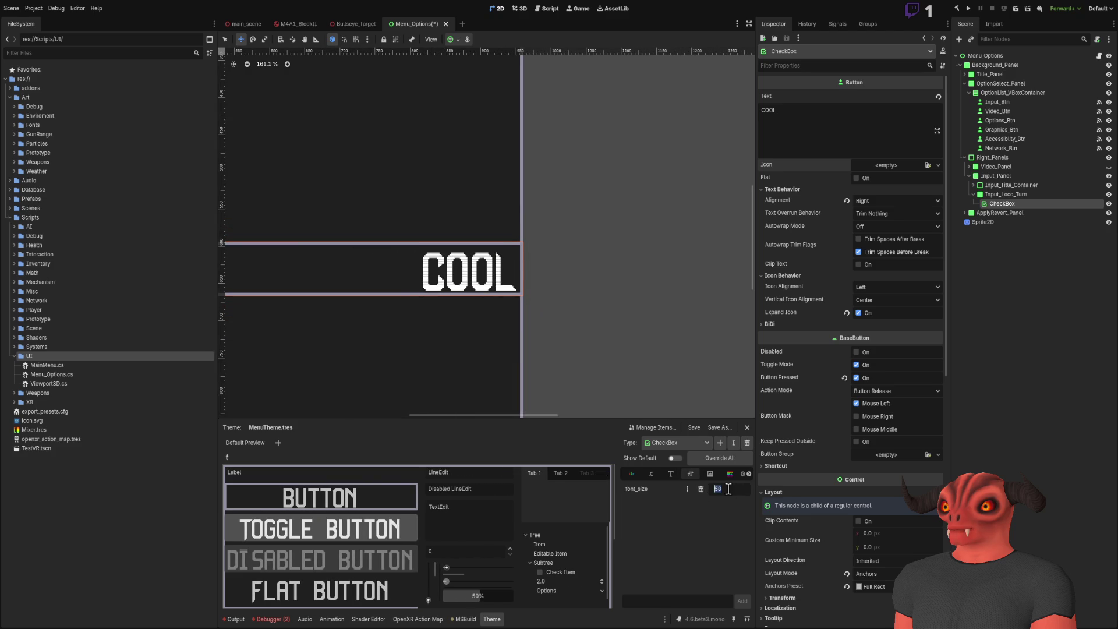
{"action": "key", "text": "Return"}
{"action": "scroll", "coordinate": [677, 284], "scroll_direction": "down", "scroll_amount": 8}
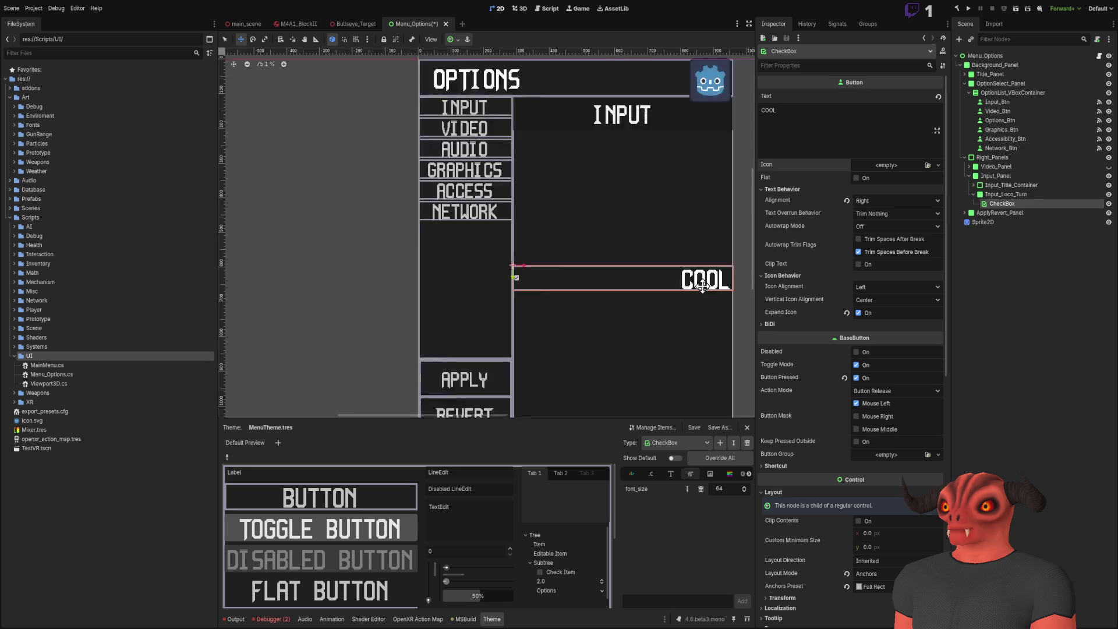
{"action": "scroll", "coordinate": [633, 288], "scroll_direction": "up", "scroll_amount": 7}
{"action": "left_click", "coordinate": [710, 473]}
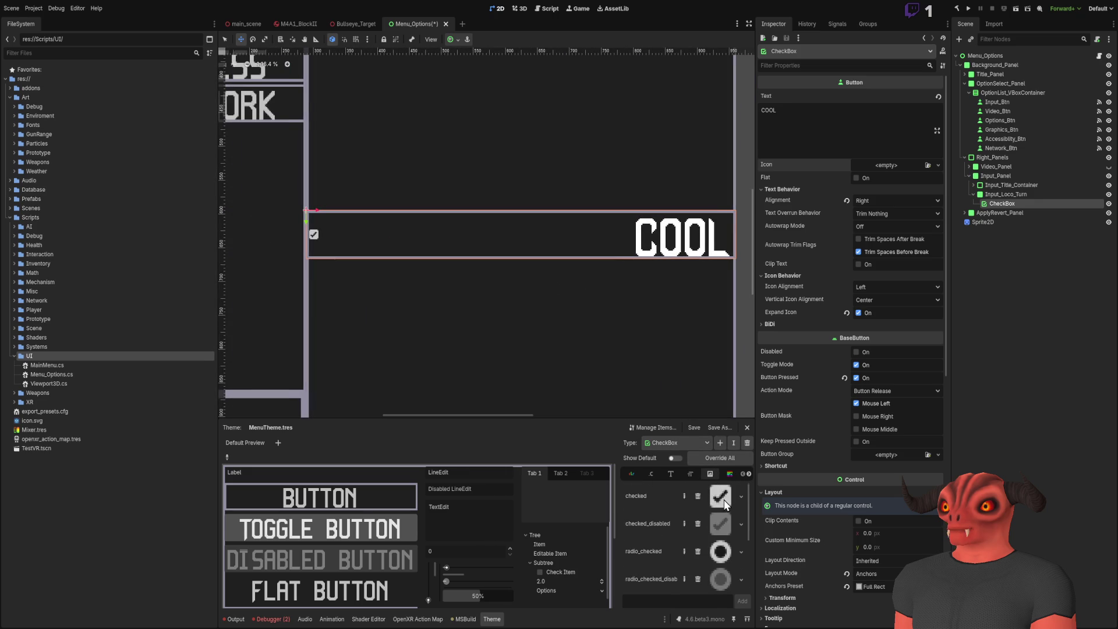
- Set the CheckBox checked icon texture's Base Scale to 2.0
{"action": "left_click", "coordinate": [725, 499]}
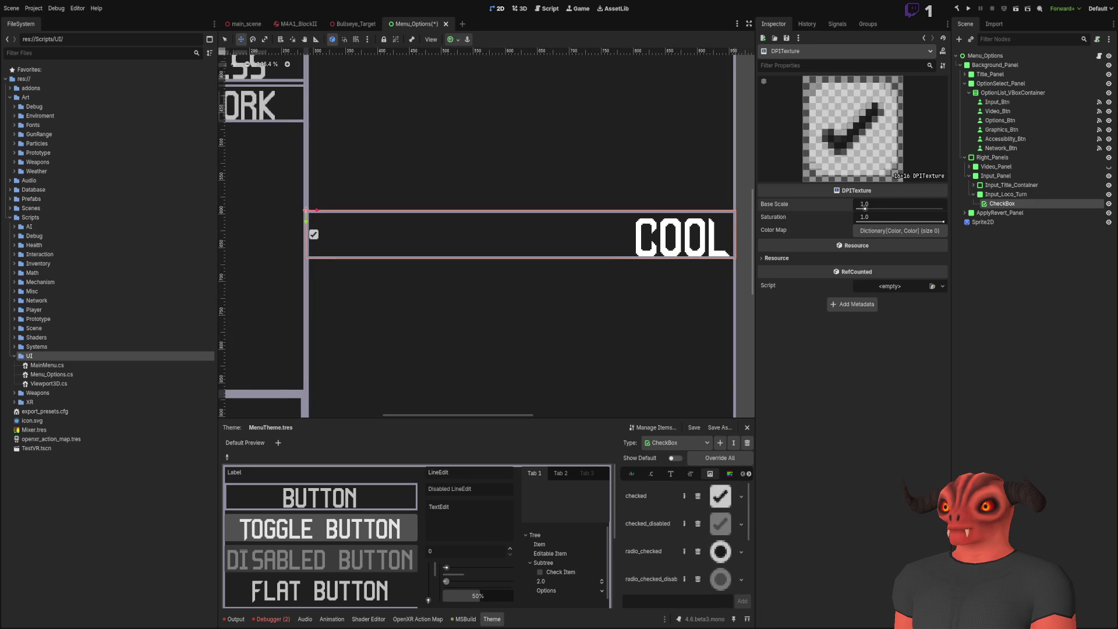
{"action": "left_click_drag", "start_coordinate": [865, 208], "coordinate": [944, 208]}
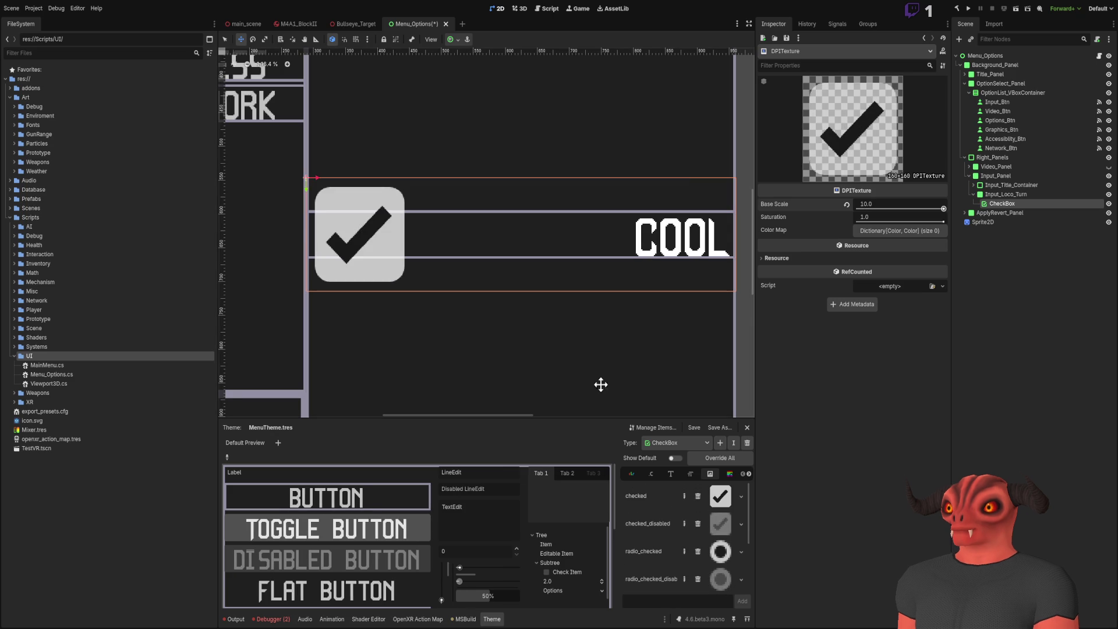
{"action": "scroll", "coordinate": [576, 219], "scroll_direction": "down", "scroll_amount": 2}
{"action": "left_click", "coordinate": [879, 204]}
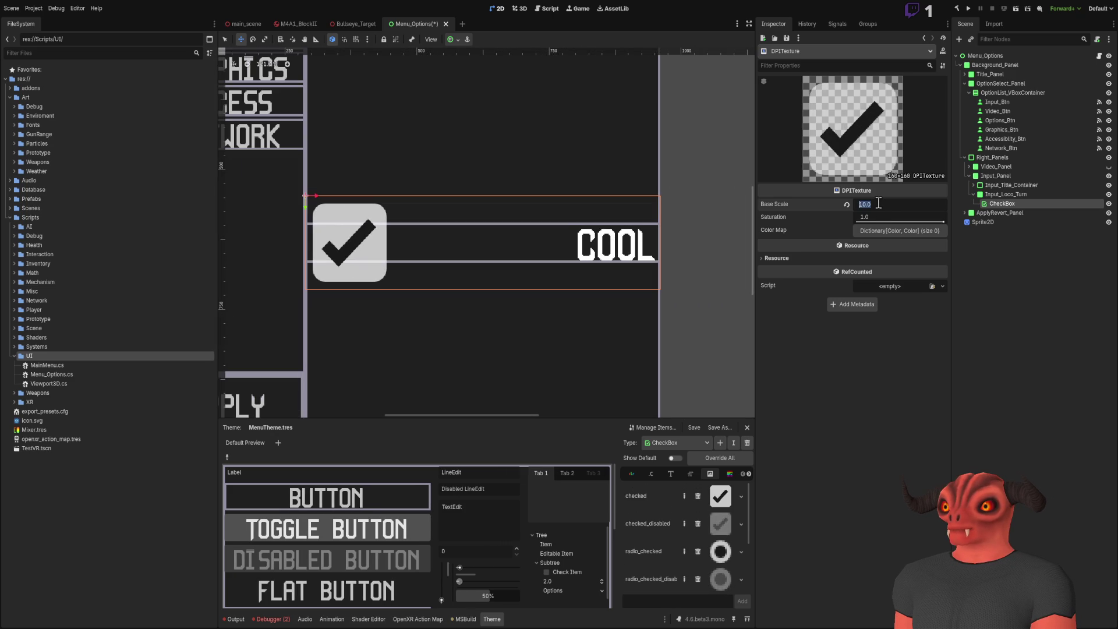
{"action": "type", "text": "2"}
{"action": "key", "text": "Return"}
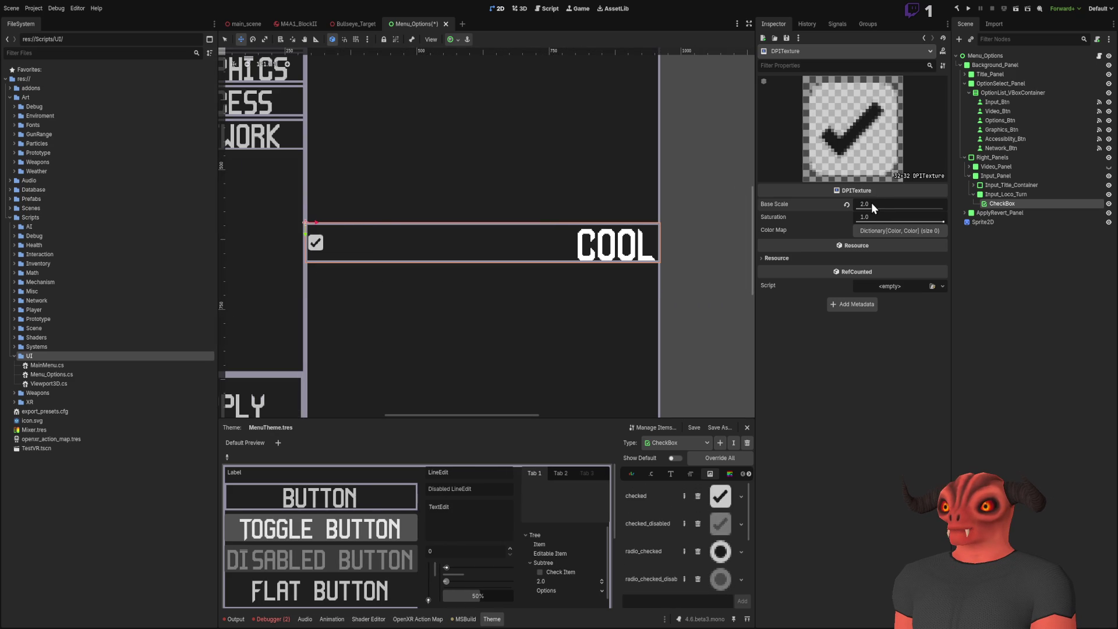
{"action": "scroll", "coordinate": [384, 235], "scroll_direction": "up", "scroll_amount": 2}
{"action": "scroll", "coordinate": [518, 230], "scroll_direction": "down", "scroll_amount": 2}
{"action": "scroll", "coordinate": [641, 227], "scroll_direction": "down", "scroll_amount": 2}
{"action": "scroll", "coordinate": [512, 221], "scroll_direction": "up", "scroll_amount": 3}
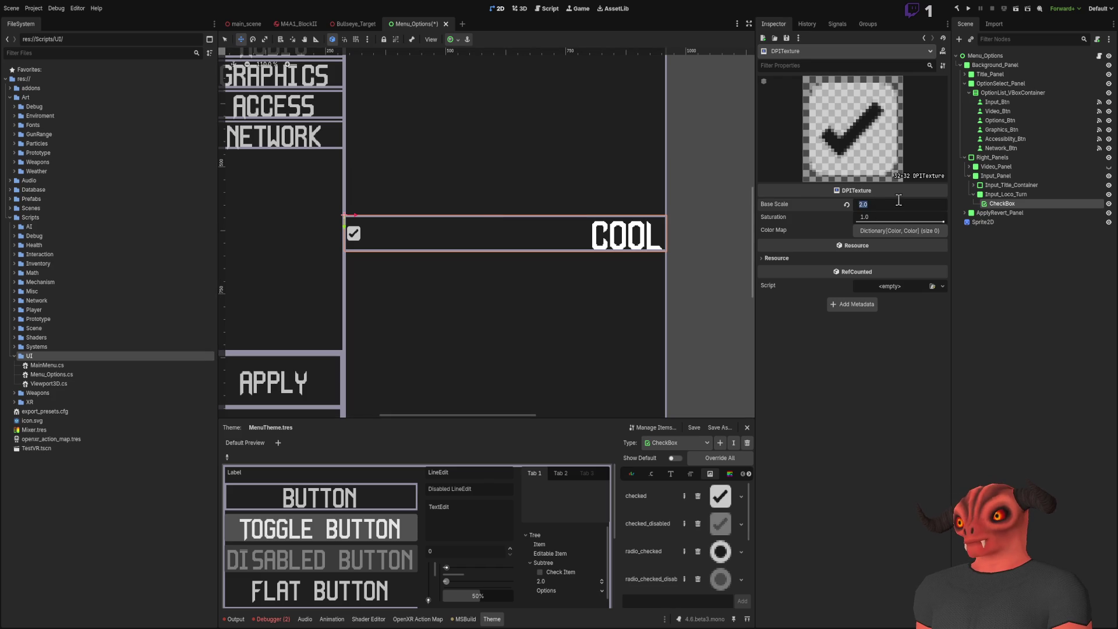
- Raise the checked icon's Base Scale to 4.0
{"action": "left_click_drag", "start_coordinate": [900, 204], "coordinate": [917, 204]}
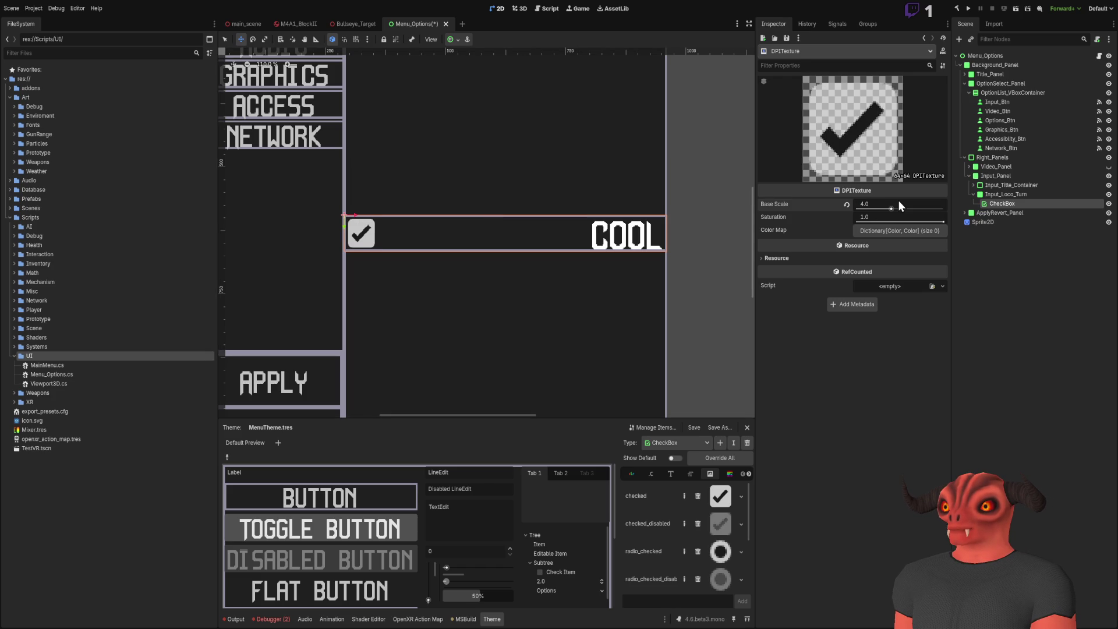
{"action": "scroll", "coordinate": [467, 265], "scroll_direction": "up", "scroll_amount": 5}
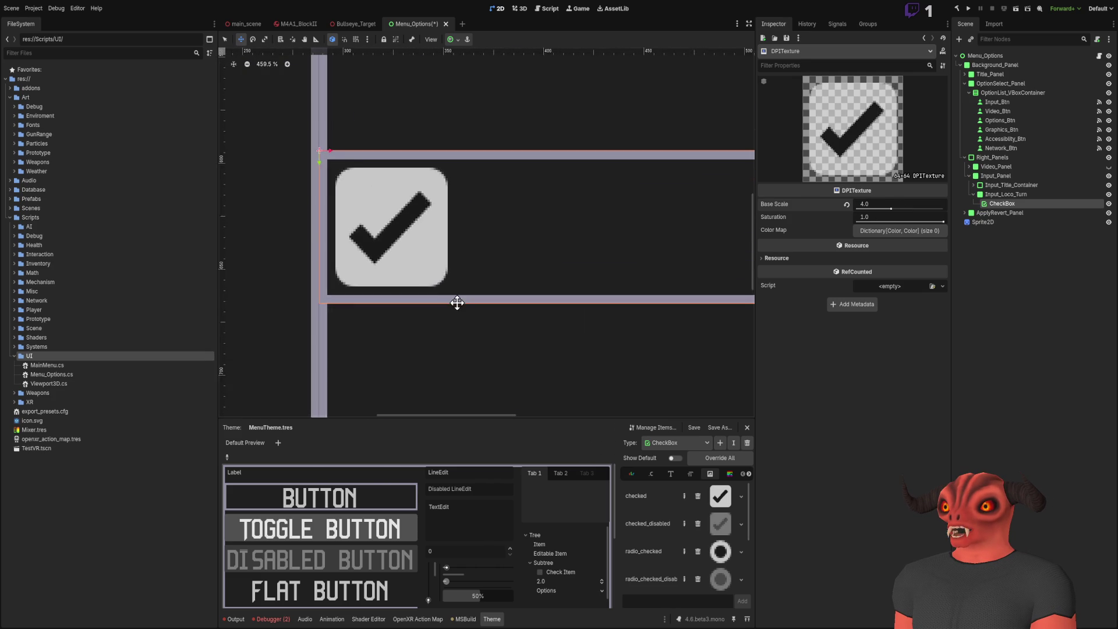
{"action": "scroll", "coordinate": [466, 266], "scroll_direction": "down", "scroll_amount": 6}
{"action": "scroll", "coordinate": [491, 194], "scroll_direction": "up", "scroll_amount": 2}
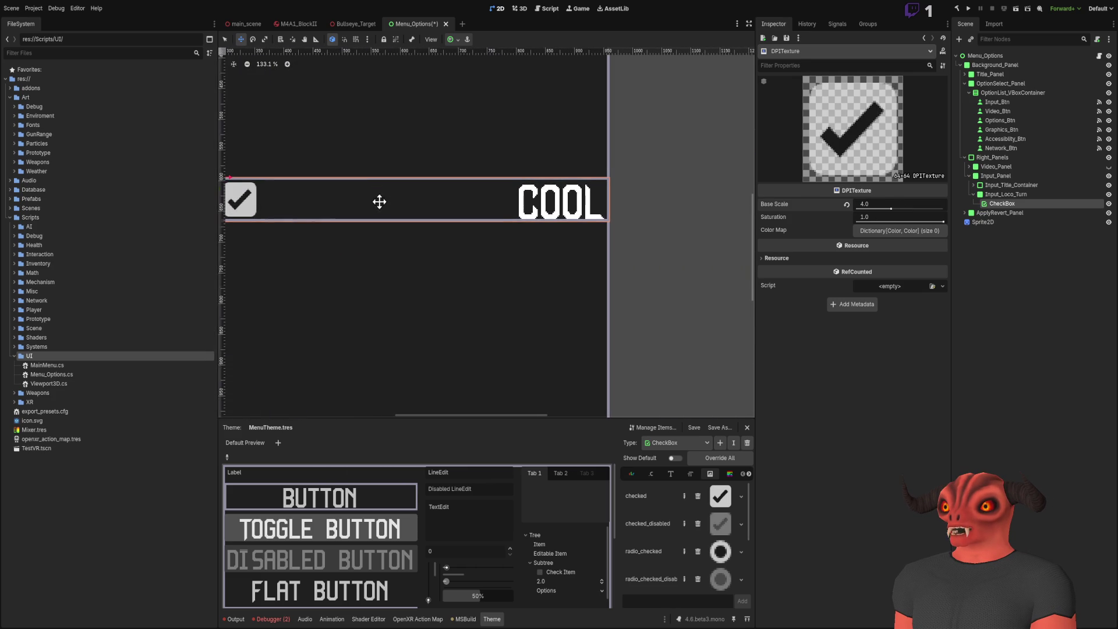
{"action": "left_click", "coordinate": [847, 204]}
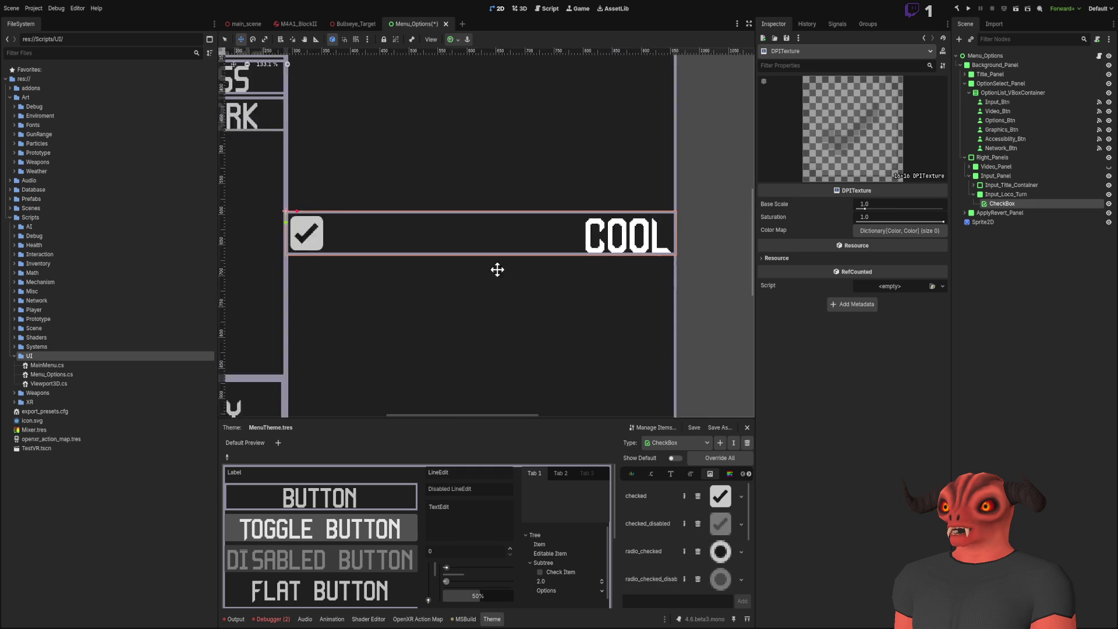
{"action": "left_click", "coordinate": [881, 205]}
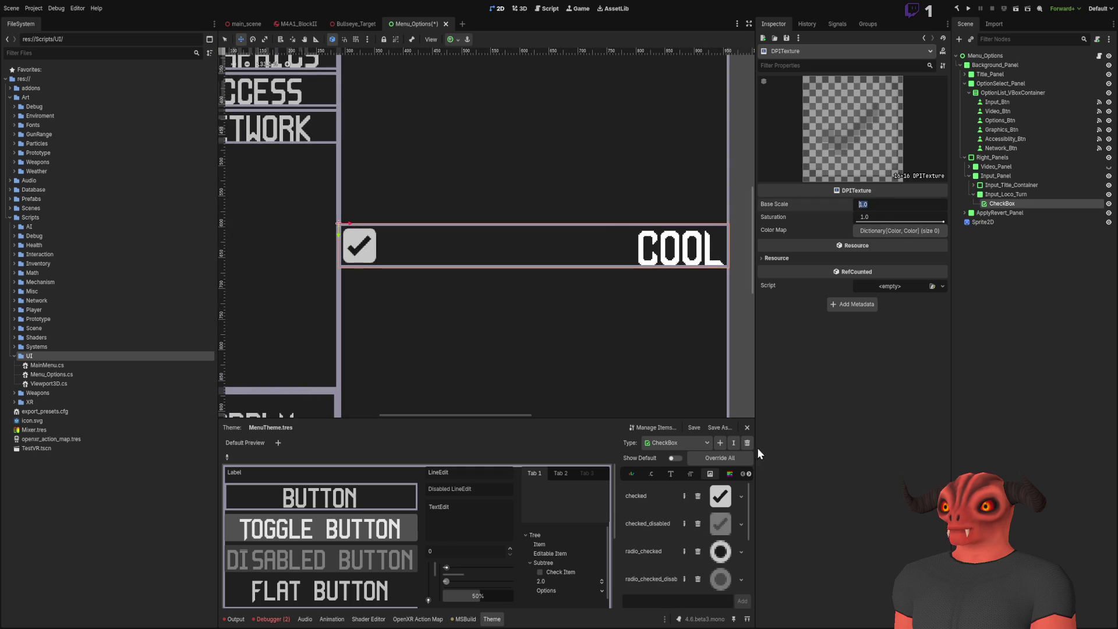
{"action": "type", "text": "4"}
{"action": "key", "text": "Return"}
{"action": "scroll", "coordinate": [711, 550], "scroll_direction": "down", "scroll_amount": 2}
{"action": "scroll", "coordinate": [714, 548], "scroll_direction": "up", "scroll_amount": 2}
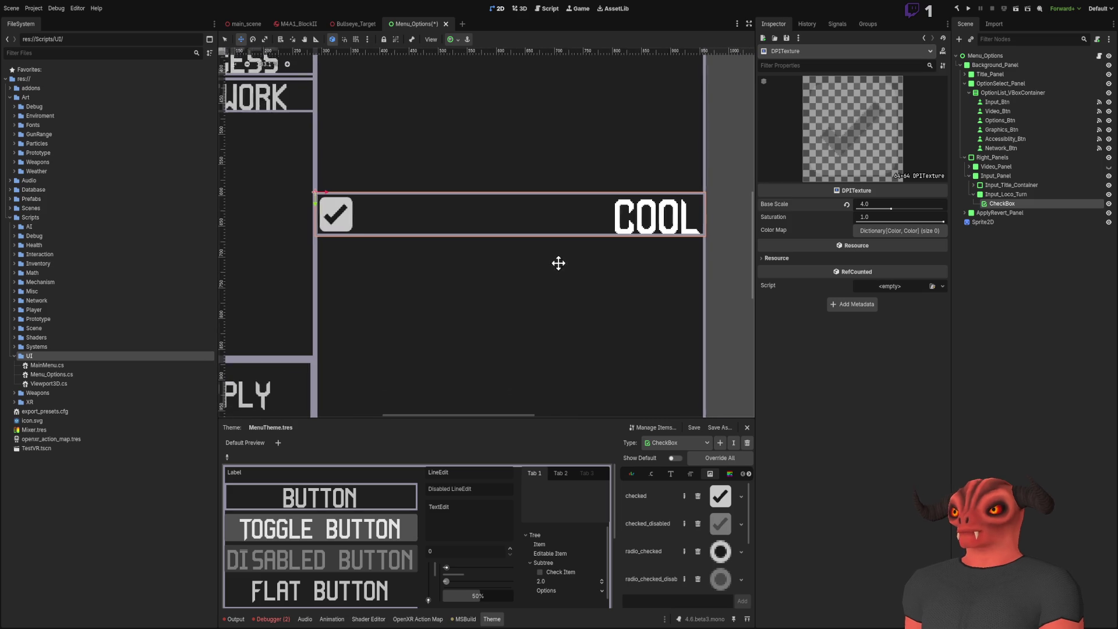
- Review the CheckBox theme font, colour, font size and style entries
{"action": "left_click", "coordinate": [671, 474]}
{"action": "left_click", "coordinate": [652, 474]}
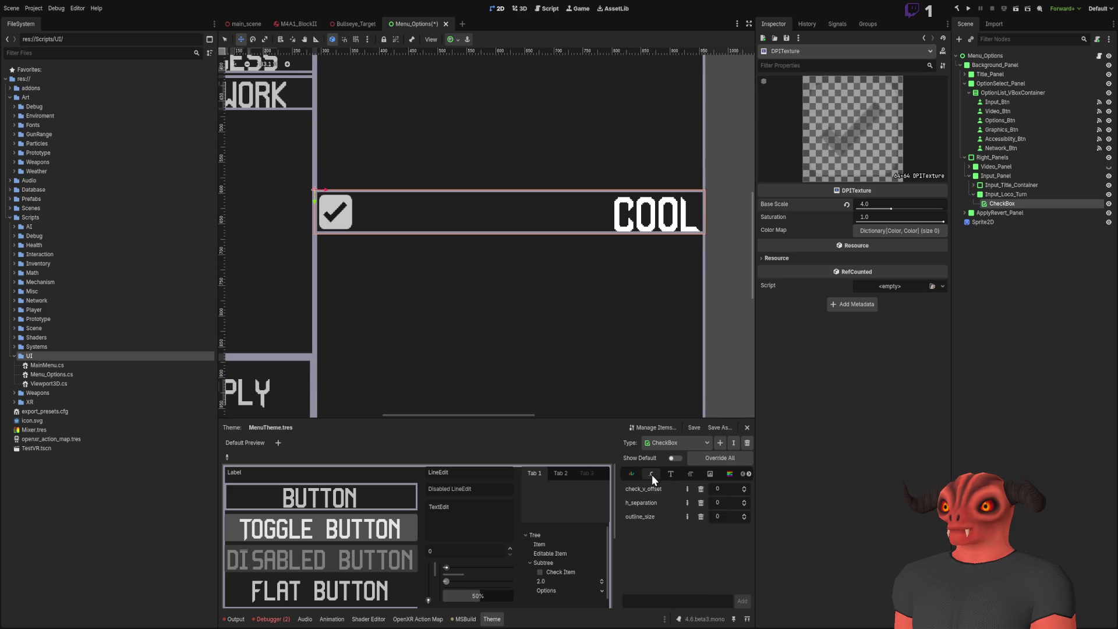
{"action": "left_click", "coordinate": [637, 472]}
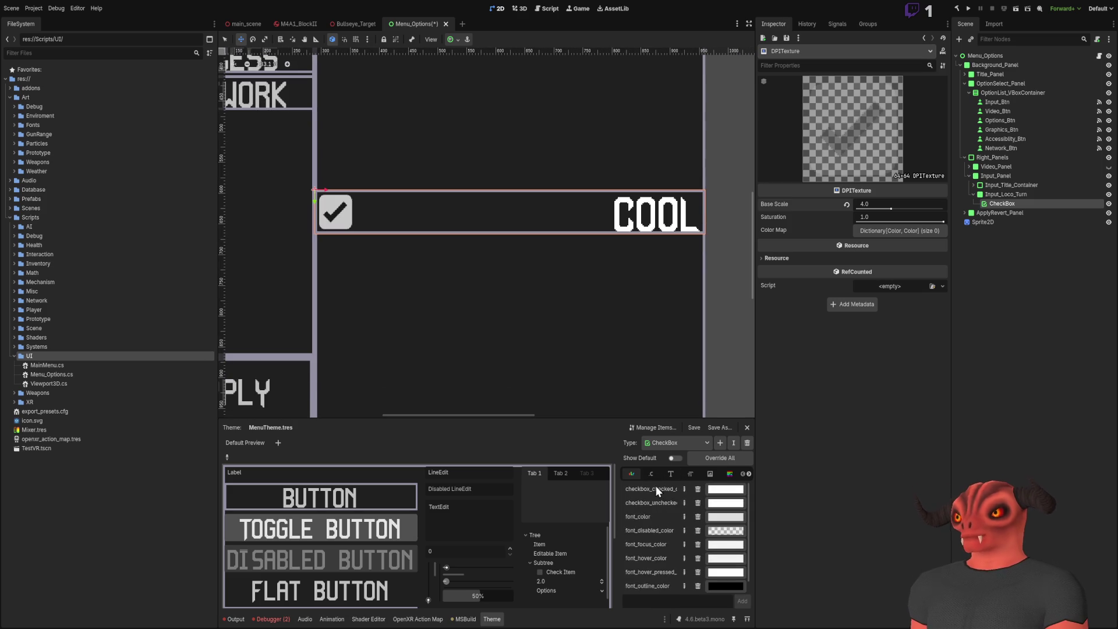
{"action": "left_click", "coordinate": [668, 473]}
{"action": "left_click", "coordinate": [683, 473]}
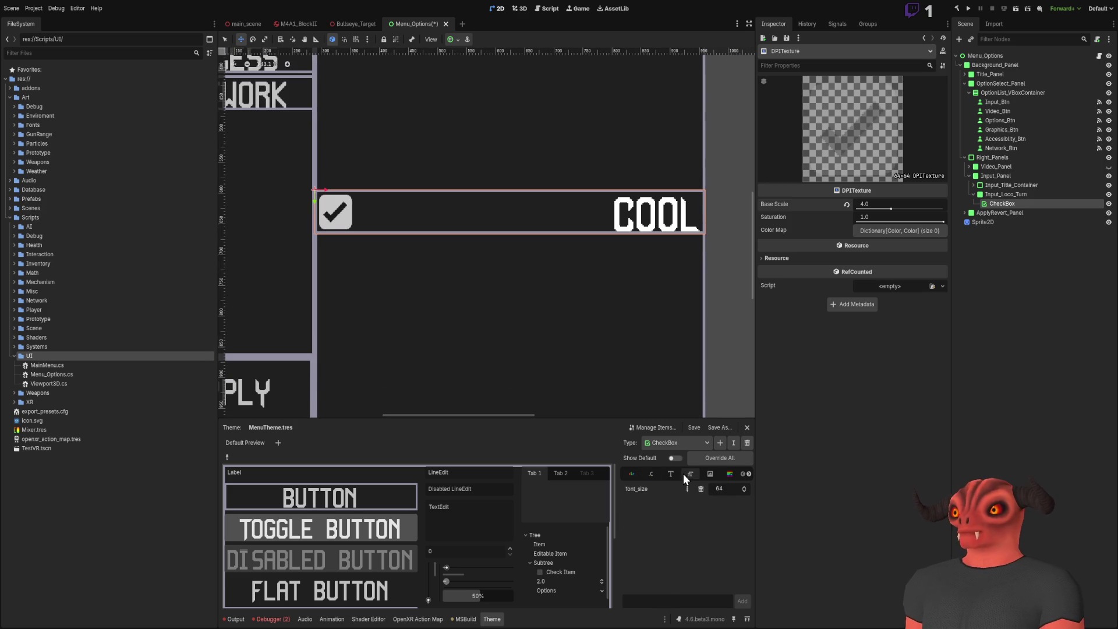
{"action": "left_click", "coordinate": [733, 475]}
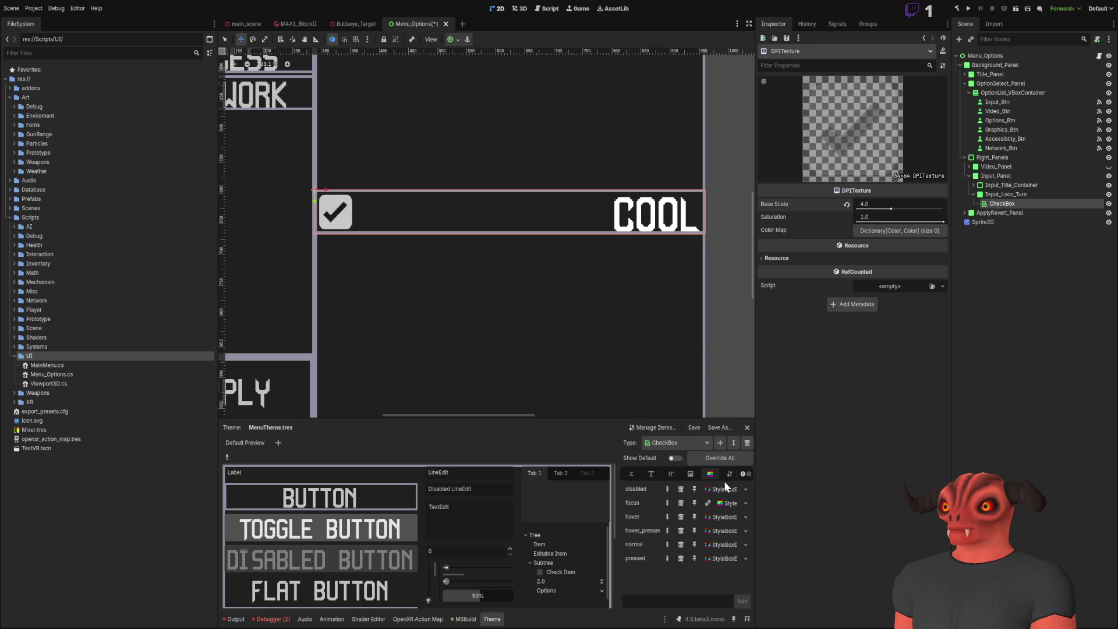
{"action": "left_click", "coordinate": [641, 474]}
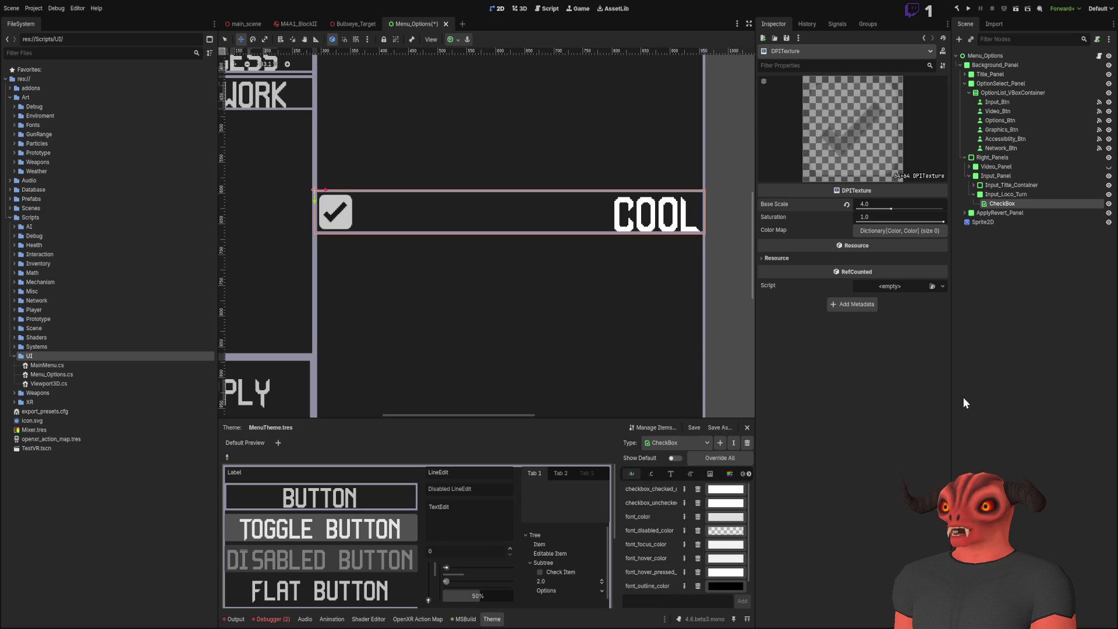
{"action": "scroll", "coordinate": [665, 278], "scroll_direction": "down", "scroll_amount": 4}
{"action": "left_click", "coordinate": [1012, 203]}
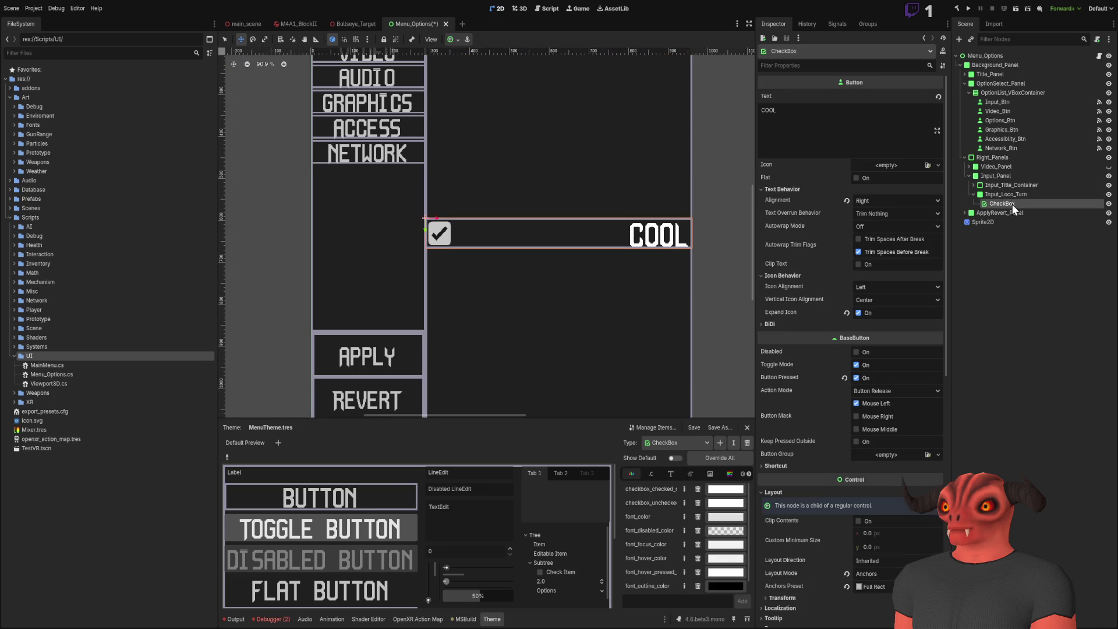
- Rename the CheckBox node to Snap_CheckBox and save the scene
{"action": "left_click", "coordinate": [1012, 204]}
{"action": "key", "text": "Home"}
{"action": "type", "text": "Snap_"}
{"action": "key", "text": "Return"}
{"action": "key", "text": "ctrl+s"}
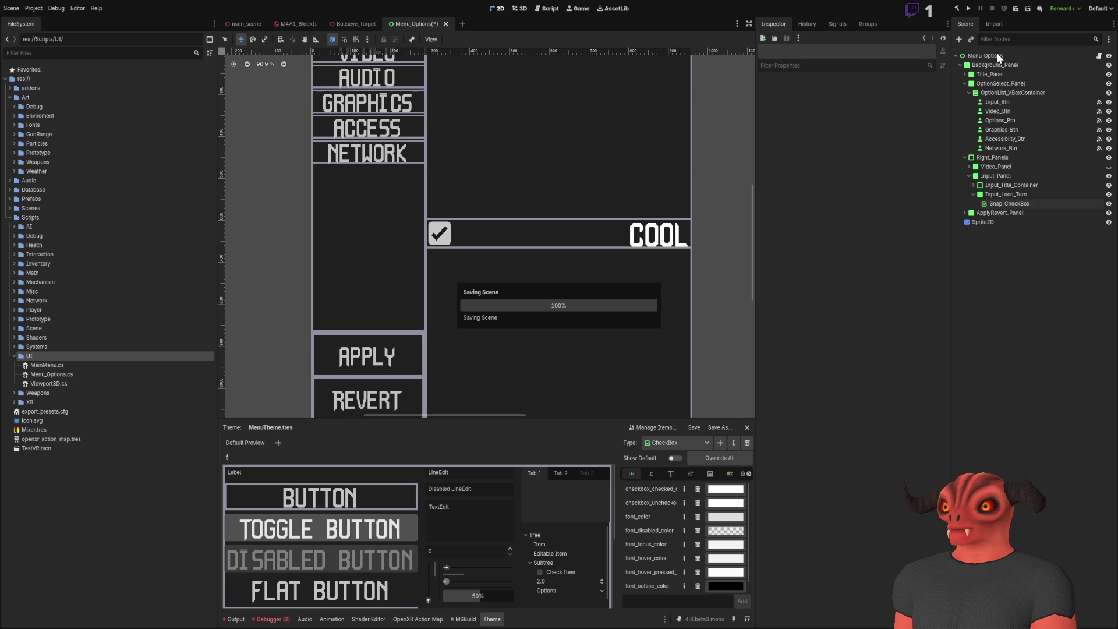
- Give Menu_Options the Menu_Options.cs script, build, and assign Snap_CheckBox to Snap Checkbox
{"action": "left_click", "coordinate": [998, 54]}
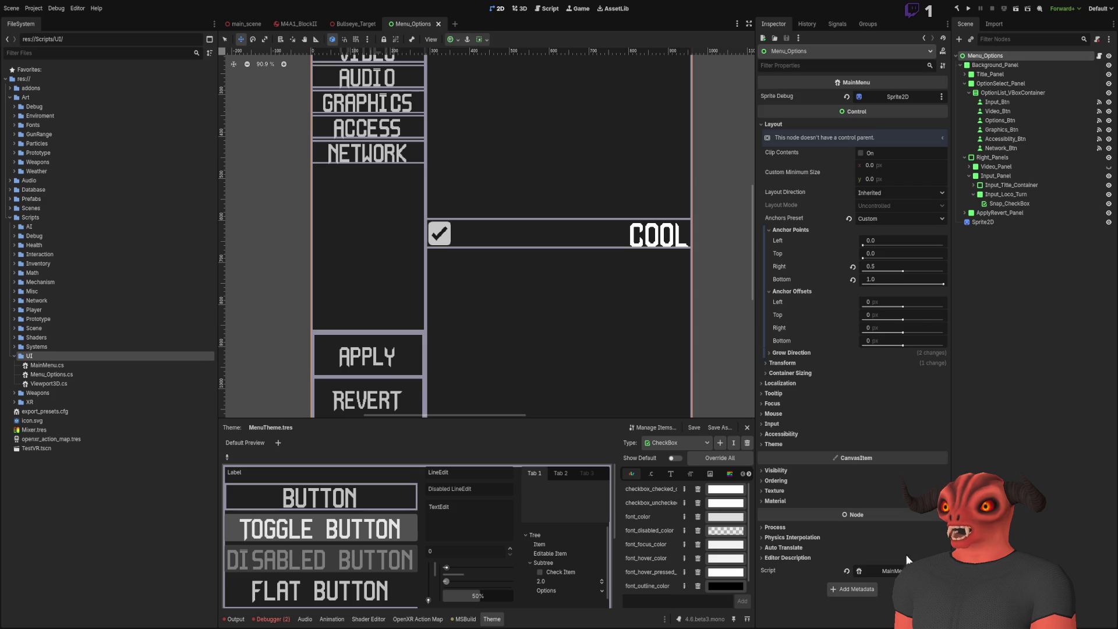
{"action": "left_click", "coordinate": [847, 570]}
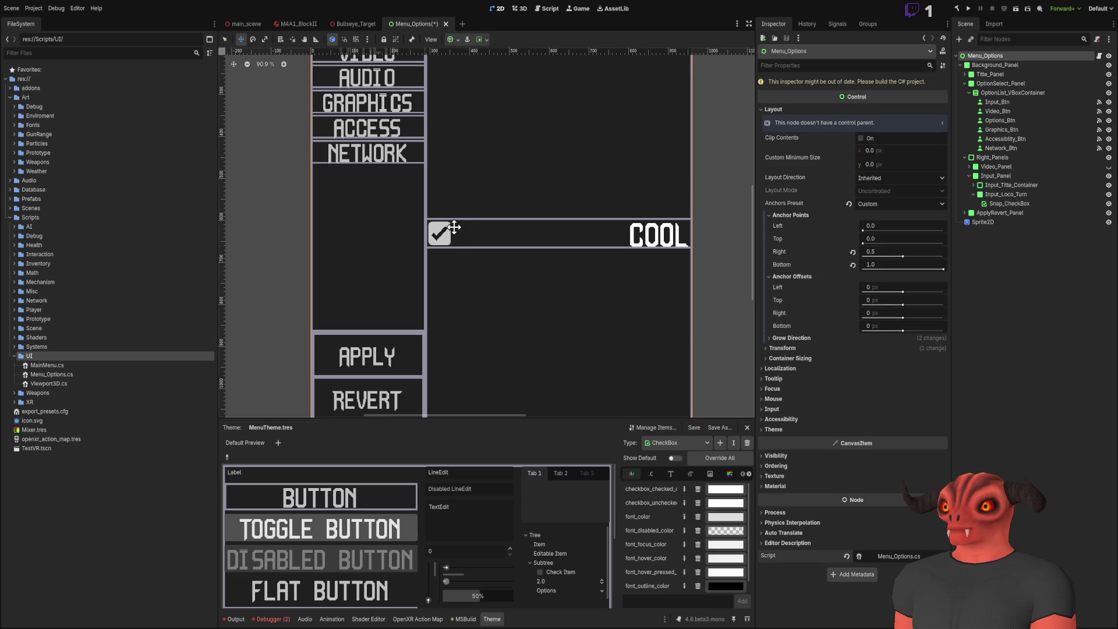
{"action": "left_click", "coordinate": [956, 8]}
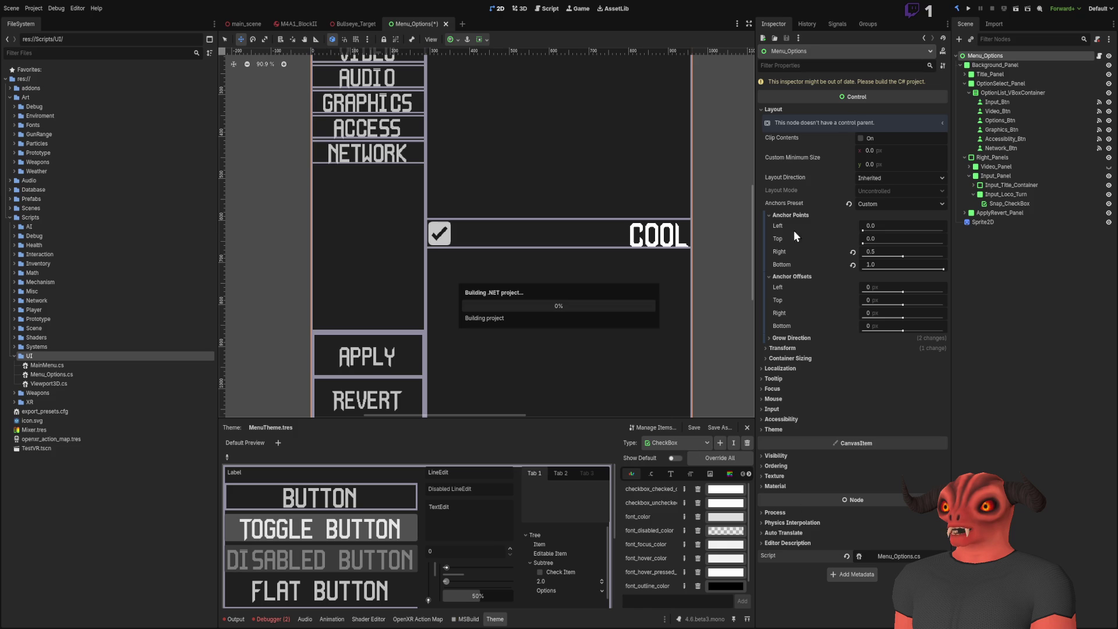
{"action": "left_click", "coordinate": [771, 110]}
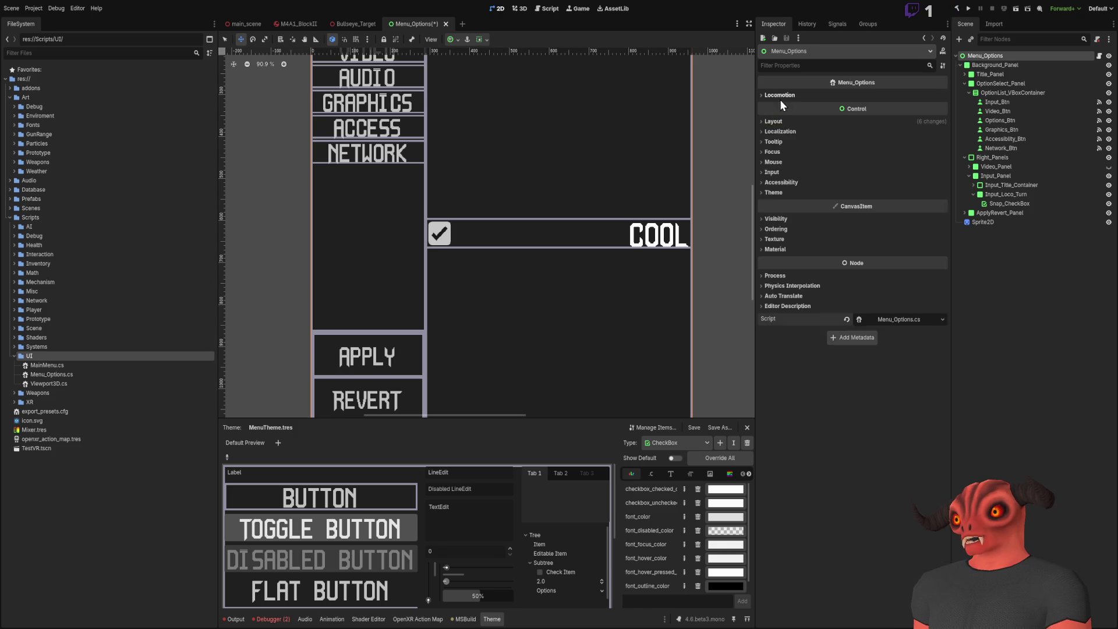
{"action": "mouse_move", "coordinate": [995, 204]}
{"action": "left_mouse_down"}
{"action": "mouse_move", "coordinate": [864, 106]}
{"action": "mouse_move", "coordinate": [892, 121]}
{"action": "left_mouse_up"}
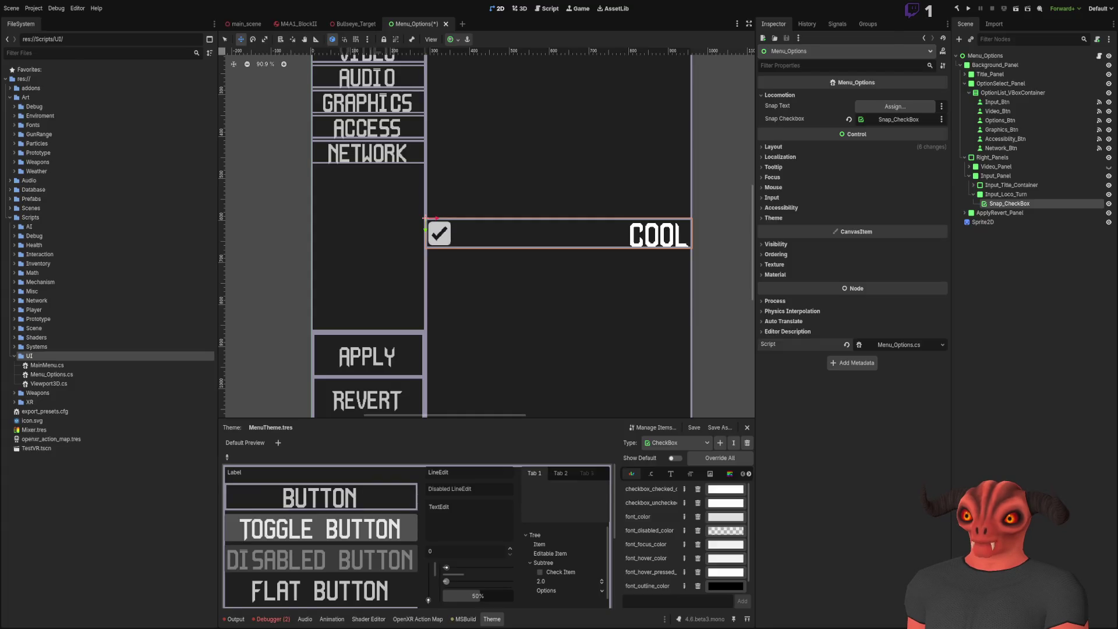
{"action": "key", "text": "alt+Tab"}
{"action": "left_click_drag", "start_coordinate": [274, 172], "coordinate": [308, 157]}
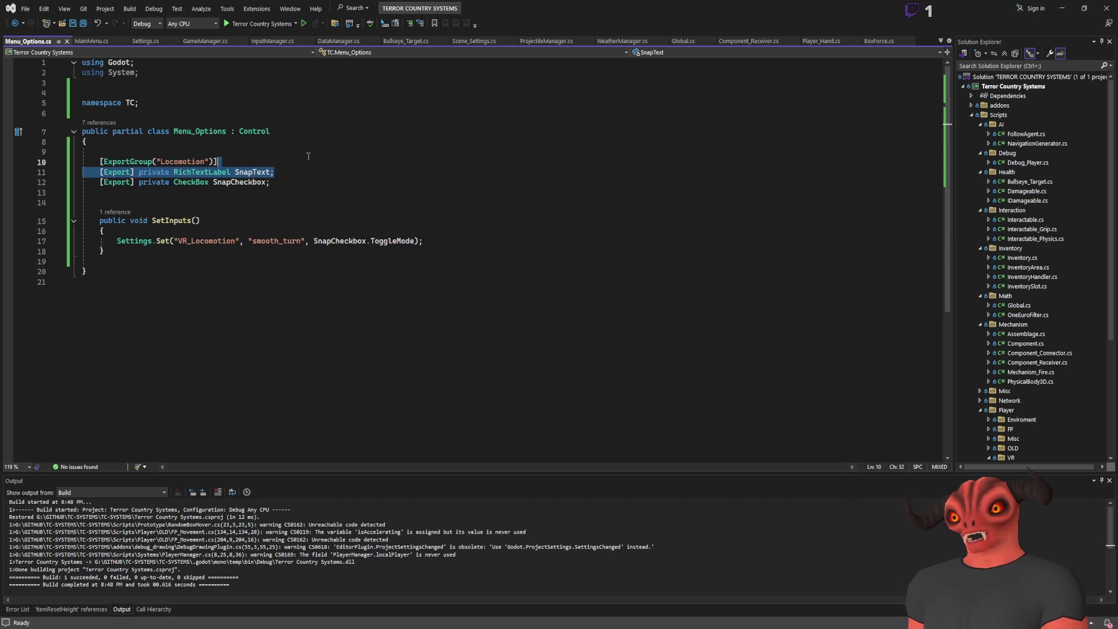
- Delete the SnapText export from Menu_Options.cs and rename SetInputs to Apply, saving
{"action": "key", "text": "Delete"}
{"action": "key", "text": "ctrl+s"}
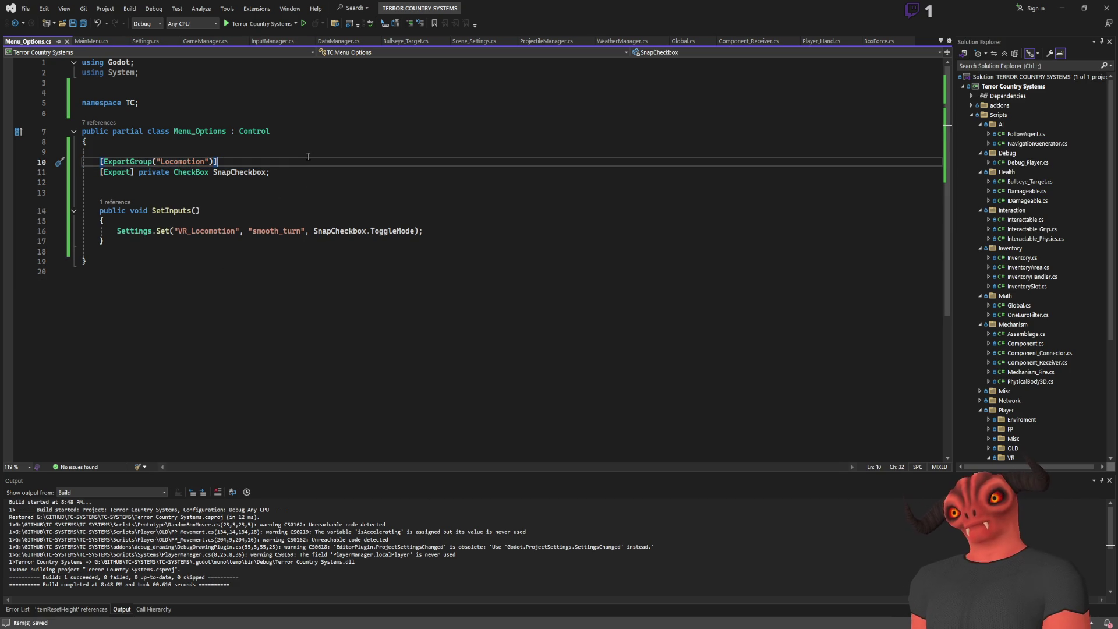
{"action": "left_click", "coordinate": [251, 210]}
{"action": "double_click", "coordinate": [166, 210]}
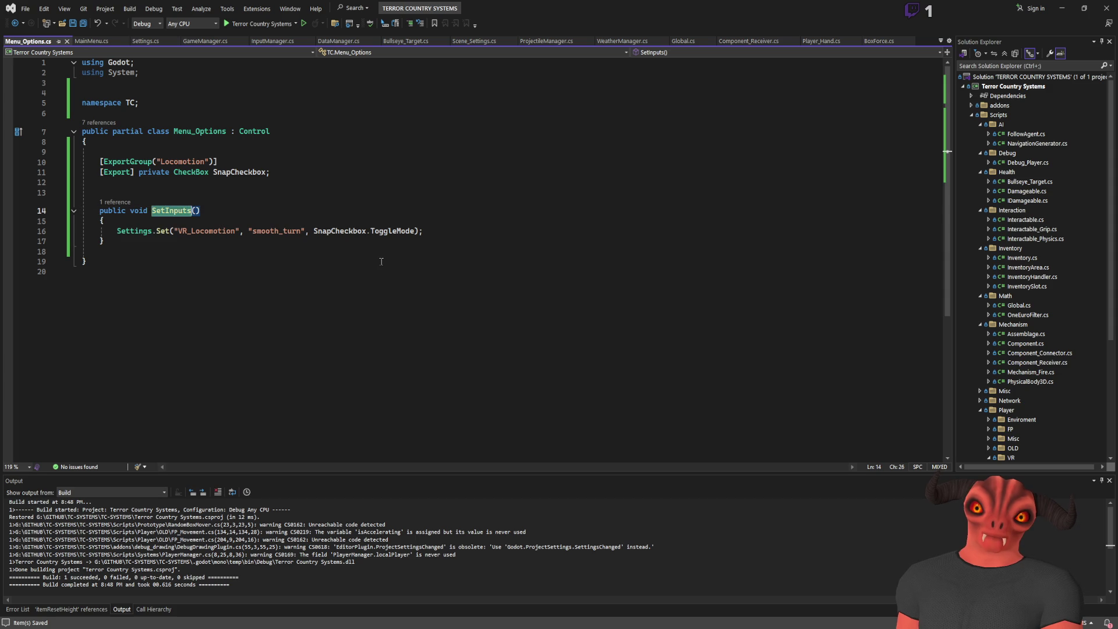
{"action": "type", "text": "Apply"}
{"action": "key", "text": "ctrl+s"}
{"action": "left_click", "coordinate": [306, 226]}
{"action": "left_click", "coordinate": [182, 211]}
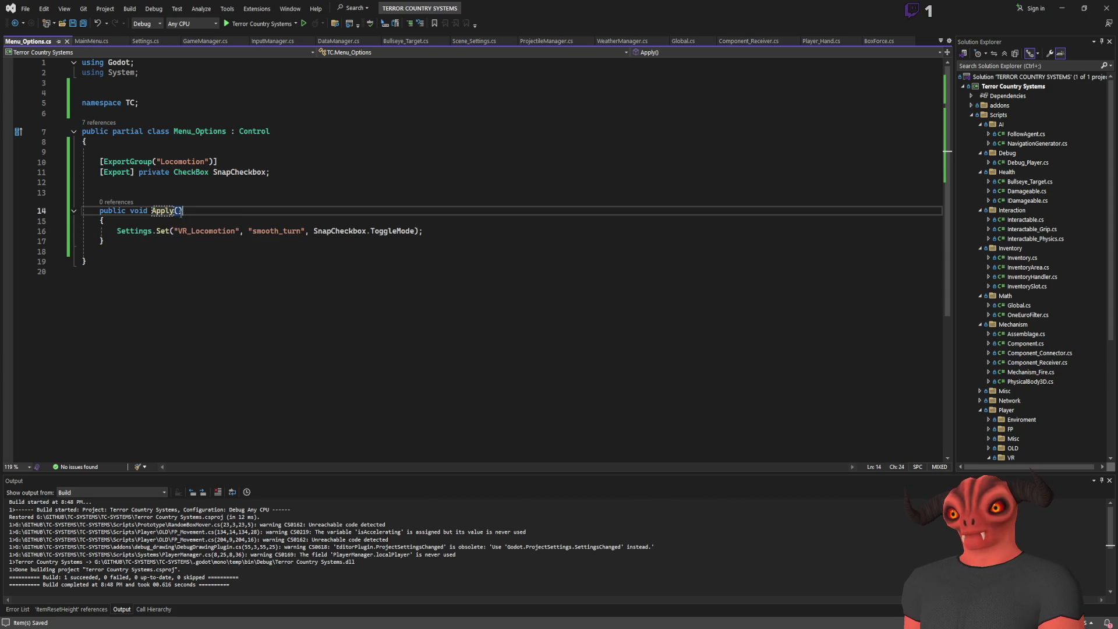
{"action": "key", "text": "alt+Tab"}
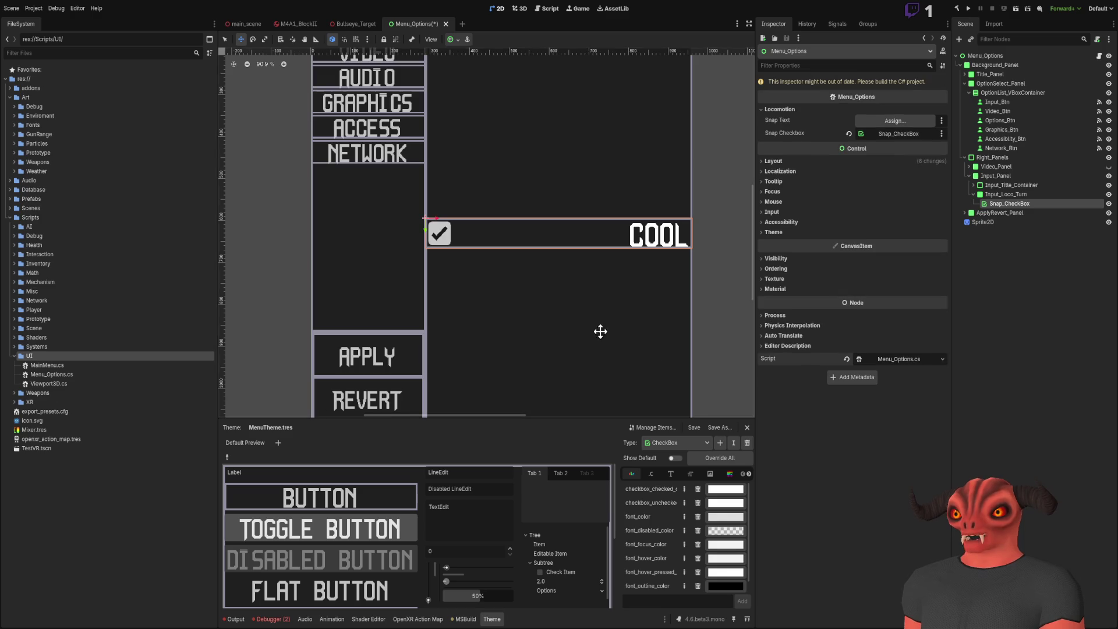
- Select Apply_Button under ApplyRevert_Panel, rebuild, and inspect its pressed → Options() connection
{"action": "left_click", "coordinate": [965, 213]}
{"action": "left_click", "coordinate": [997, 222]}
{"action": "left_click", "coordinate": [1001, 231]}
{"action": "left_click", "coordinate": [957, 8]}
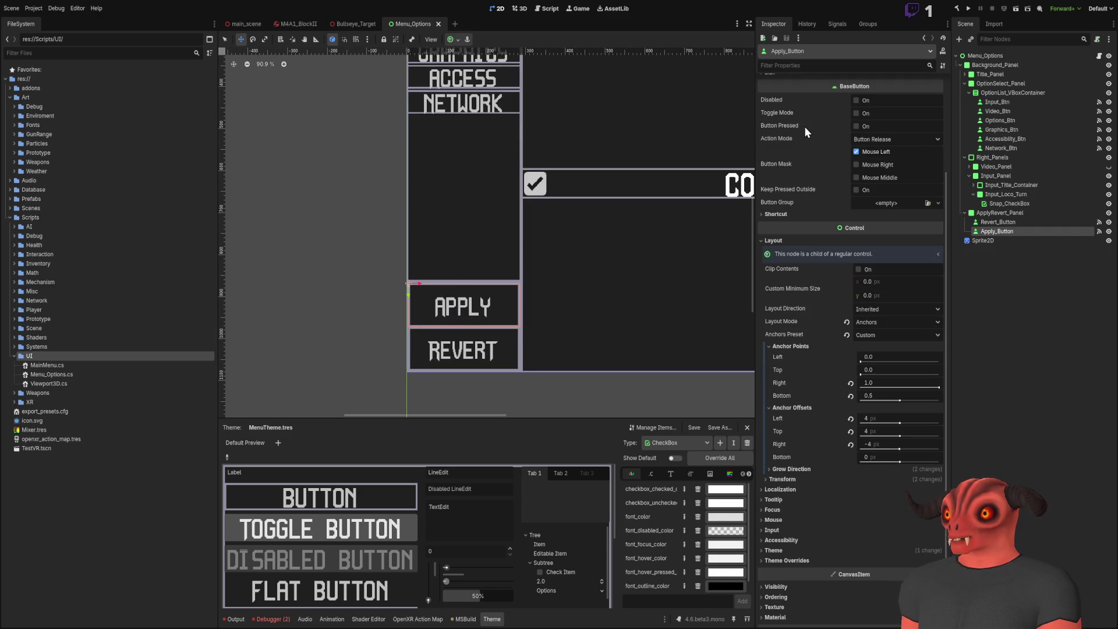
{"action": "left_click", "coordinate": [837, 24]}
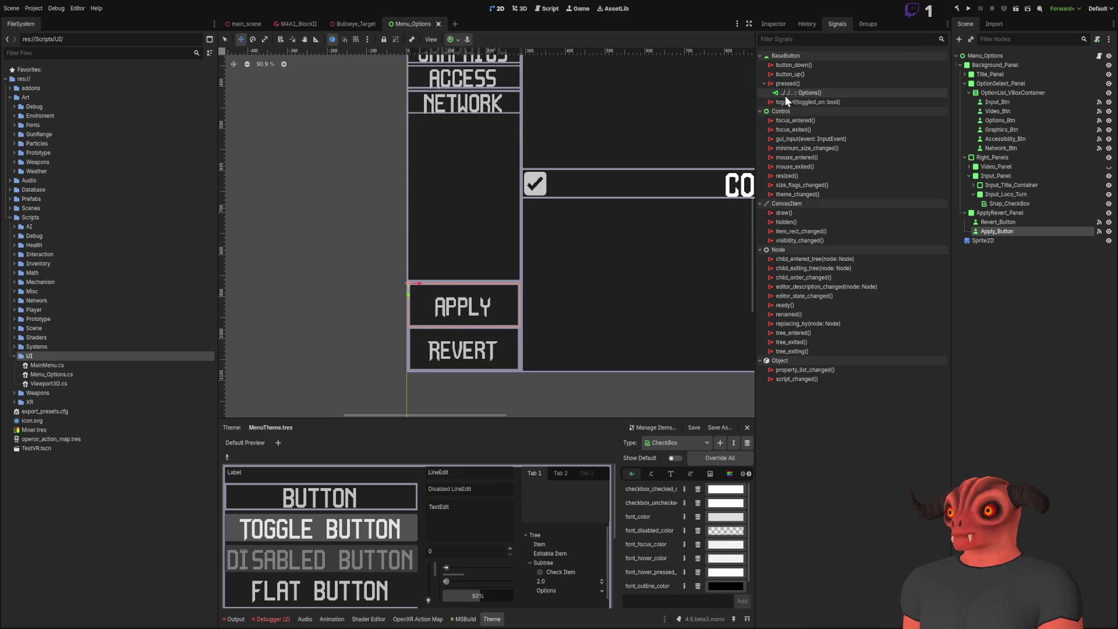
{"action": "left_click", "coordinate": [812, 65]}
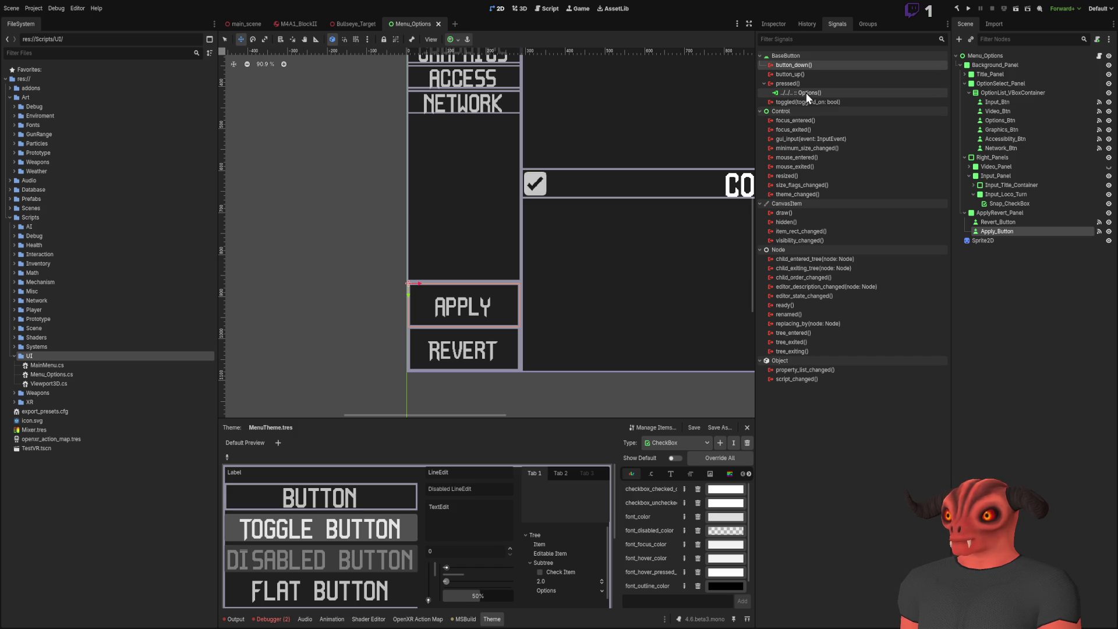
{"action": "left_click", "coordinate": [807, 93]}
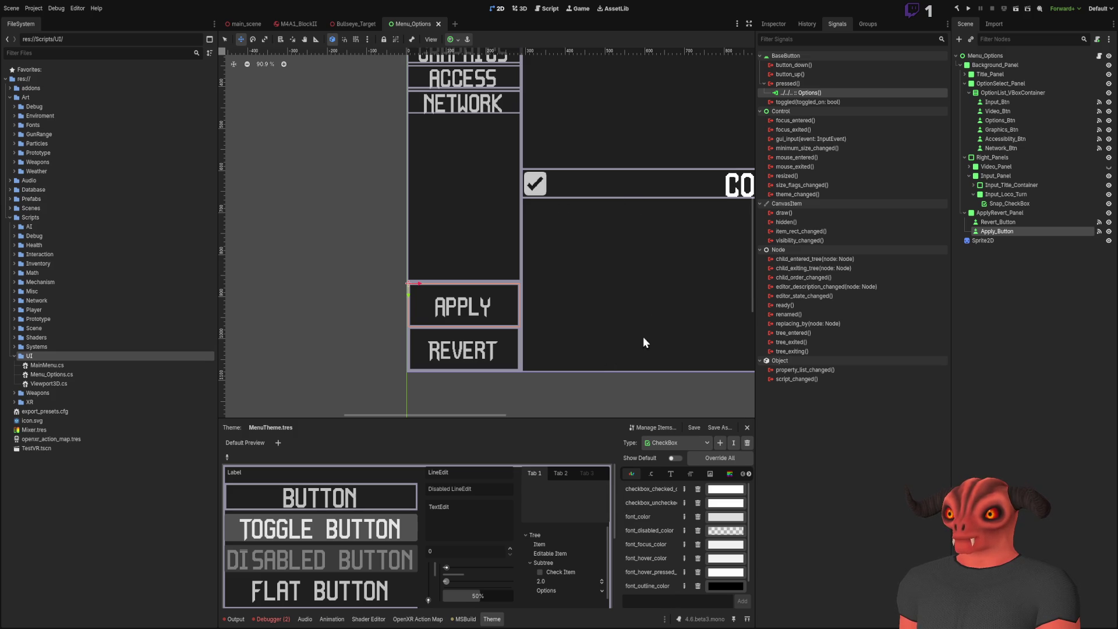
{"action": "scroll", "coordinate": [670, 257], "scroll_direction": "down", "scroll_amount": 2}
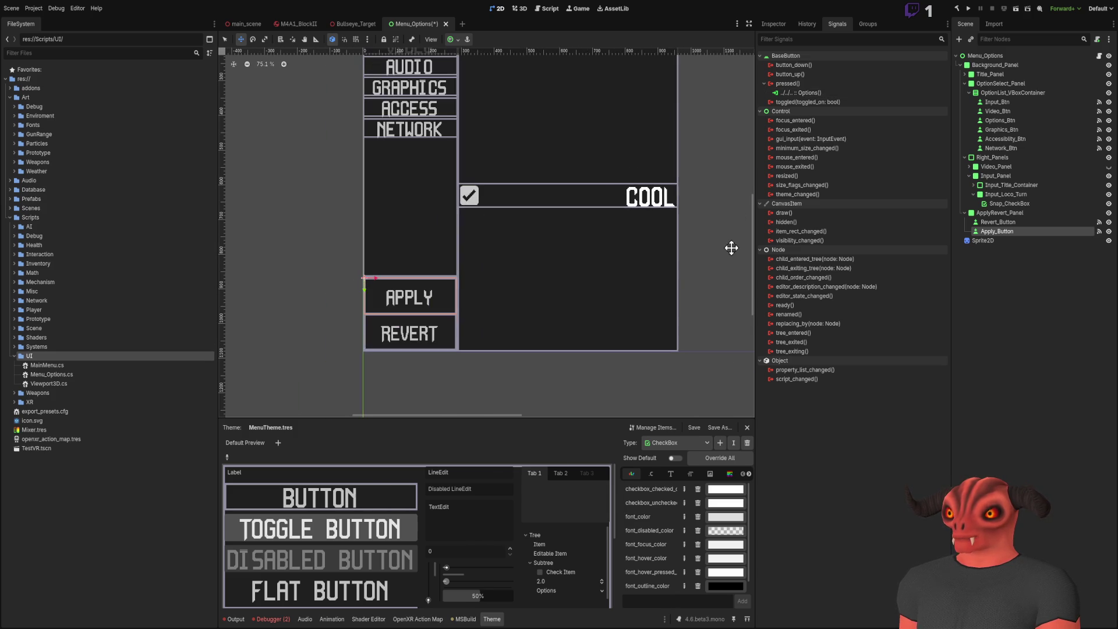
- Rewire Apply_Button's pressed signal to call Apply() instead of Options()
{"action": "left_click", "coordinate": [818, 93]}
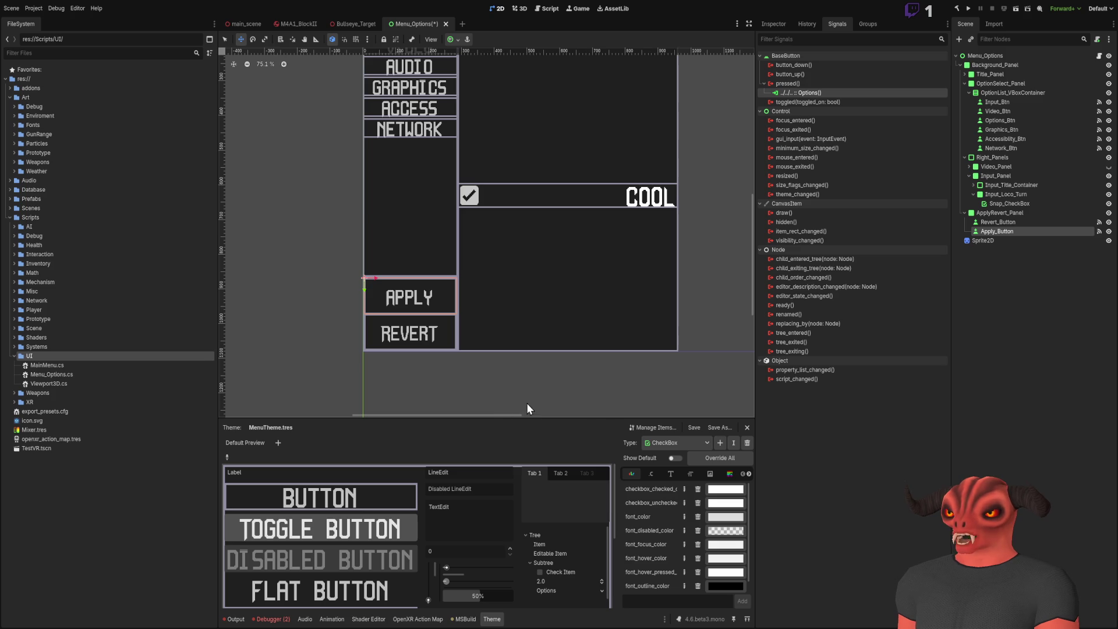
{"action": "scroll", "coordinate": [559, 206], "scroll_direction": "left", "scroll_amount": 2}
{"action": "scroll", "coordinate": [554, 244], "scroll_direction": "up", "scroll_amount": 5}
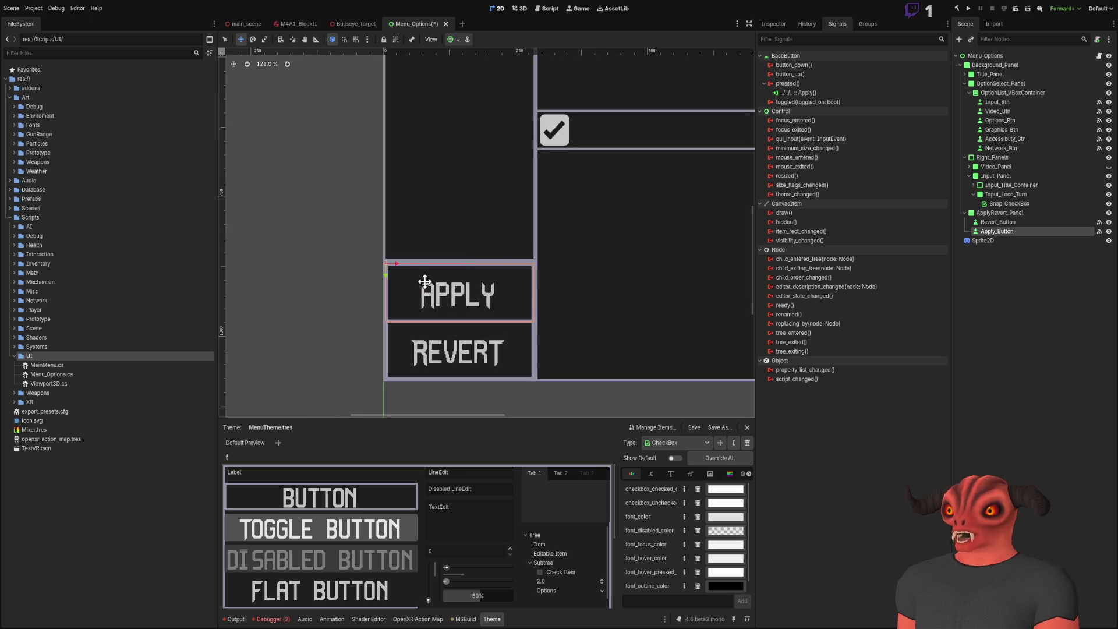
{"action": "scroll", "coordinate": [600, 222], "scroll_direction": "down", "scroll_amount": 10}
{"action": "scroll", "coordinate": [492, 227], "scroll_direction": "up", "scroll_amount": 7}
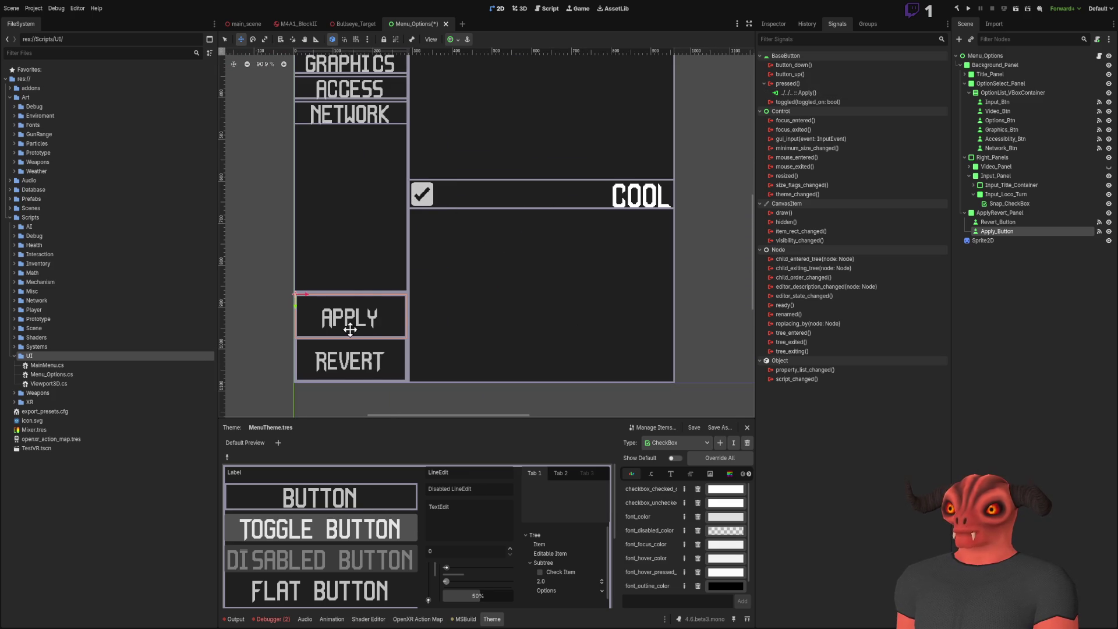
{"action": "scroll", "coordinate": [465, 233], "scroll_direction": "down", "scroll_amount": 5}
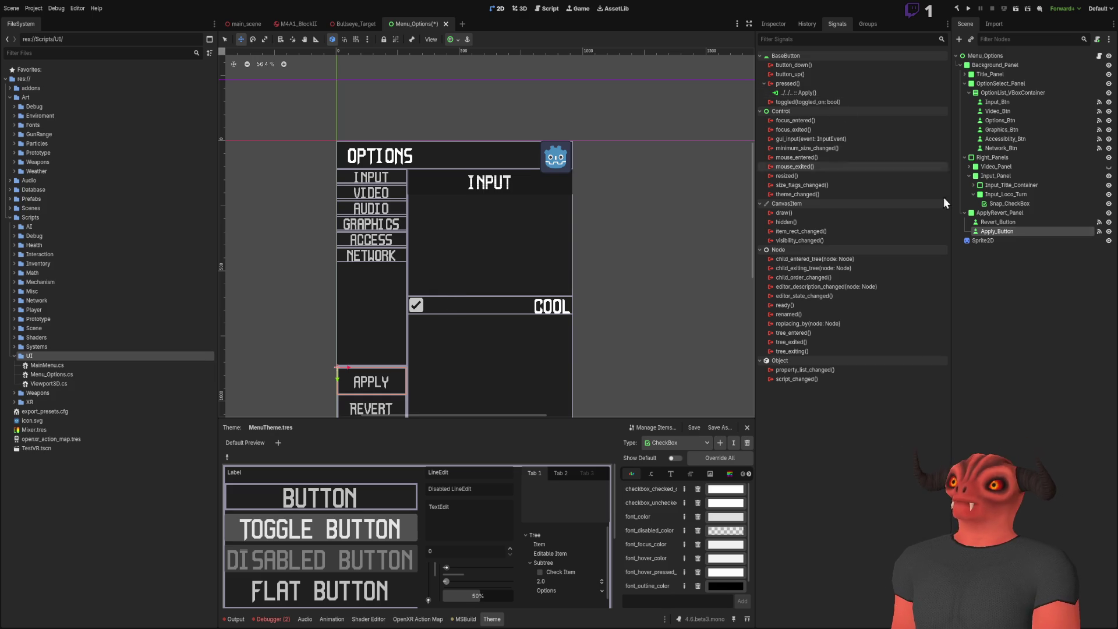
- Select Menu_Options and frame the whole Options menu to check its Locomotion exports
{"action": "left_click", "coordinate": [1012, 288]}
{"action": "scroll", "coordinate": [483, 262], "scroll_direction": "up", "scroll_amount": 6}
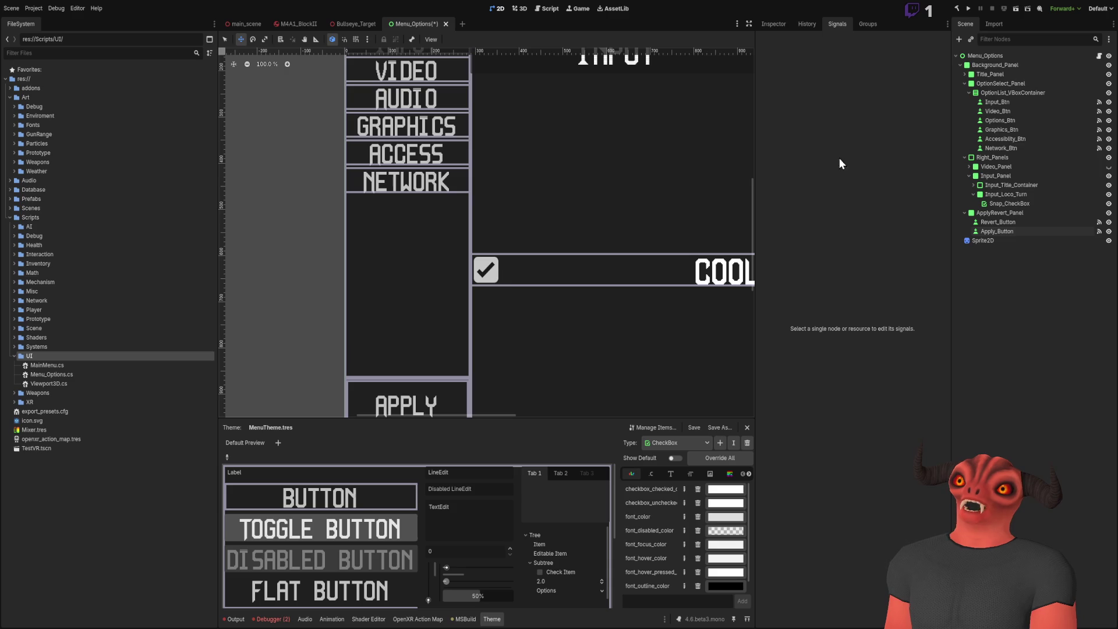
{"action": "left_click", "coordinate": [1005, 56]}
{"action": "scroll", "coordinate": [614, 163], "scroll_direction": "right", "scroll_amount": 3}
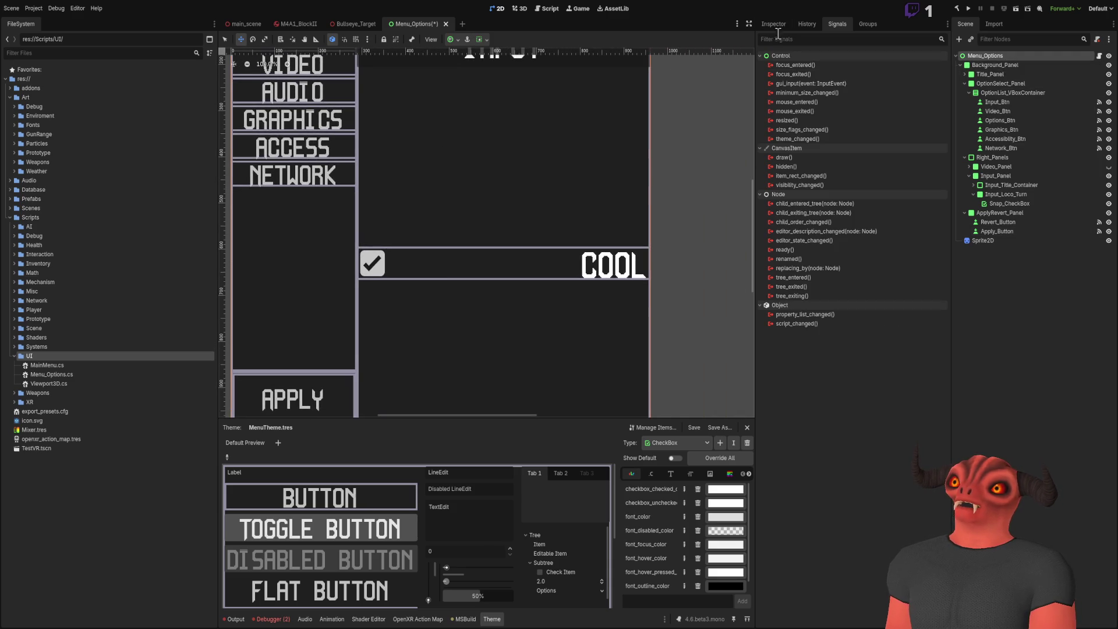
{"action": "scroll", "coordinate": [541, 199], "scroll_direction": "down", "scroll_amount": 1}
{"action": "key", "text": "shift+f"}
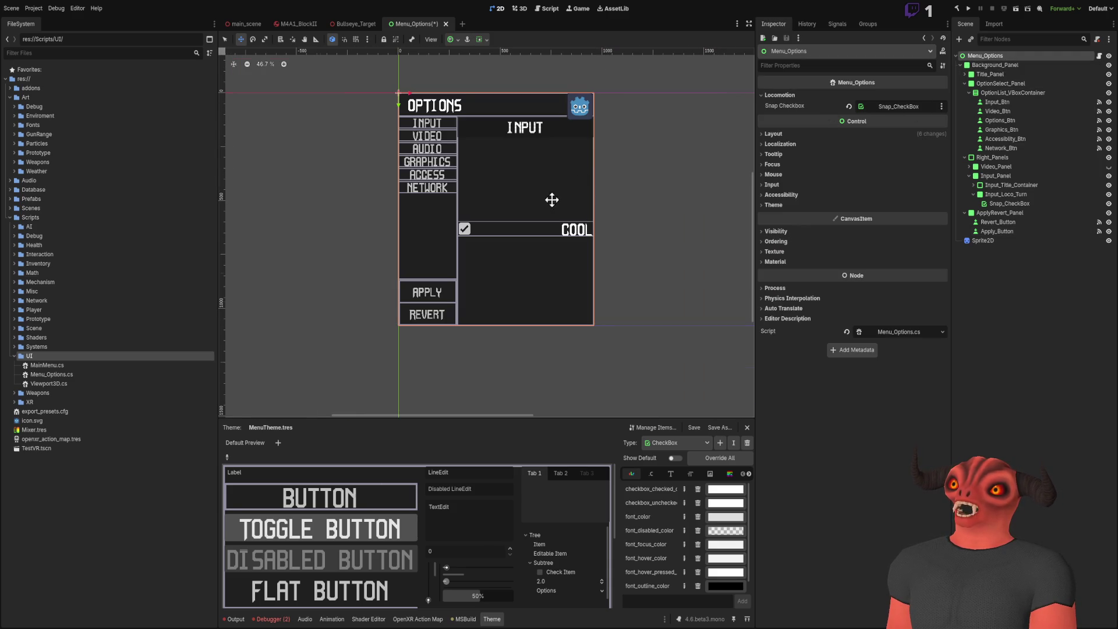
{"action": "scroll", "coordinate": [557, 202], "scroll_direction": "up", "scroll_amount": 7}
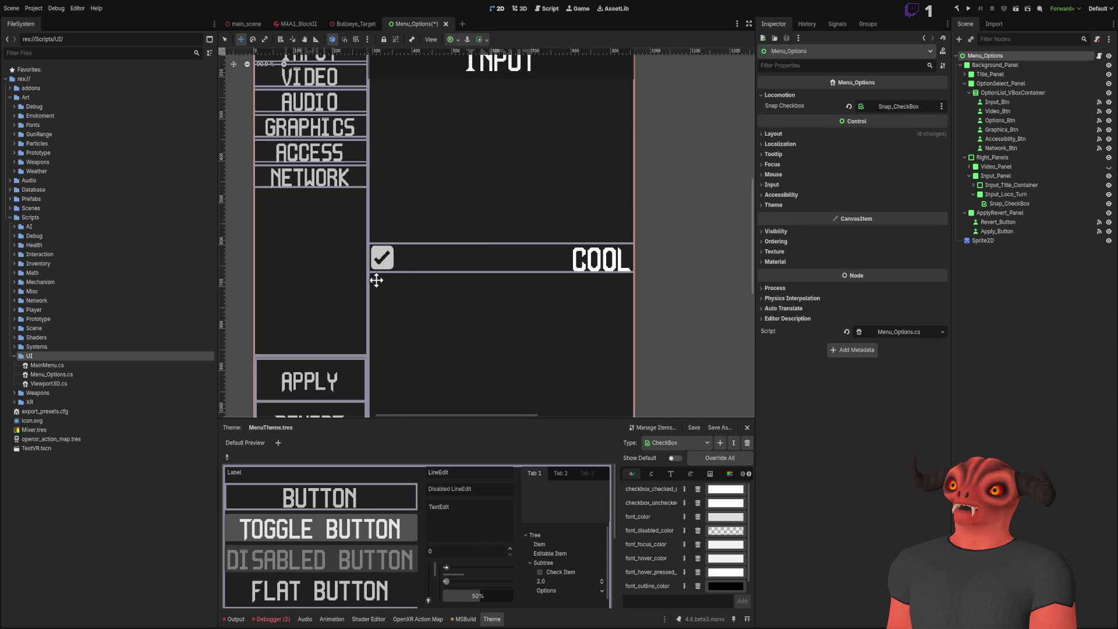
- Change the Snap_CheckBox label text from COOL to 'Use Smooth Turn'
{"action": "left_click", "coordinate": [1010, 203]}
{"action": "left_click", "coordinate": [810, 126]}
{"action": "key", "text": "BackSpace"}
{"action": "key", "text": "BackSpace"}
{"action": "key", "text": "BackSpace"}
{"action": "key", "text": "BackSpace"}
{"action": "type", "text": "Use Smooth "}
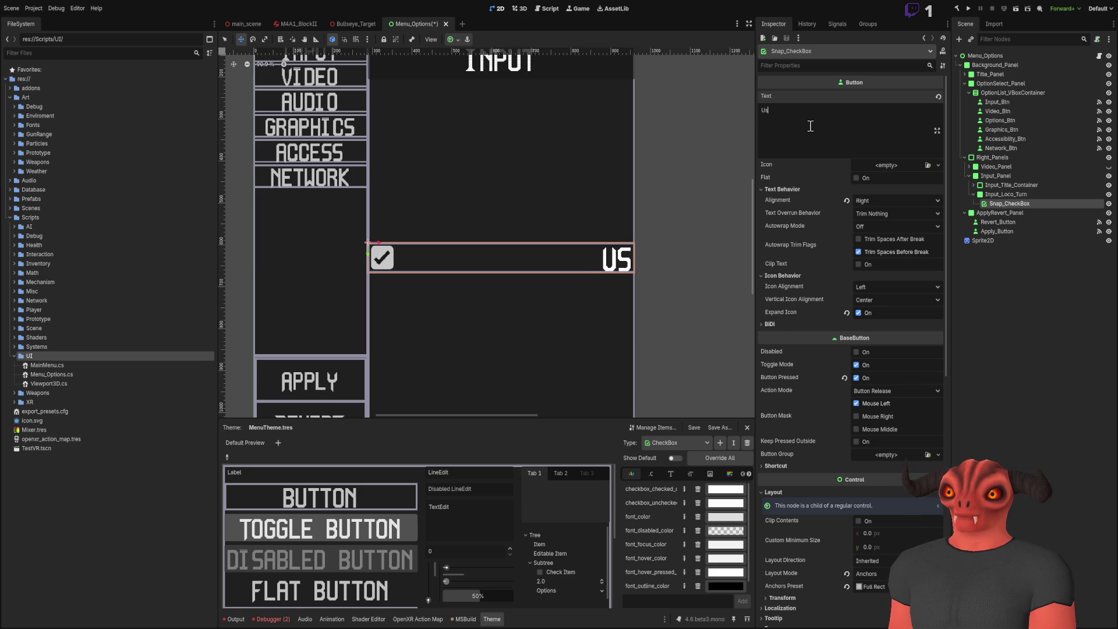
{"action": "type", "text": "Ture"}
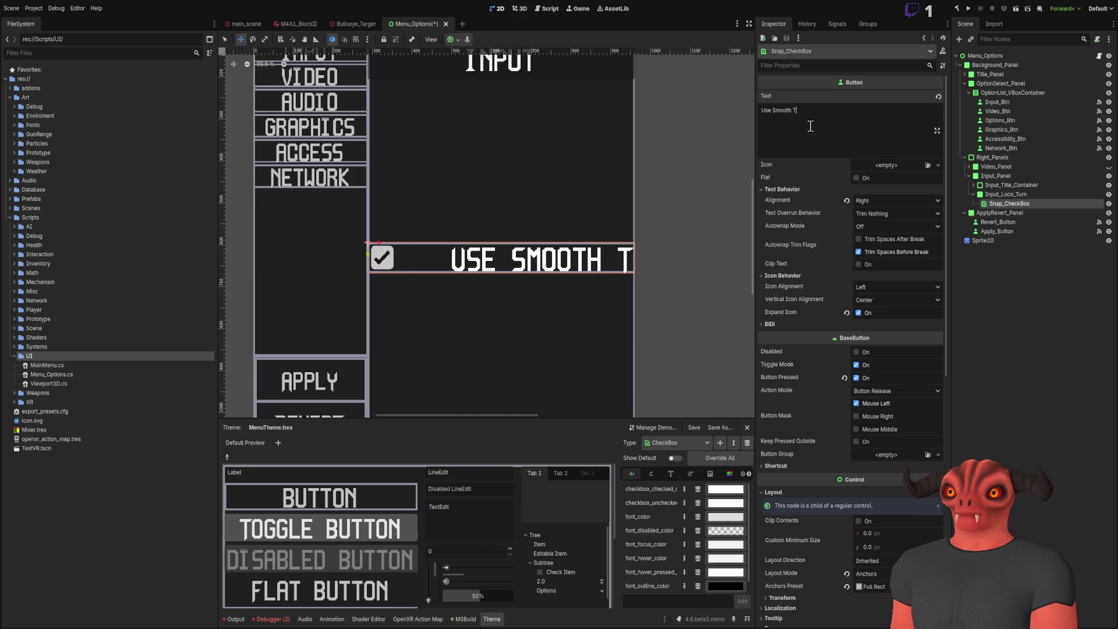
{"action": "key", "text": "BackSpace"}
{"action": "type", "text": "n"}
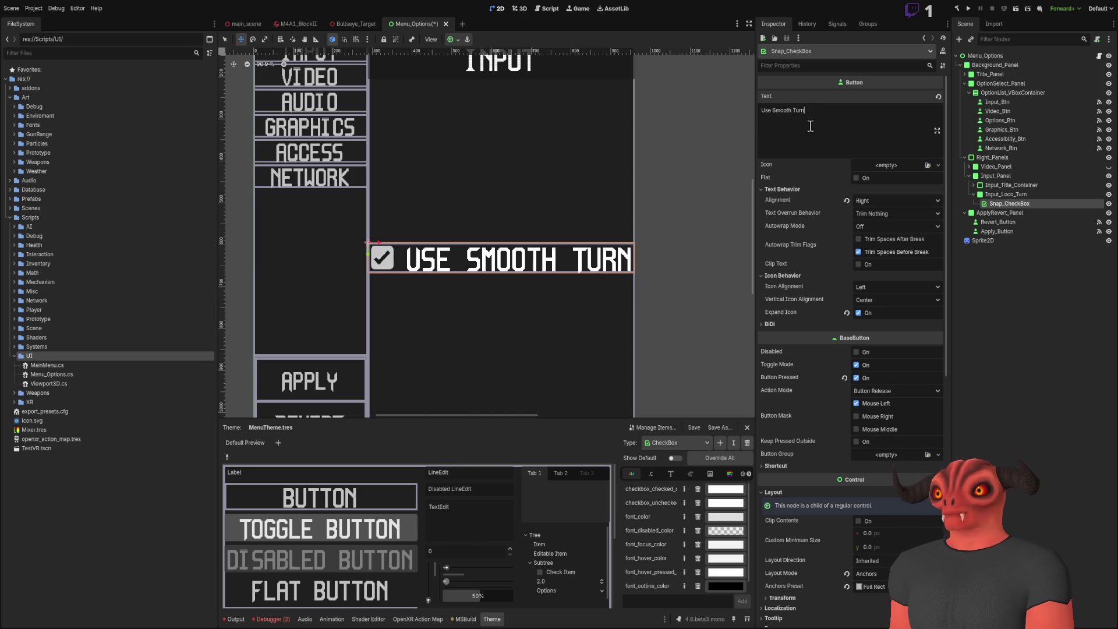
{"action": "scroll", "coordinate": [584, 122], "scroll_direction": "down", "scroll_amount": 4}
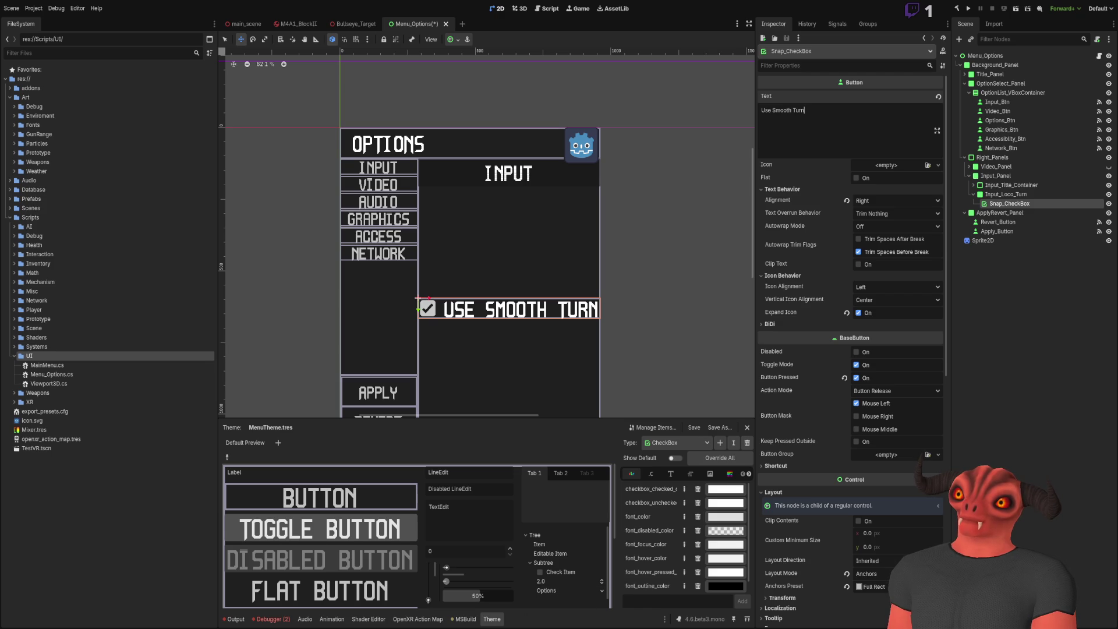
{"action": "key", "text": "alt+Tab"}
{"action": "key", "text": "alt+Tab"}
{"action": "key", "text": "alt+Tab"}
{"action": "key", "text": "alt+Tab"}
{"action": "key", "text": "alt+Tab"}
{"action": "key", "text": "alt+Tab"}
{"action": "key", "text": "alt+Tab"}
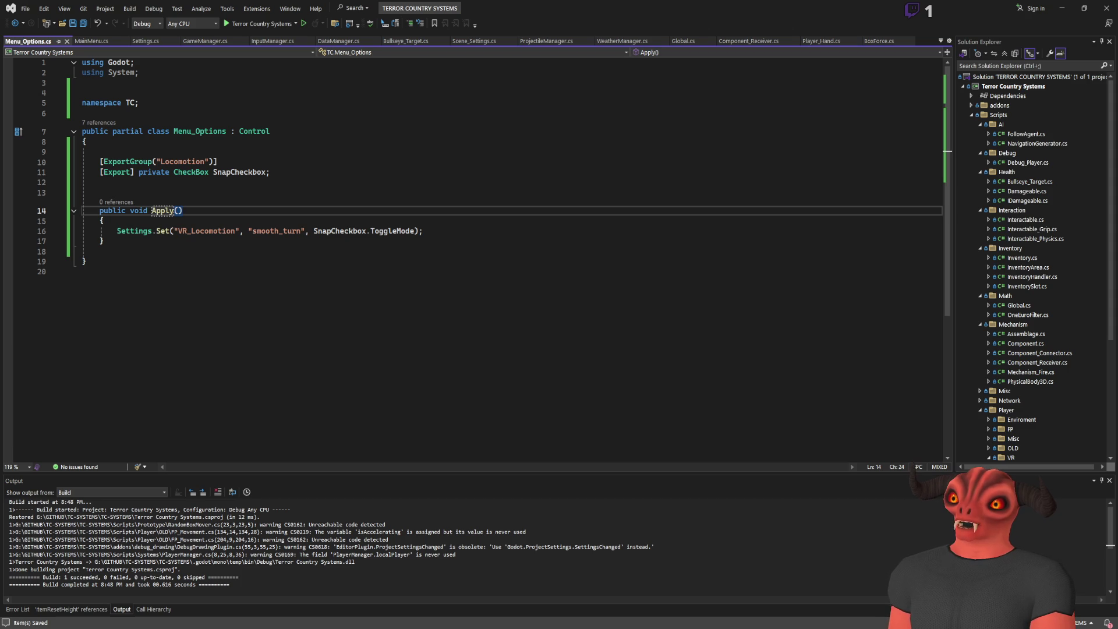
- Jump from the Settings.Set call in Menu_Options to its definition in Settings.cs
{"action": "key", "text": "alt+Tab"}
{"action": "key", "text": "alt+Tab"}
{"action": "key", "text": "alt+Tab"}
{"action": "key", "text": "alt+Tab"}
{"action": "left_click", "coordinate": [440, 388]}
{"action": "left_click", "coordinate": [155, 234]}
{"action": "key", "text": "ctrl+Right"}
{"action": "key", "text": "ctrl+Right"}
{"action": "key", "text": "ctrl+Right"}
{"action": "key", "text": "ctrl+shift+Right"}
{"action": "left_click", "coordinate": [170, 231]}
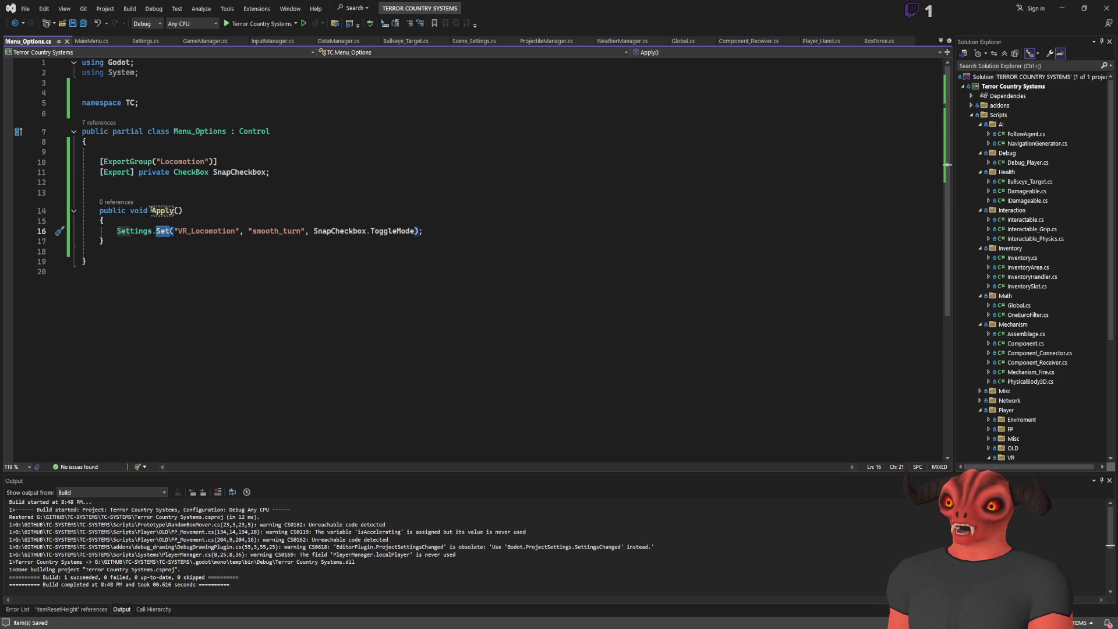
{"action": "key", "text": "F12"}
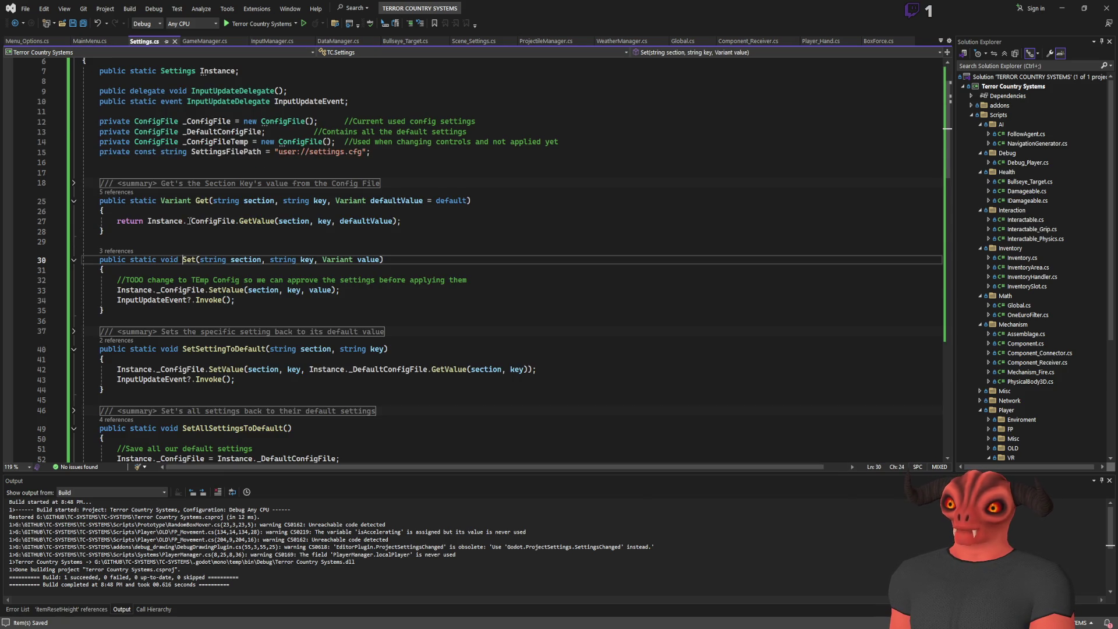
- Inspect the Set method's SetValue line and the InputUpdateEvent references
{"action": "left_click_drag", "start_coordinate": [117, 289], "coordinate": [465, 281]}
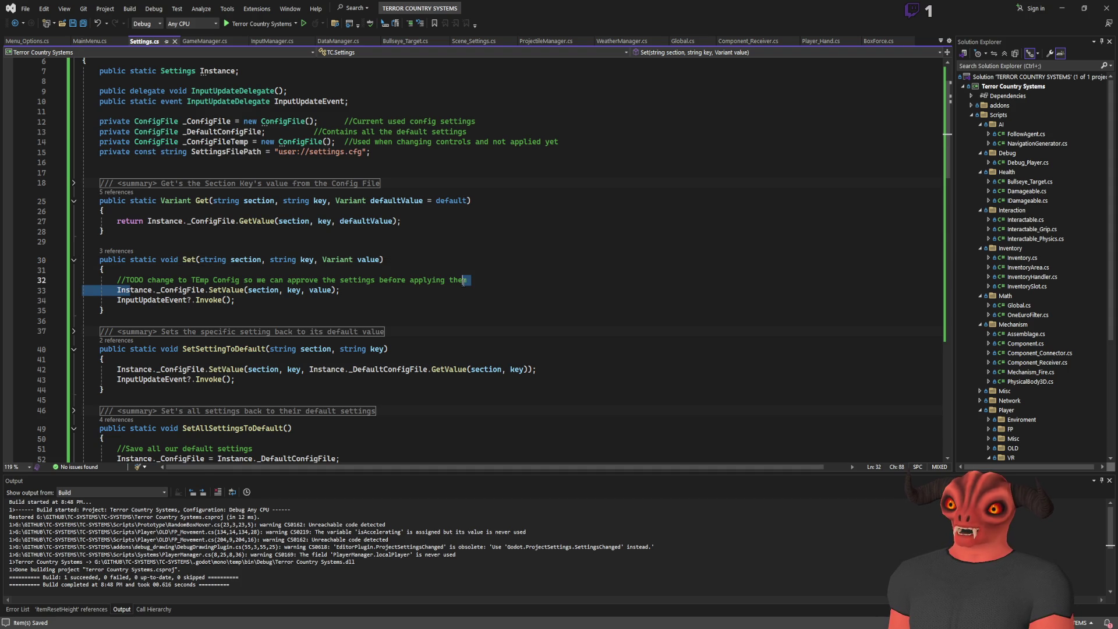
{"action": "left_click", "coordinate": [126, 301]}
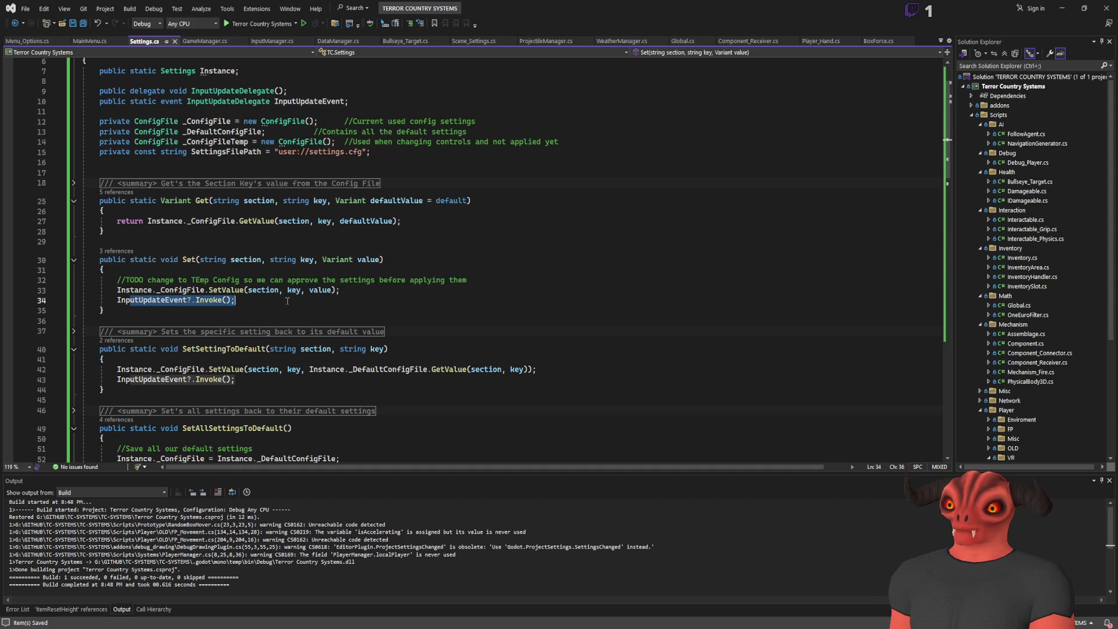
{"action": "double_click", "coordinate": [126, 301]}
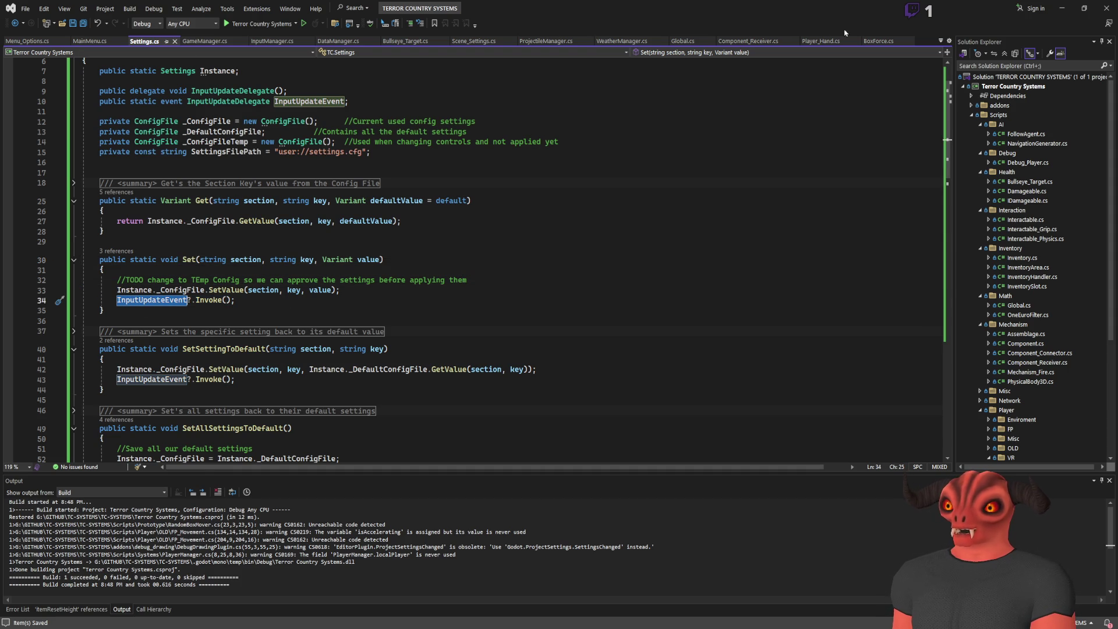
{"action": "left_click", "coordinate": [606, 289]}
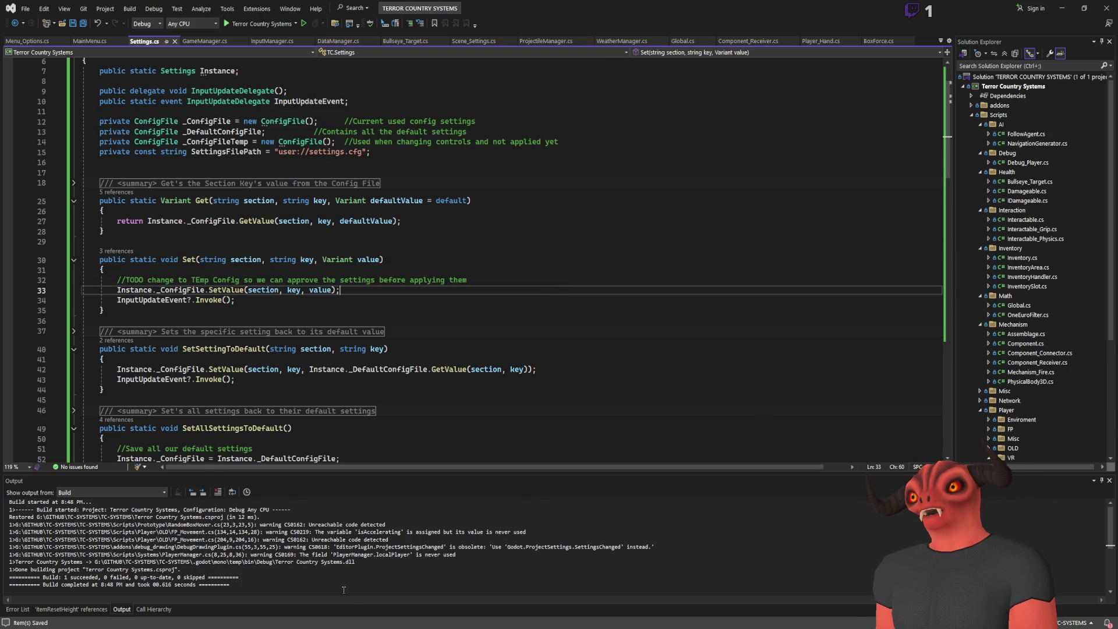
{"action": "key", "text": "alt+Tab"}
{"action": "scroll", "coordinate": [552, 241], "scroll_direction": "up", "scroll_amount": 1}
{"action": "scroll", "coordinate": [552, 242], "scroll_direction": "up", "scroll_amount": 1}
{"action": "scroll", "coordinate": [547, 220], "scroll_direction": "down", "scroll_amount": 3}
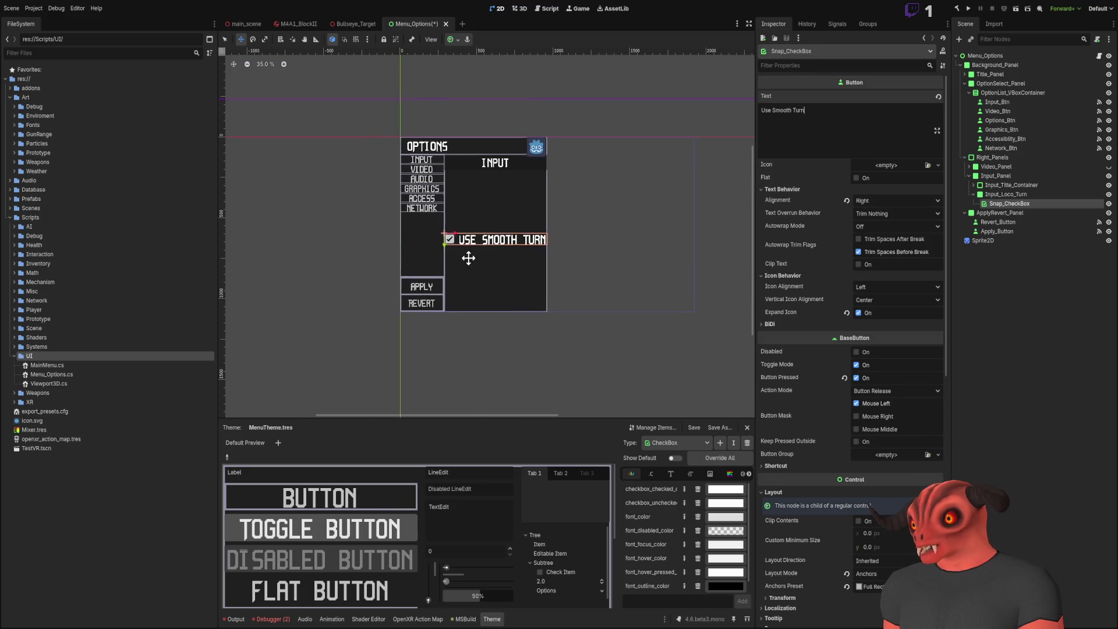
{"action": "scroll", "coordinate": [430, 166], "scroll_direction": "up", "scroll_amount": 2}
{"action": "scroll", "coordinate": [431, 166], "scroll_direction": "down", "scroll_amount": 3}
{"action": "scroll", "coordinate": [430, 166], "scroll_direction": "right", "scroll_amount": 1}
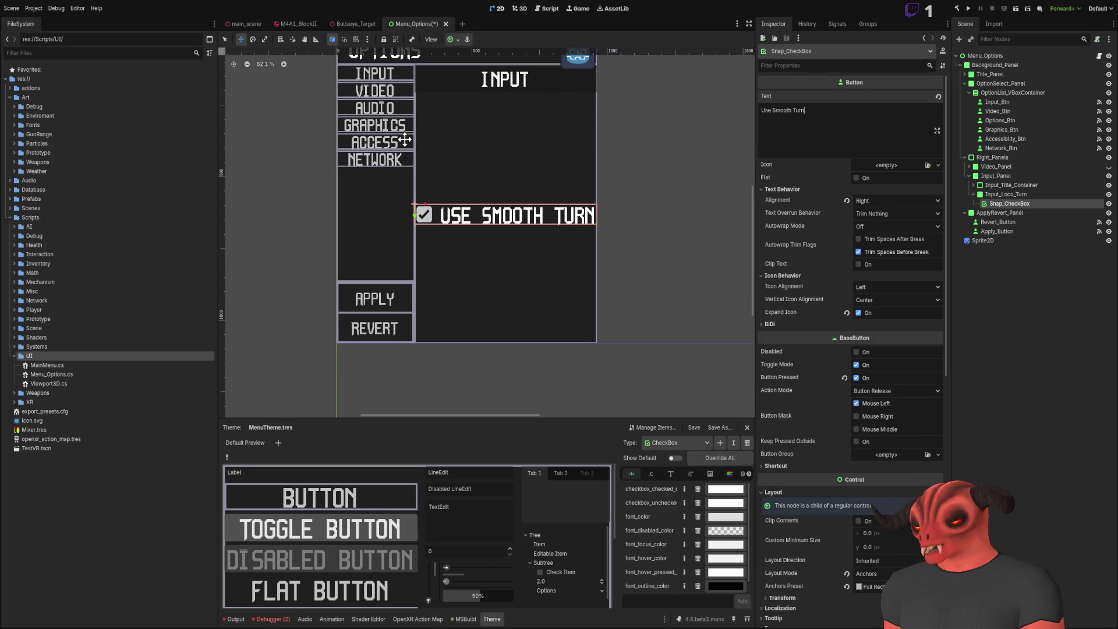
{"action": "scroll", "coordinate": [452, 292], "scroll_direction": "down", "scroll_amount": 2}
{"action": "left_click", "coordinate": [981, 328]}
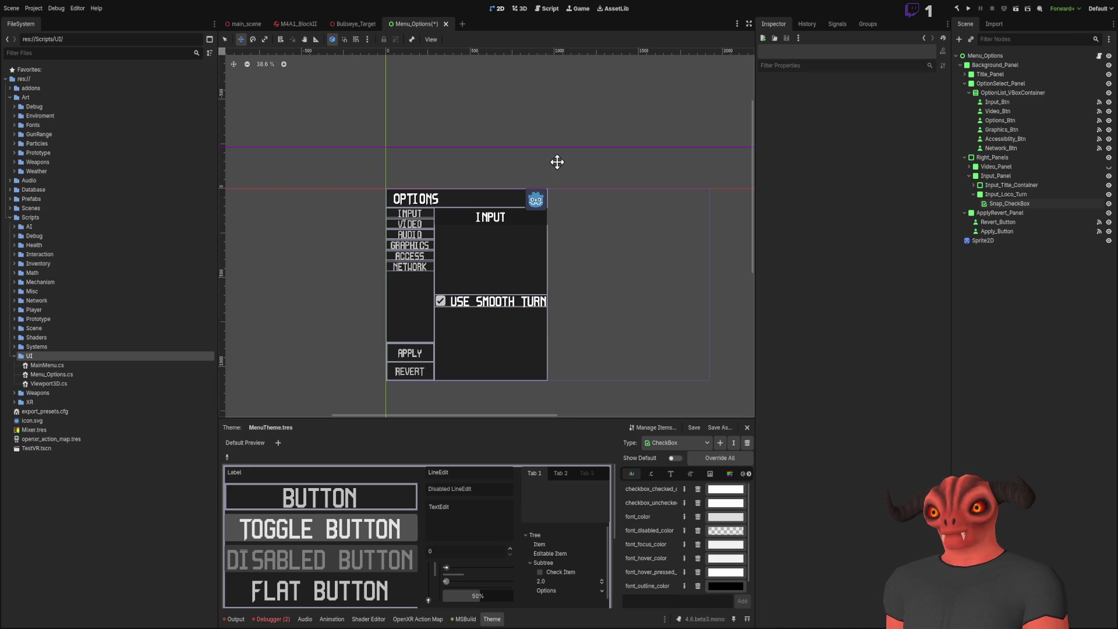
{"action": "scroll", "coordinate": [494, 267], "scroll_direction": "up", "scroll_amount": 2}
{"action": "scroll", "coordinate": [486, 210], "scroll_direction": "down", "scroll_amount": 3}
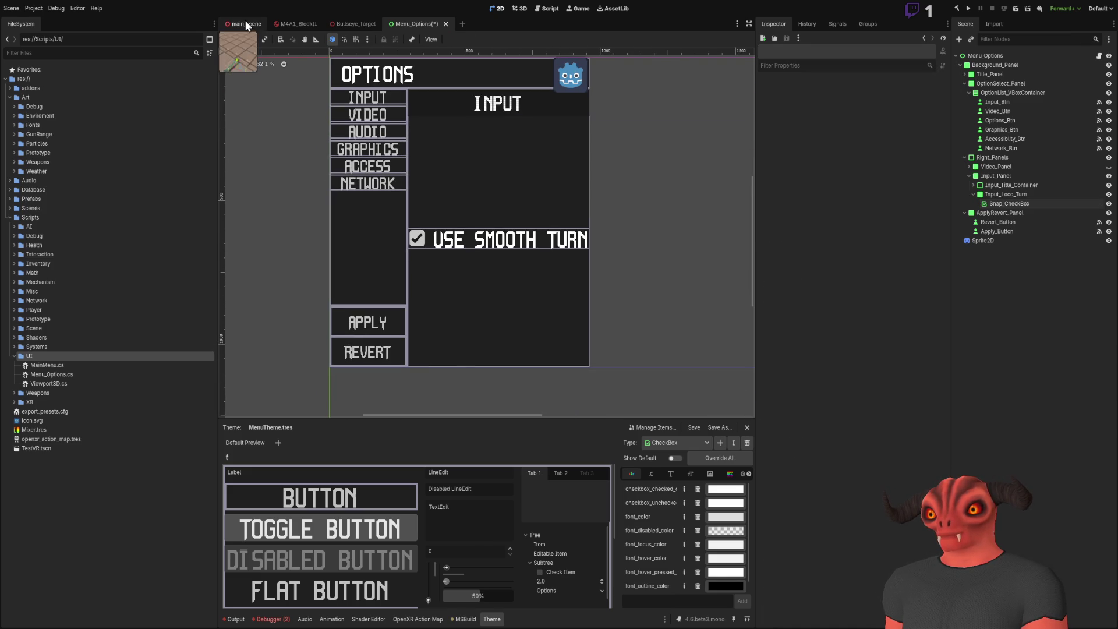
- Save main_scene and duplicate the MENU panel as MENU_Options
{"action": "left_click", "coordinate": [245, 25]}
{"action": "key", "text": "ctrl+s"}
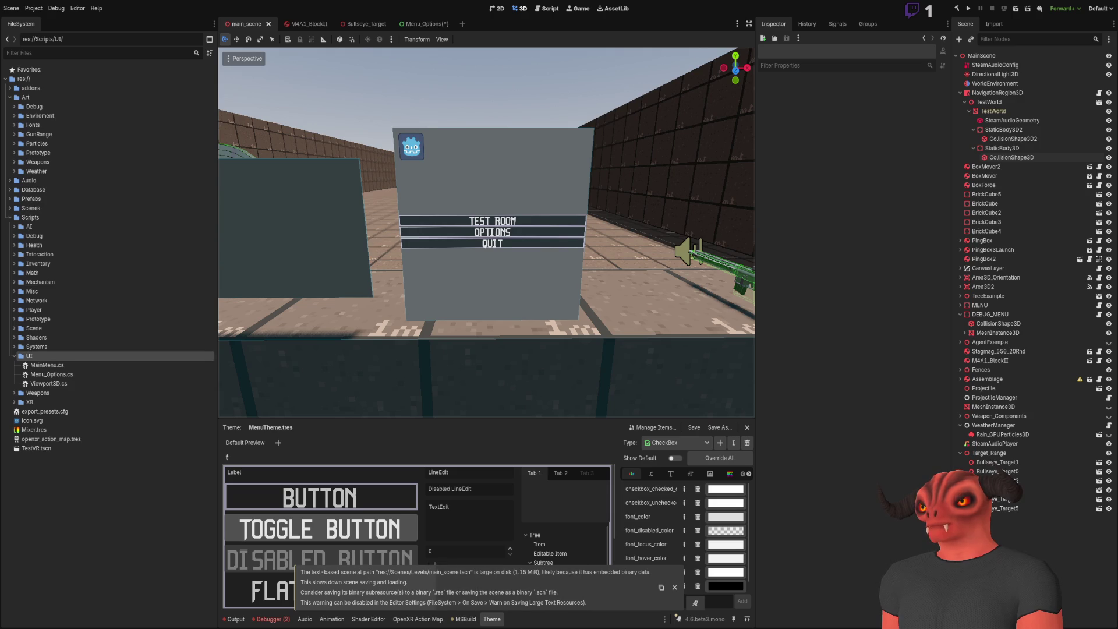
{"action": "left_click", "coordinate": [454, 193]}
{"action": "left_click", "coordinate": [962, 296]}
{"action": "left_click", "coordinate": [961, 306]}
{"action": "left_click", "coordinate": [995, 305]}
{"action": "key", "text": "ctrl+d"}
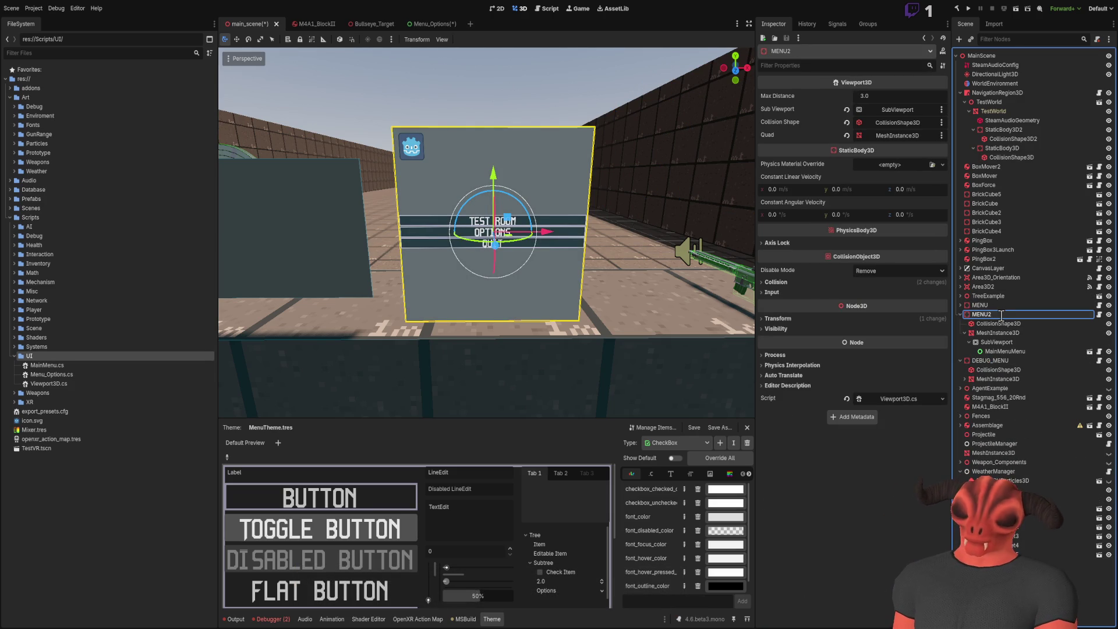
{"action": "type", "text": "MENU_Options"}
- Inspect the MENU_Options MeshInstance3D's plane mesh and Material Override settings
{"action": "left_click", "coordinate": [998, 333]}
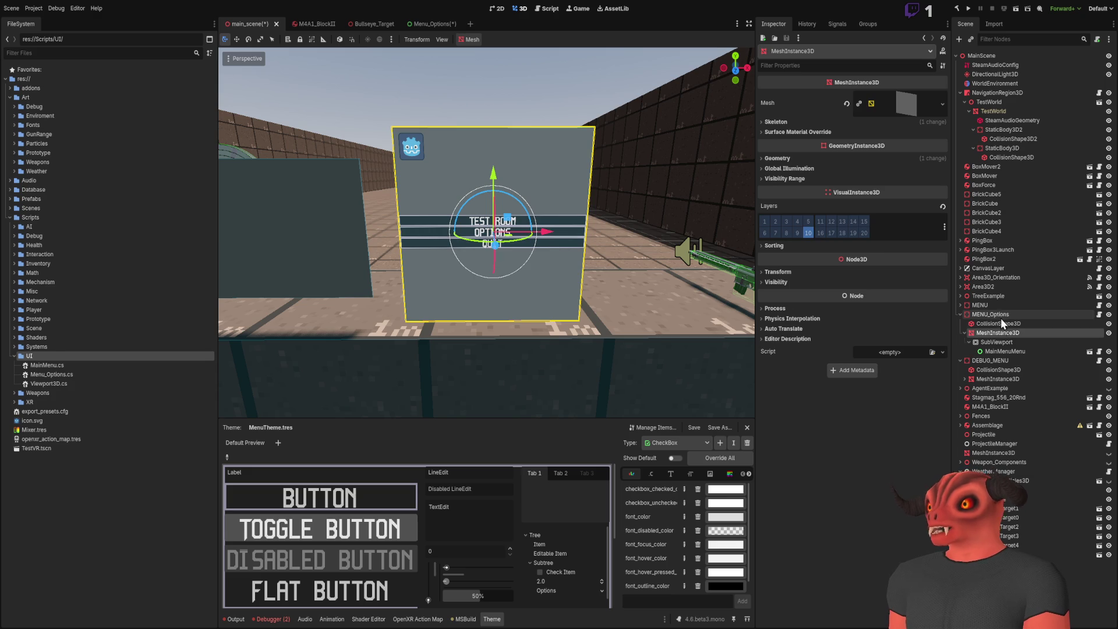
{"action": "left_click", "coordinate": [1005, 343]}
{"action": "left_click", "coordinate": [1012, 333]}
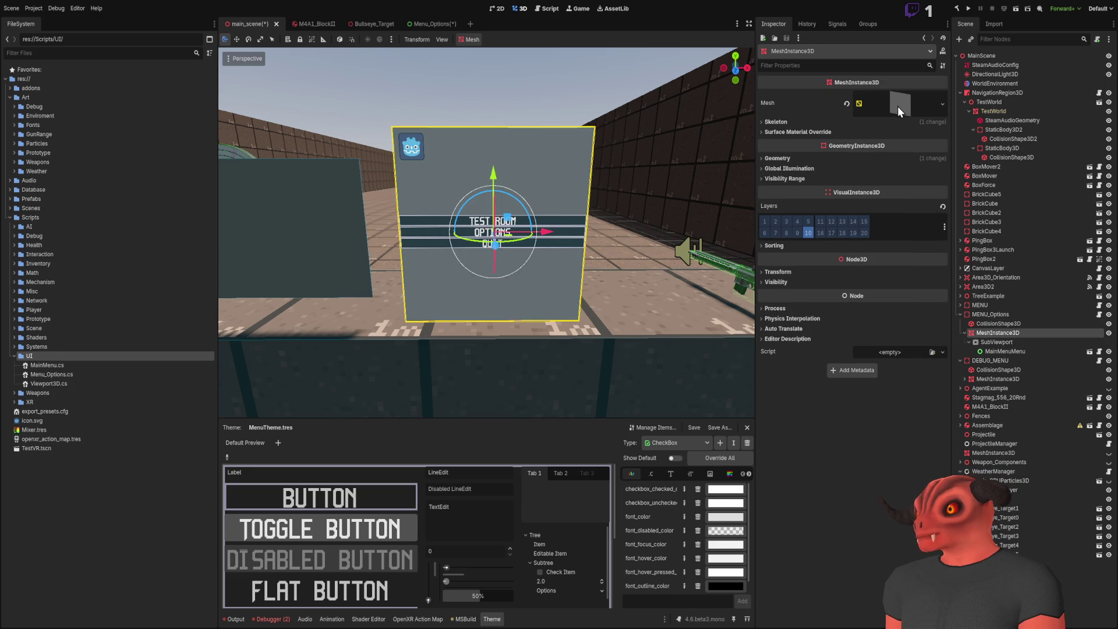
{"action": "left_click", "coordinate": [897, 106]}
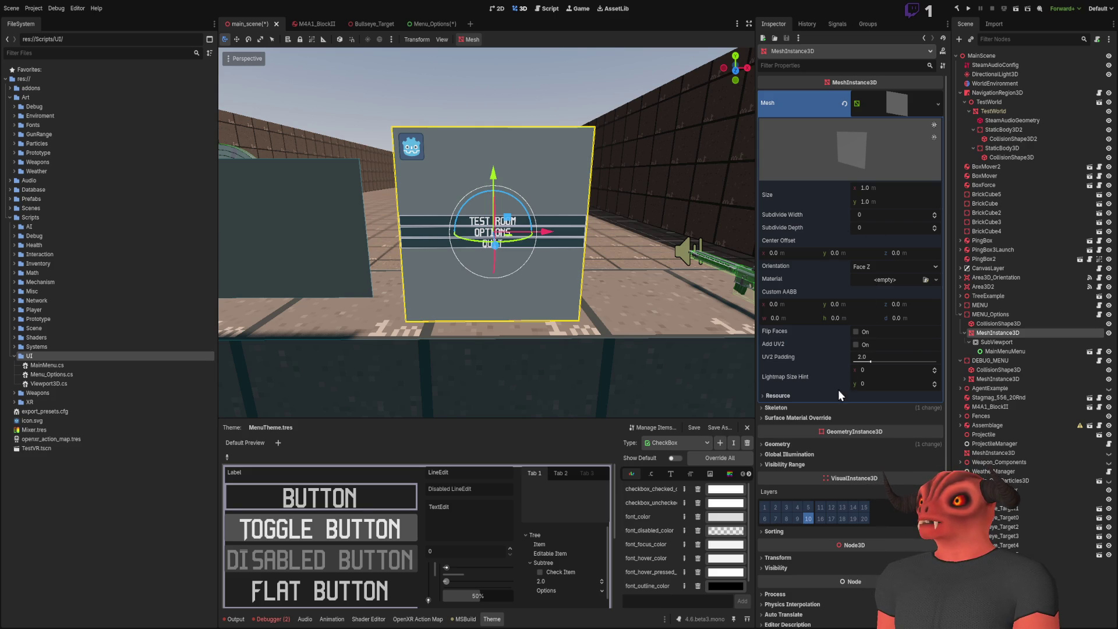
{"action": "left_click", "coordinate": [893, 95]}
{"action": "left_click", "coordinate": [807, 159]}
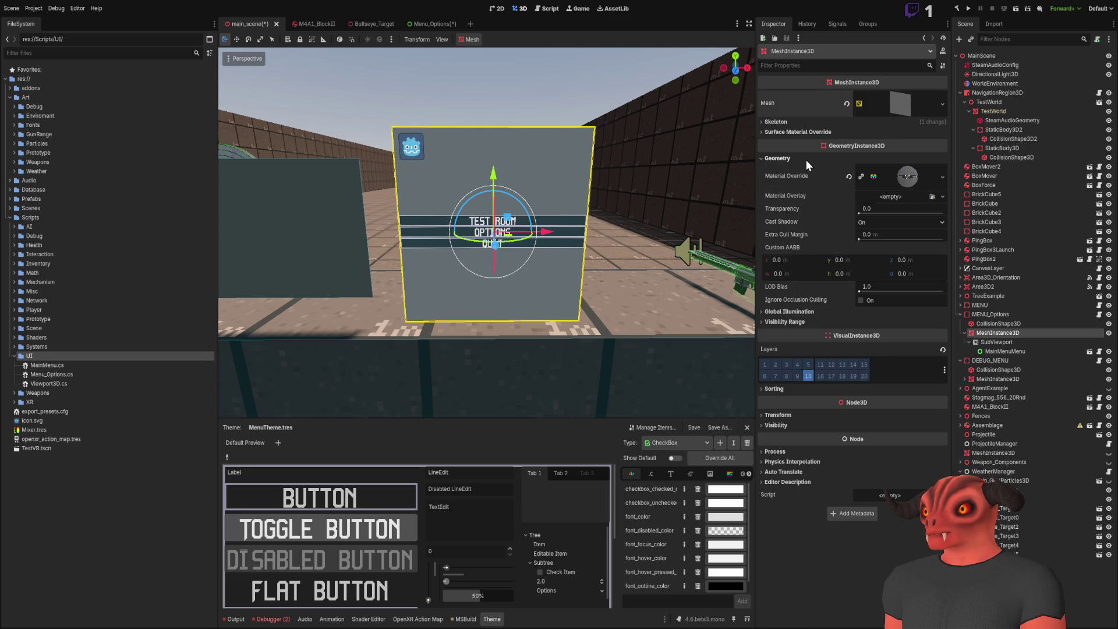
{"action": "left_click", "coordinate": [902, 177]}
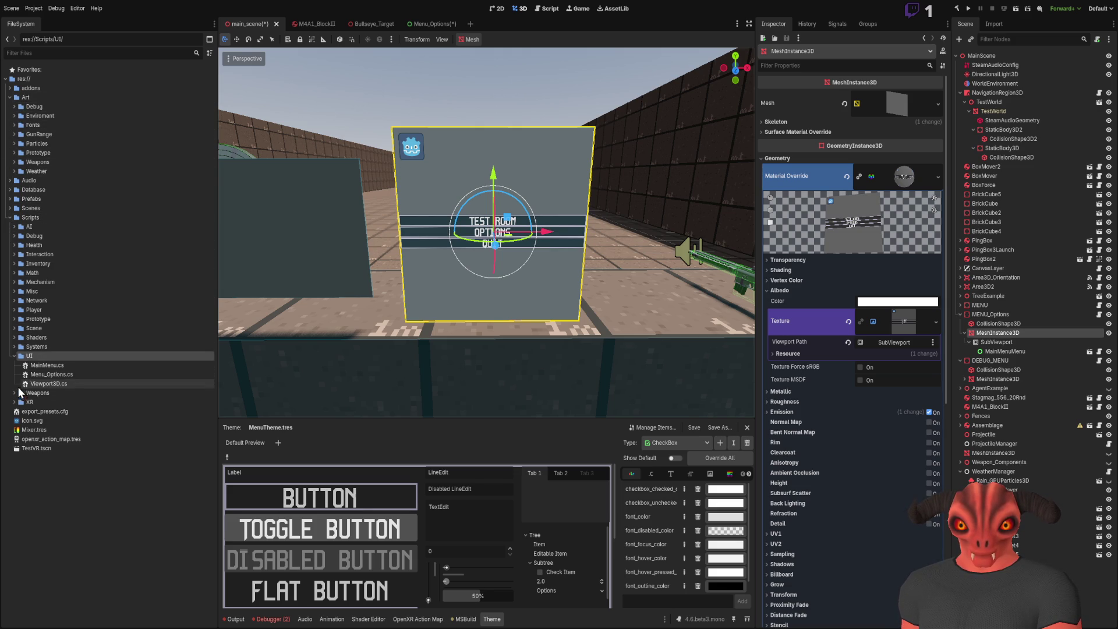
- Expand MENU in the scene tree and select the MENU and MENU_Options SubViewports to compare them
{"action": "left_click", "coordinate": [12, 220]}
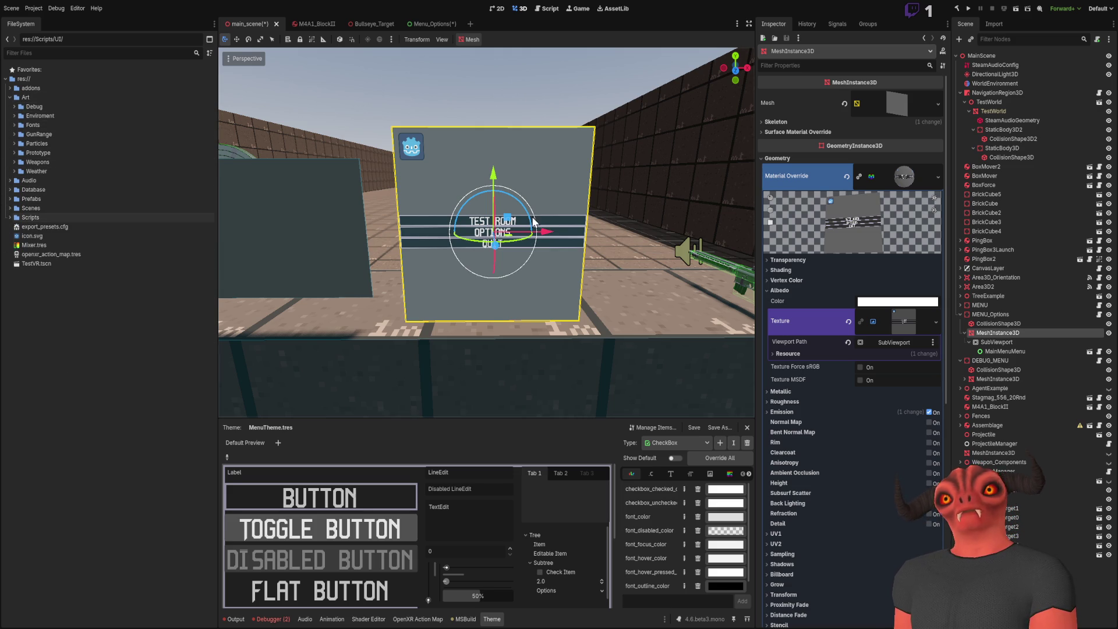
{"action": "left_click", "coordinate": [961, 306]}
{"action": "left_click", "coordinate": [965, 324]}
{"action": "left_click", "coordinate": [996, 333]}
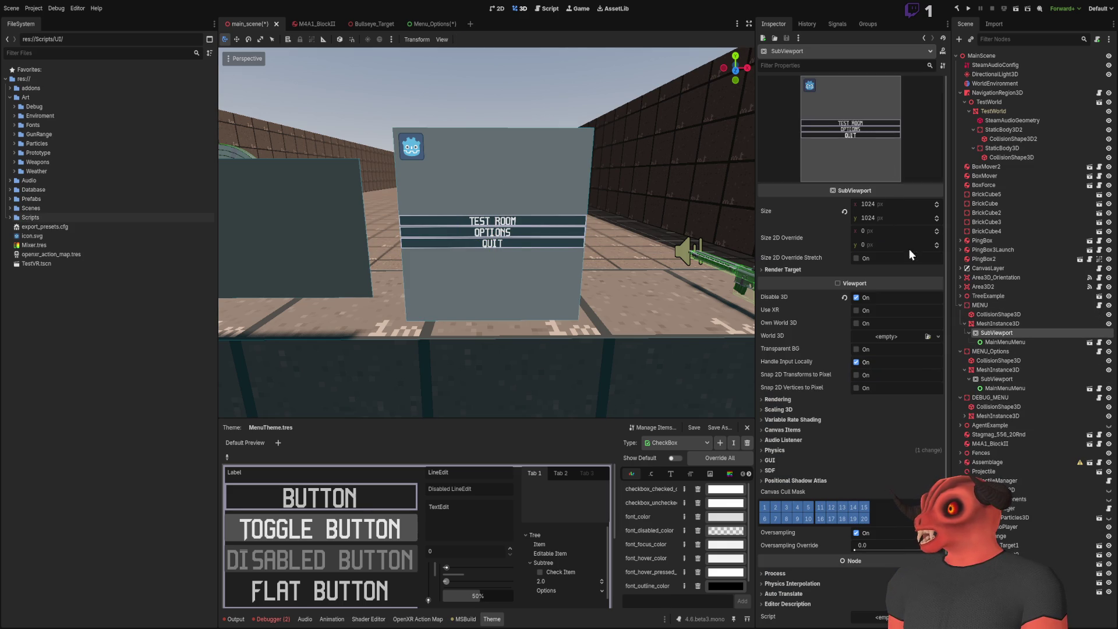
{"action": "left_click", "coordinate": [1009, 379]}
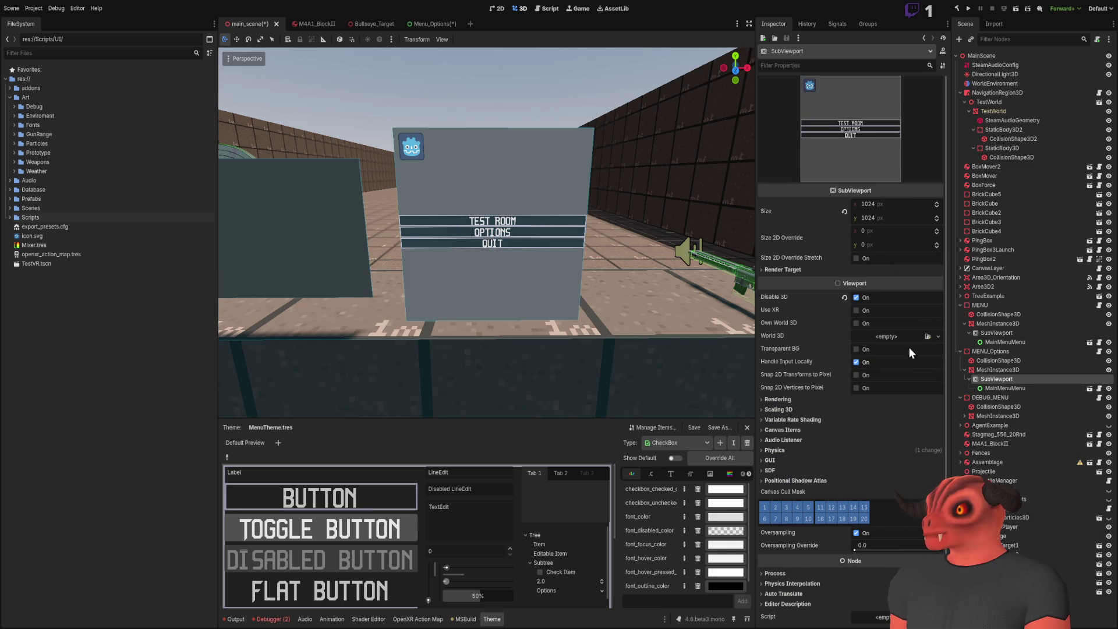
- Review the SubViewport's rendering, GUI and render target settings, then open MainMenuMenu under MENU_Options
{"action": "scroll", "coordinate": [907, 373], "scroll_direction": "down", "scroll_amount": 2}
{"action": "left_click", "coordinate": [792, 382]}
{"action": "left_click", "coordinate": [791, 383]}
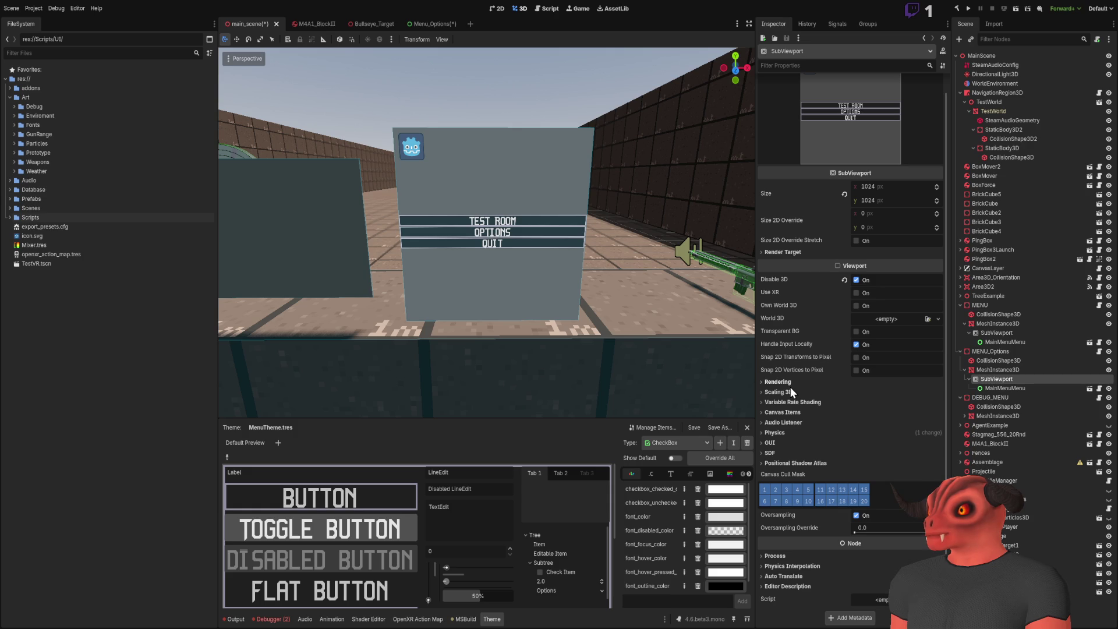
{"action": "left_click", "coordinate": [769, 443]}
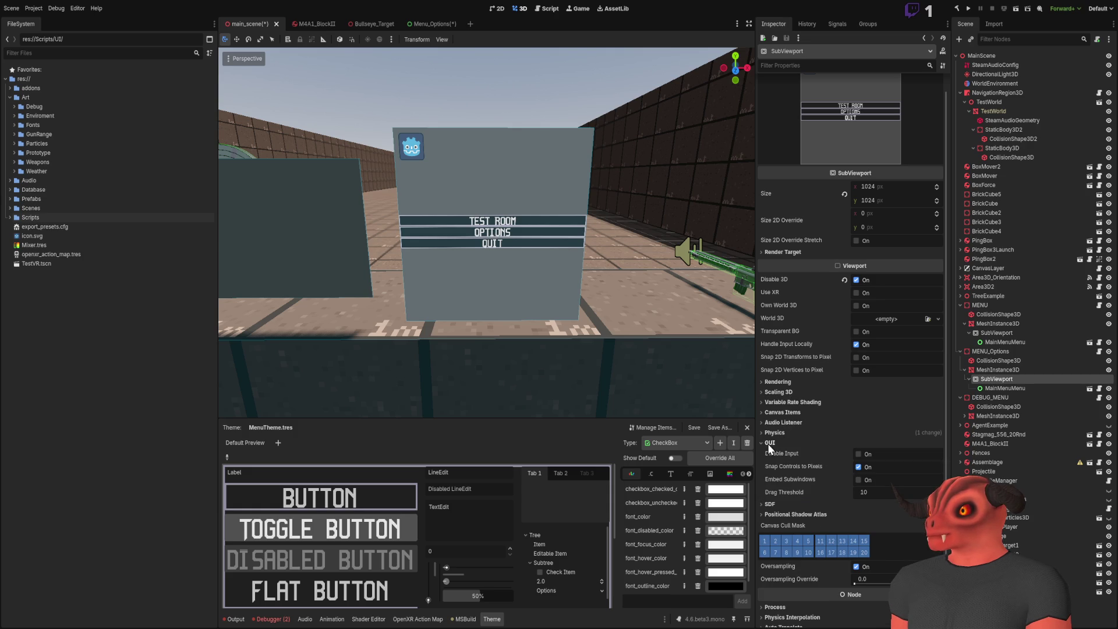
{"action": "left_click", "coordinate": [767, 442]}
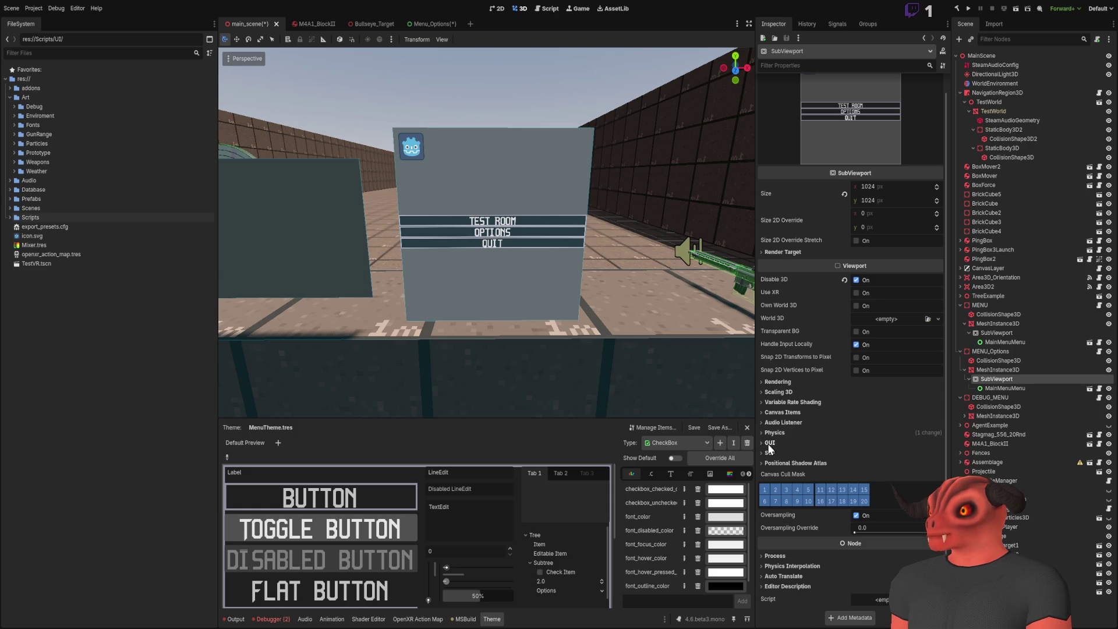
{"action": "left_click", "coordinate": [788, 253]}
{"action": "left_click", "coordinate": [783, 253]}
{"action": "left_click", "coordinate": [783, 252]}
{"action": "left_click", "coordinate": [783, 253]}
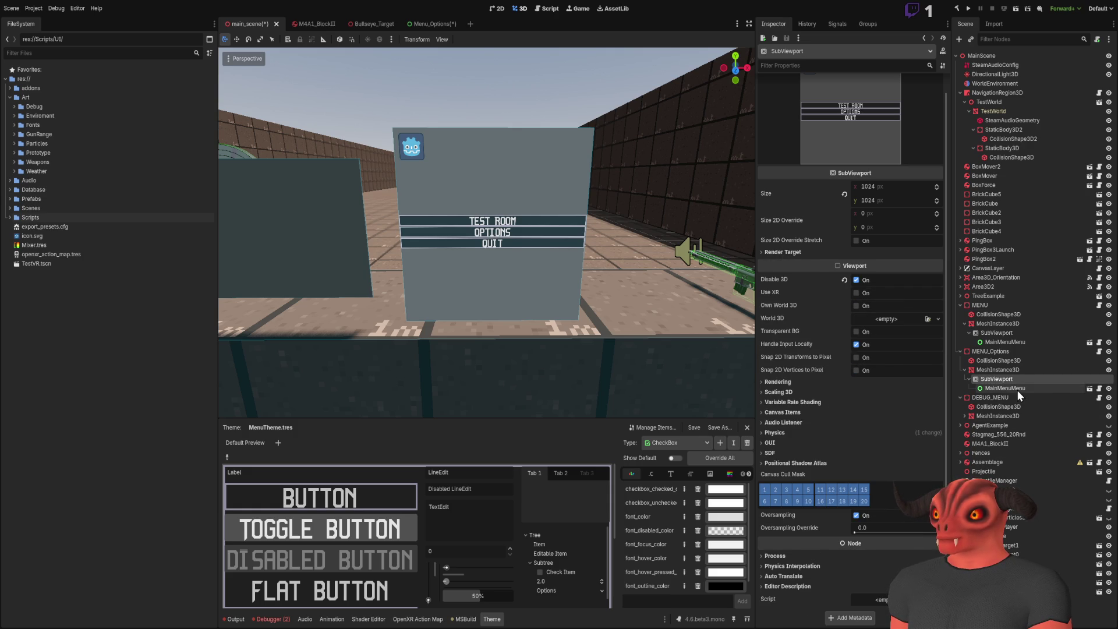
{"action": "left_click", "coordinate": [1018, 389]}
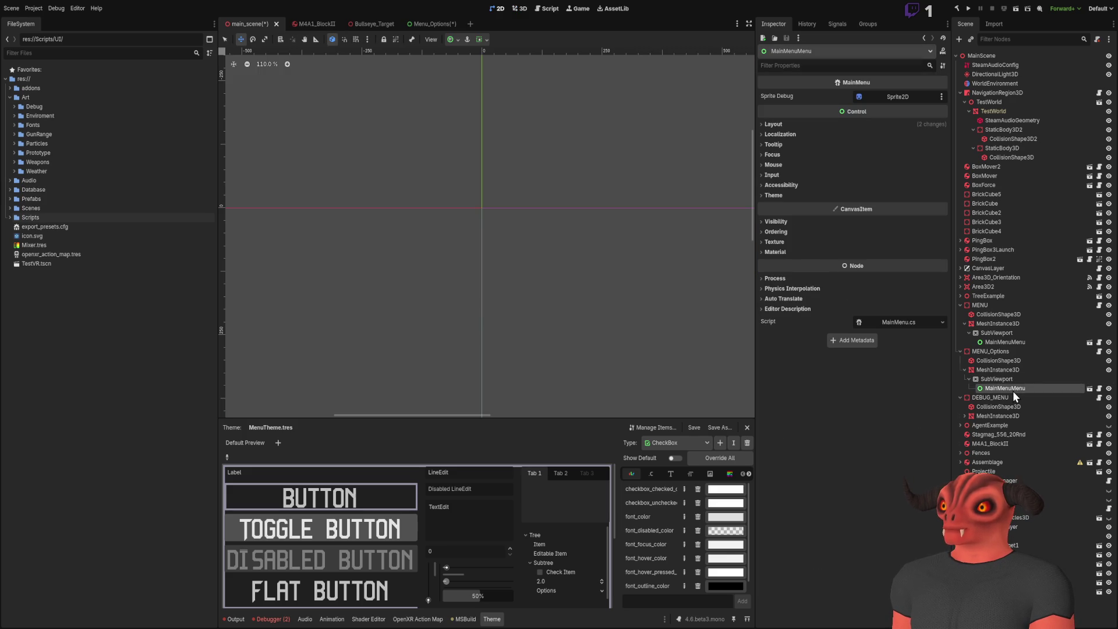
- Replace MainMenuMenu in the MENU_Options SubViewport with an instance of Menu_Options.tscn from Scenes/UI/Menus
{"action": "key", "text": "Delete"}
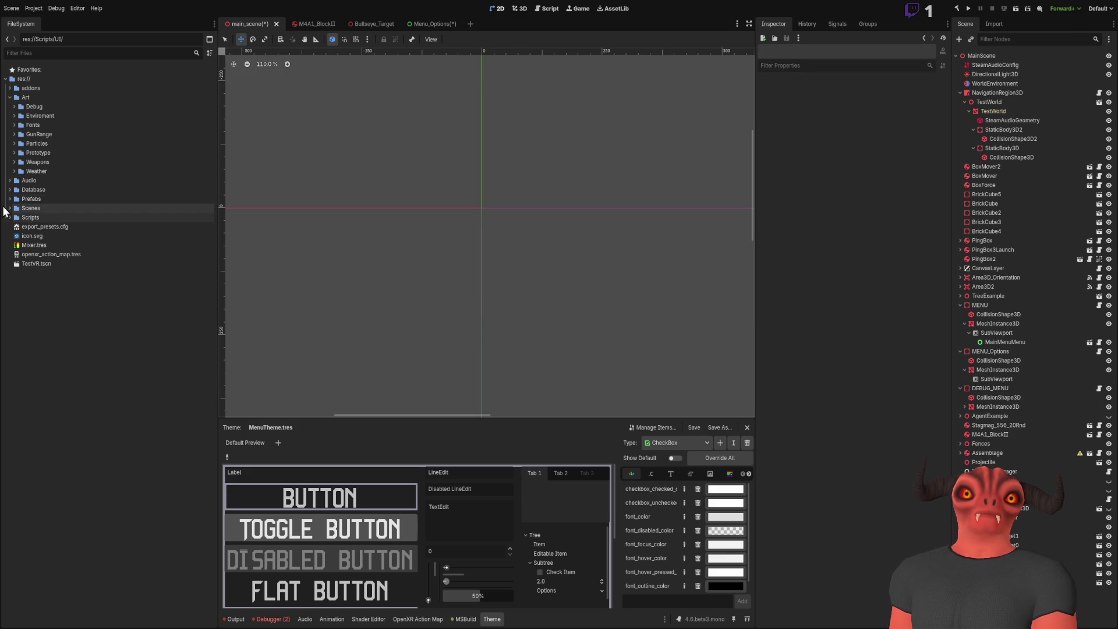
{"action": "left_click", "coordinate": [9, 207]}
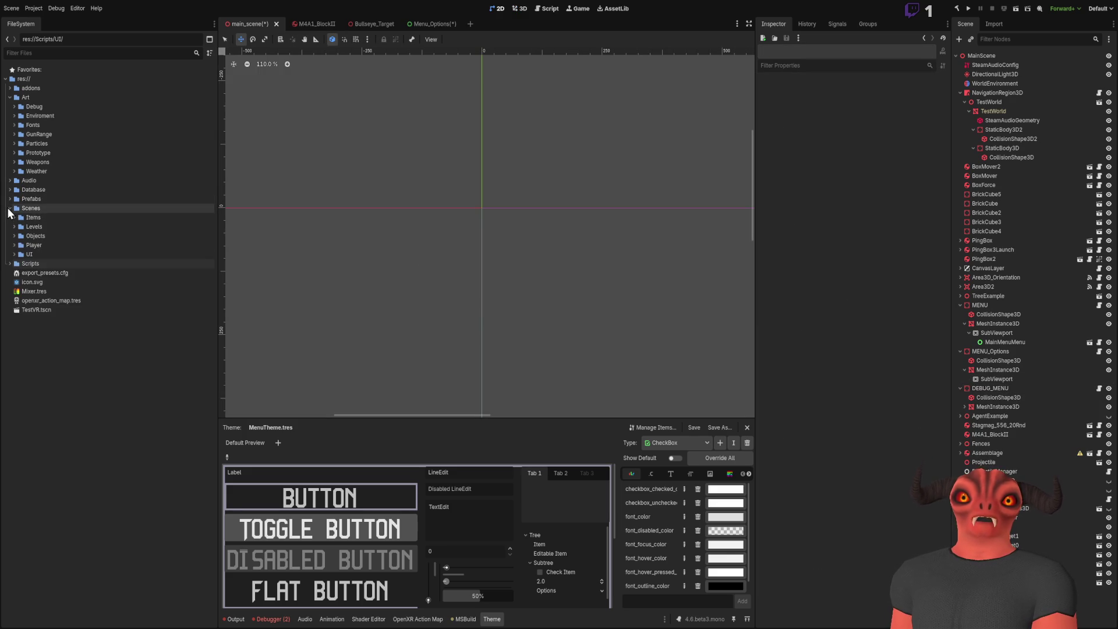
{"action": "left_click", "coordinate": [14, 254]}
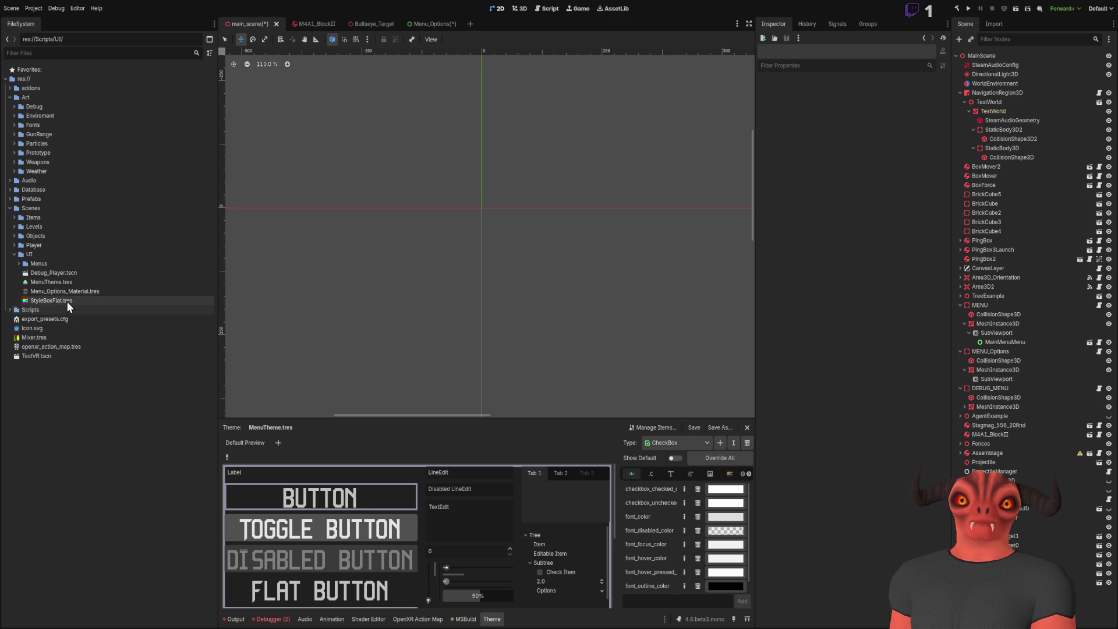
{"action": "left_click", "coordinate": [19, 263]}
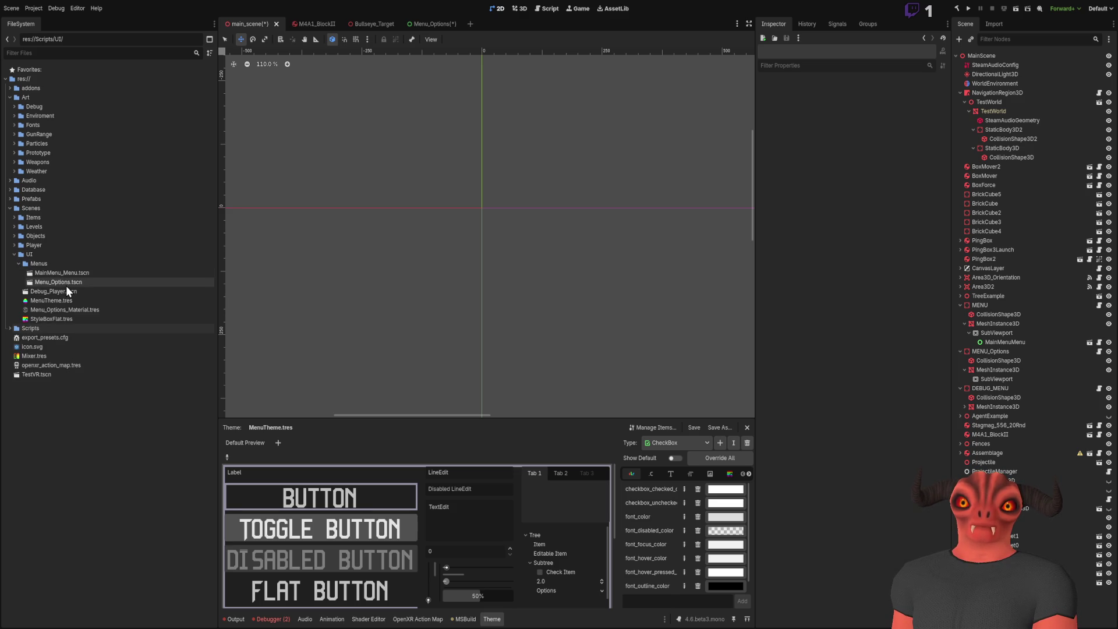
{"action": "mouse_move", "coordinate": [65, 285]}
{"action": "left_mouse_down"}
{"action": "mouse_move", "coordinate": [990, 478]}
{"action": "mouse_move", "coordinate": [1014, 469]}
{"action": "mouse_move", "coordinate": [986, 419]}
{"action": "mouse_move", "coordinate": [1003, 358]}
{"action": "mouse_move", "coordinate": [1009, 379]}
{"action": "left_mouse_up"}
{"action": "left_click", "coordinate": [1009, 380]}
{"action": "scroll", "coordinate": [600, 320], "scroll_direction": "down", "scroll_amount": 4}
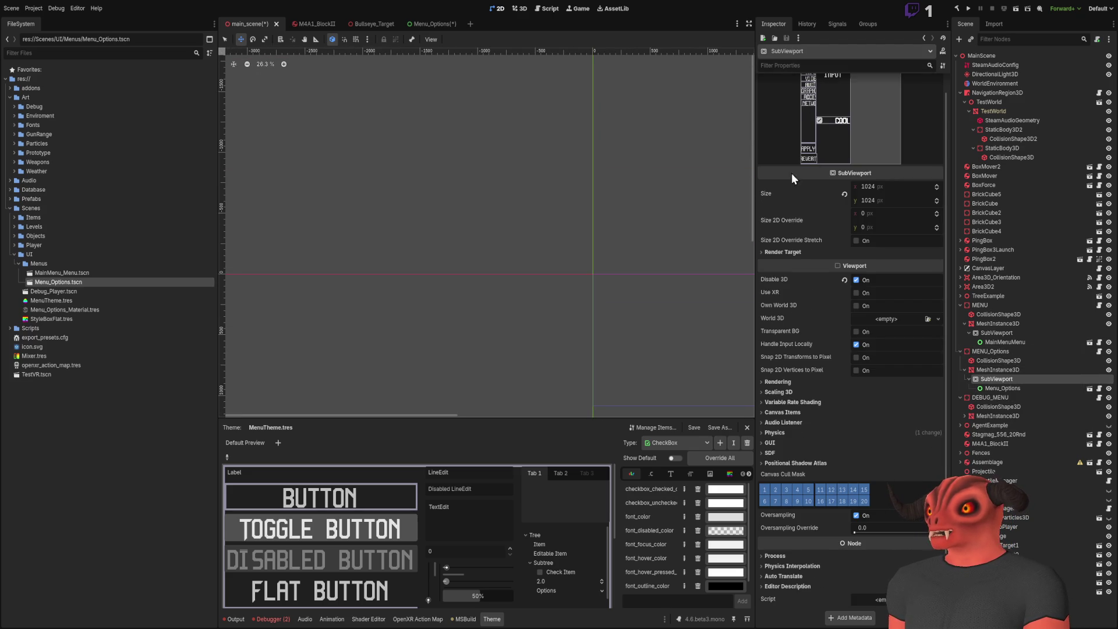
- Set the MENU_Options SubViewport size to 1920 × 1080 px
{"action": "left_click", "coordinate": [1007, 367]}
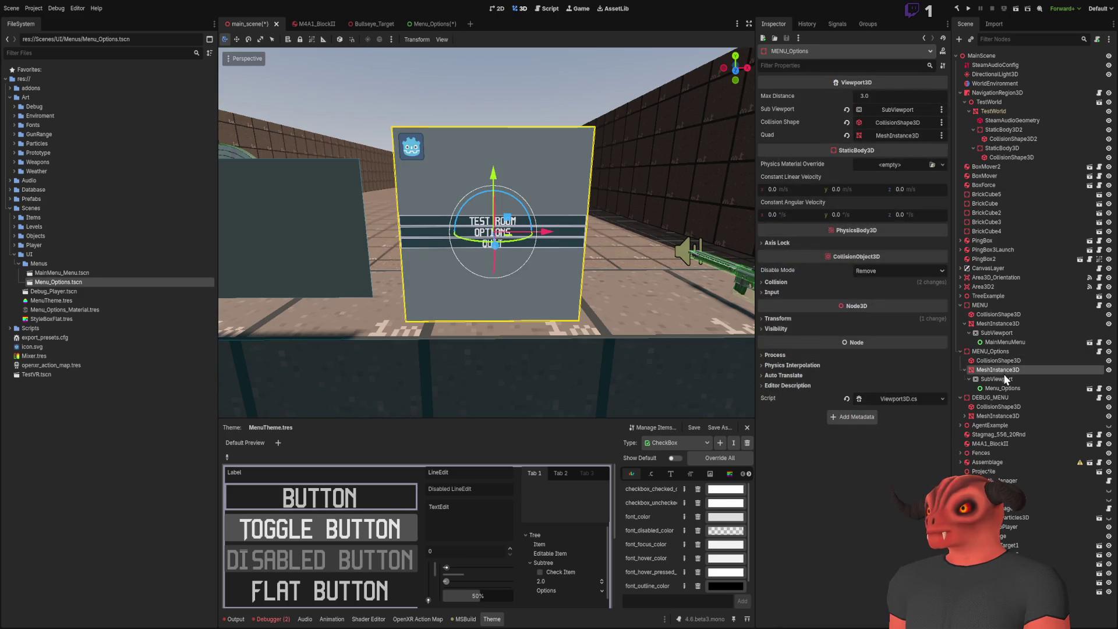
{"action": "left_click", "coordinate": [1004, 378]}
{"action": "left_click", "coordinate": [881, 199]}
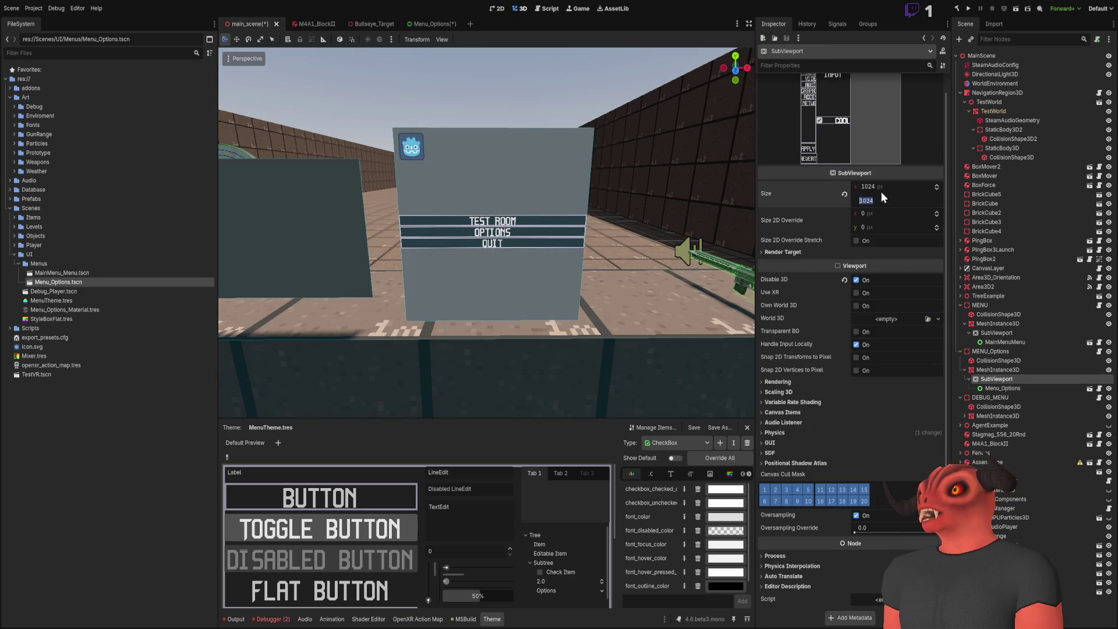
{"action": "left_click", "coordinate": [903, 212]}
{"action": "left_click", "coordinate": [903, 205]}
{"action": "type", "text": "0"}
{"action": "key", "text": "Return"}
- Check the viewport's rendering and canvas item settings, then view the options panel's material override
{"action": "scroll", "coordinate": [607, 202], "scroll_direction": "down", "scroll_amount": 5}
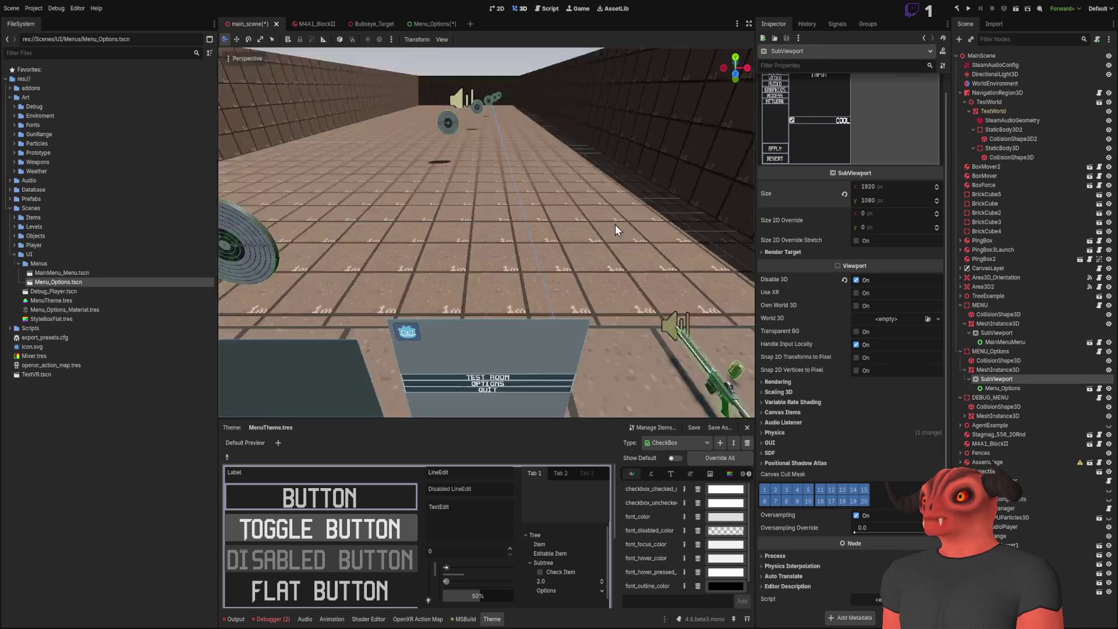
{"action": "scroll", "coordinate": [526, 240], "scroll_direction": "up", "scroll_amount": 5}
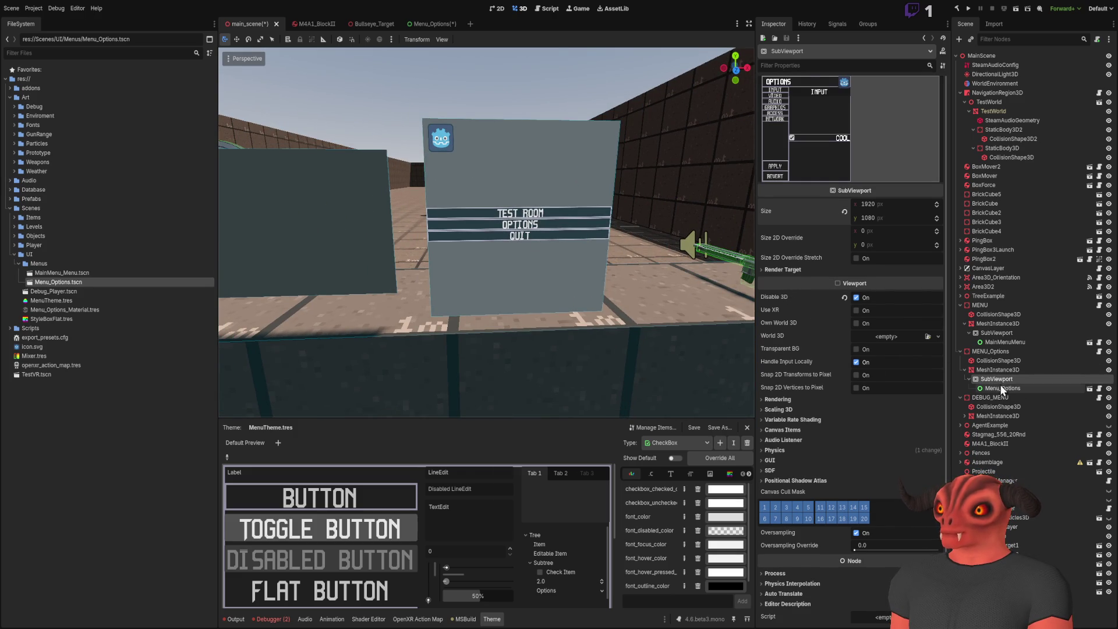
{"action": "scroll", "coordinate": [819, 379], "scroll_direction": "down", "scroll_amount": 1}
{"action": "left_click", "coordinate": [780, 382]}
{"action": "left_click", "coordinate": [781, 382]}
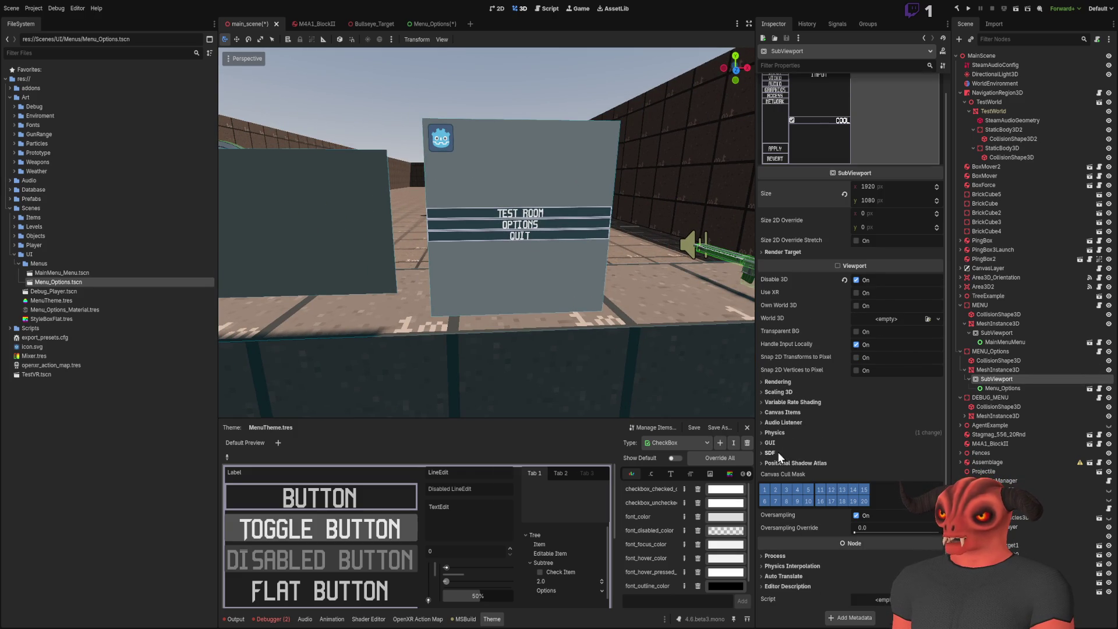
{"action": "left_click", "coordinate": [777, 412]}
{"action": "left_click", "coordinate": [778, 412]}
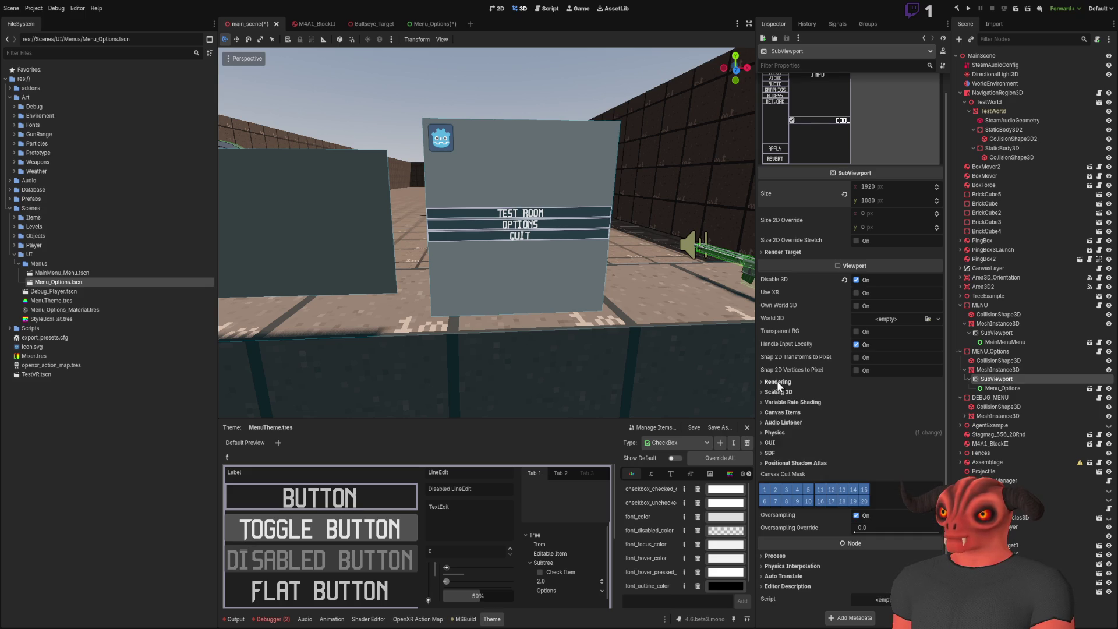
{"action": "left_click", "coordinate": [1042, 369]}
{"action": "left_click", "coordinate": [903, 176]}
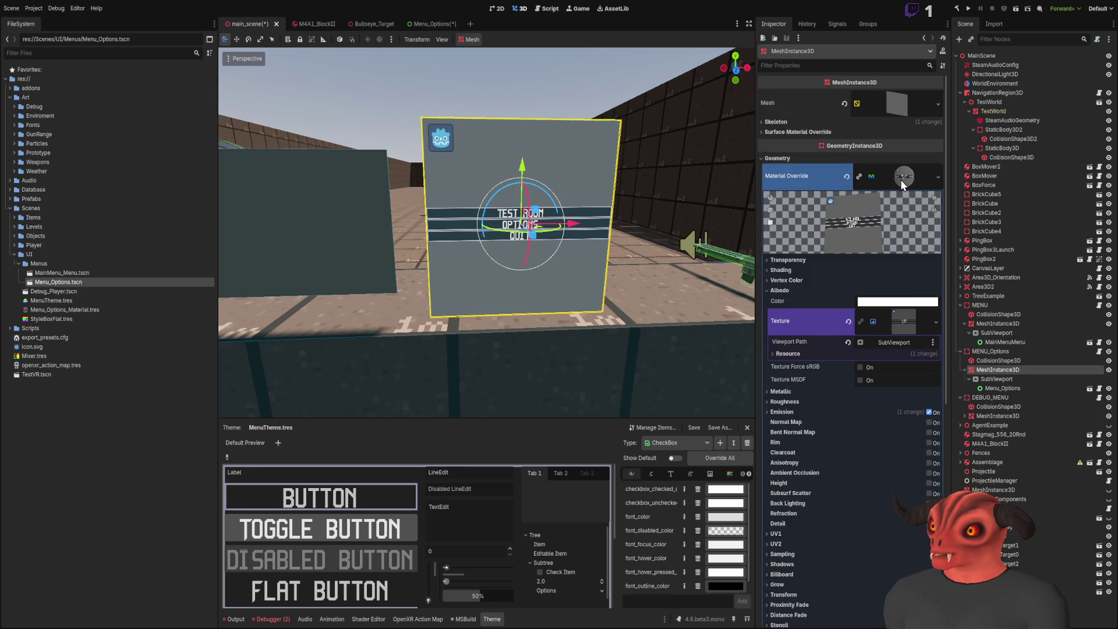
- Refresh the options panel texture and set its PlaneMesh size to 1.6 × 0.9 m
{"action": "left_click", "coordinate": [998, 379]}
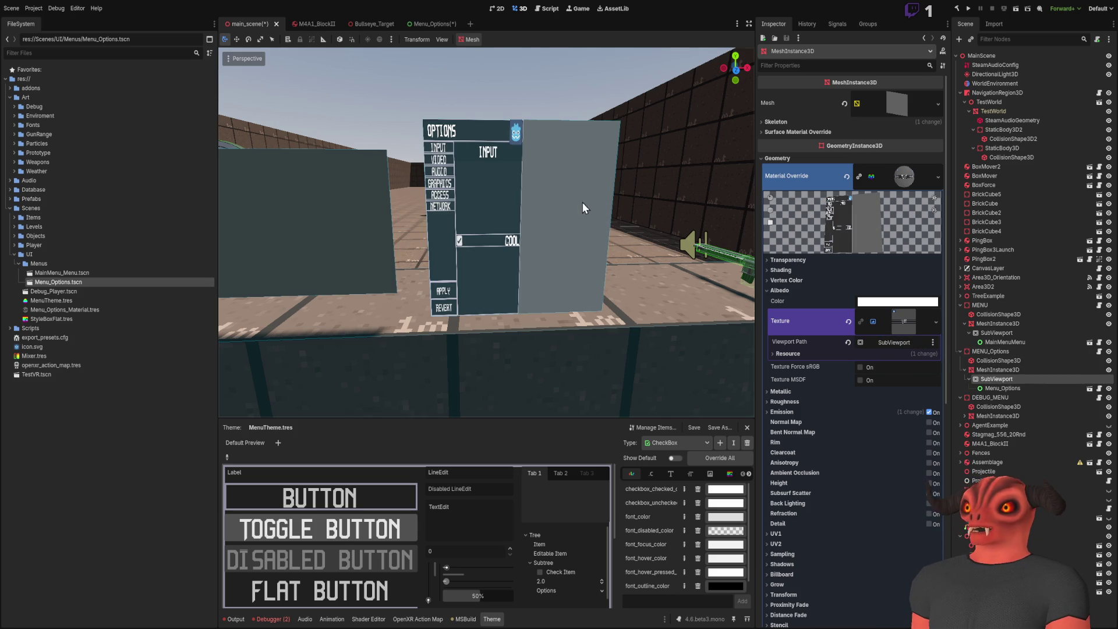
{"action": "scroll", "coordinate": [584, 203], "scroll_direction": "down", "scroll_amount": 3}
{"action": "scroll", "coordinate": [576, 203], "scroll_direction": "up", "scroll_amount": 5}
{"action": "scroll", "coordinate": [575, 197], "scroll_direction": "down", "scroll_amount": 5}
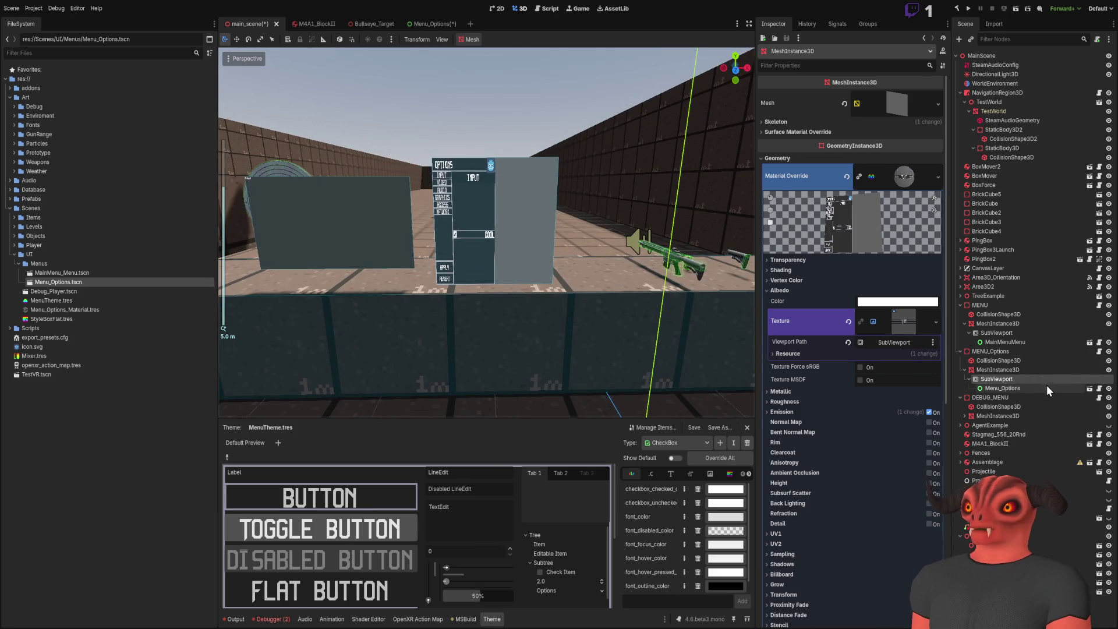
{"action": "left_click", "coordinate": [1034, 371]}
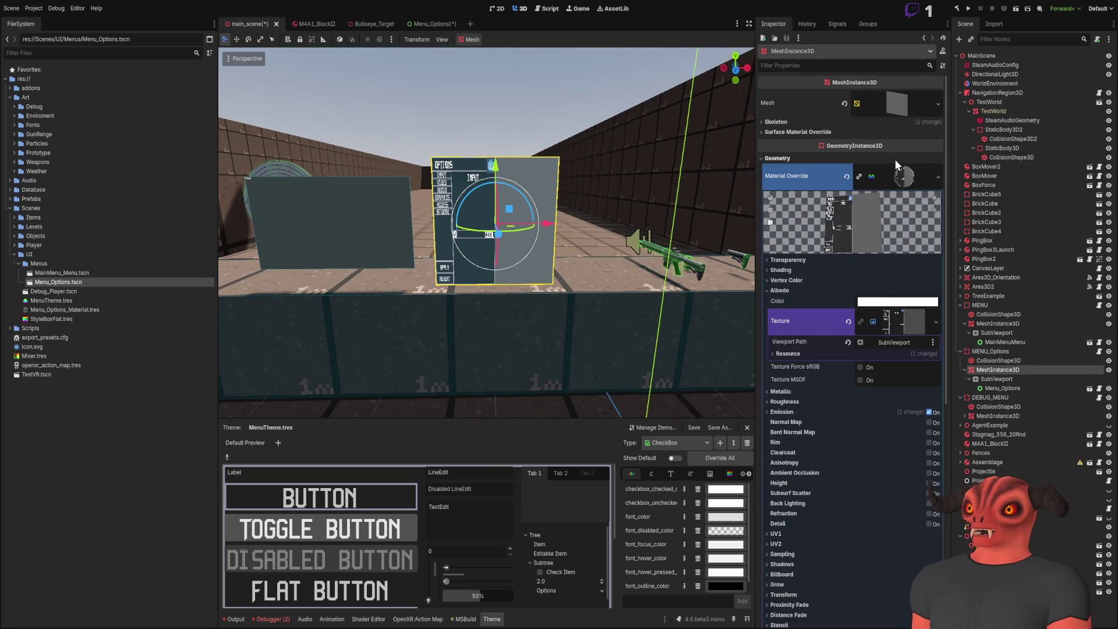
{"action": "left_click", "coordinate": [901, 176]}
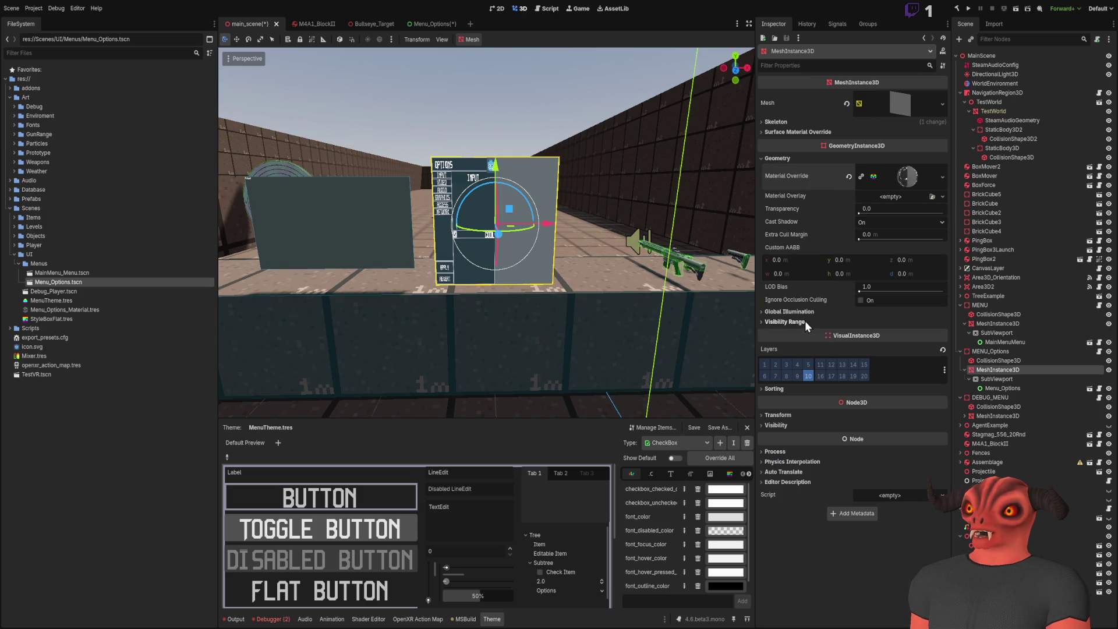
{"action": "left_click", "coordinate": [897, 102]}
{"action": "type", "text": "1.6"}
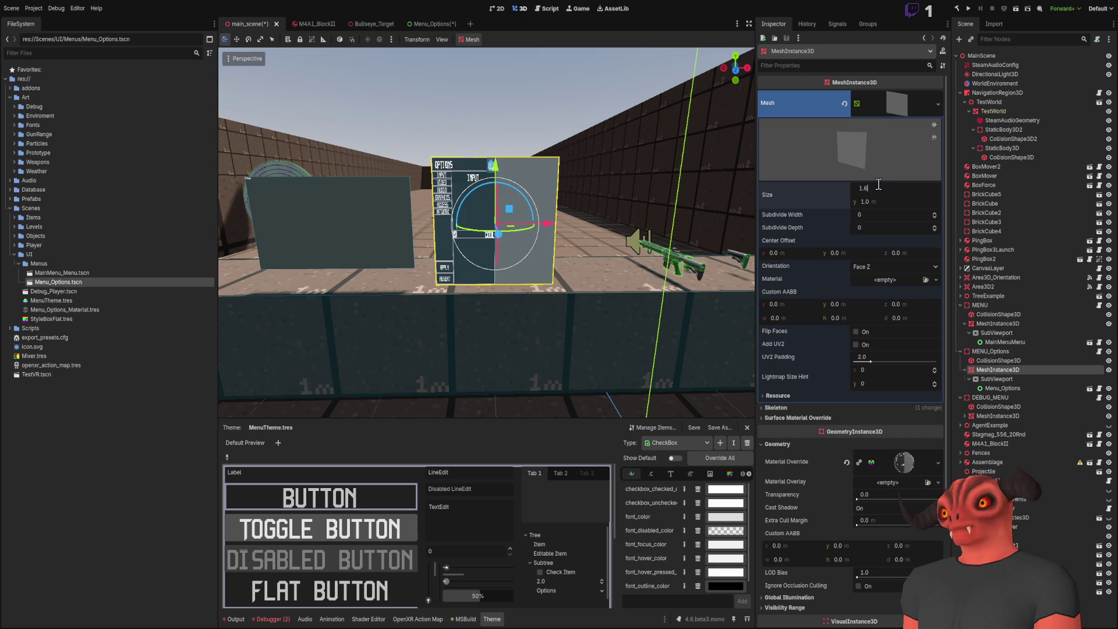
{"action": "key", "text": "Return"}
{"action": "type", "text": "0.9"}
{"action": "key", "text": "Return"}
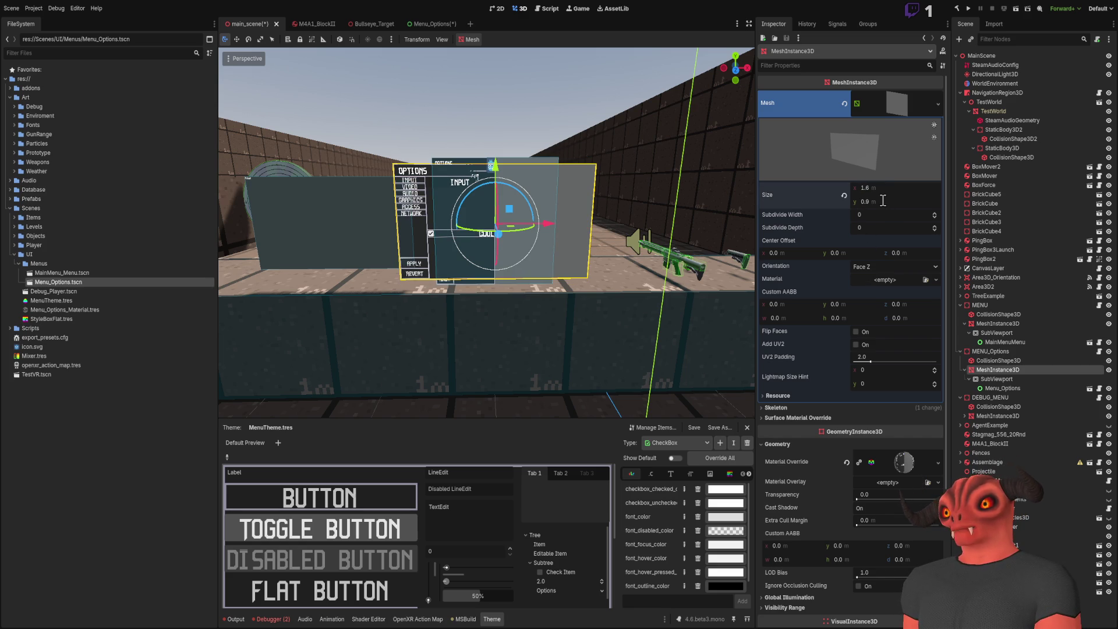
{"action": "mouse_move", "coordinate": [597, 200]}
{"action": "left_mouse_down"}
{"action": "mouse_move", "coordinate": [536, 221]}
{"action": "mouse_move", "coordinate": [553, 233]}
{"action": "left_mouse_up"}
{"action": "left_click", "coordinate": [531, 236]}
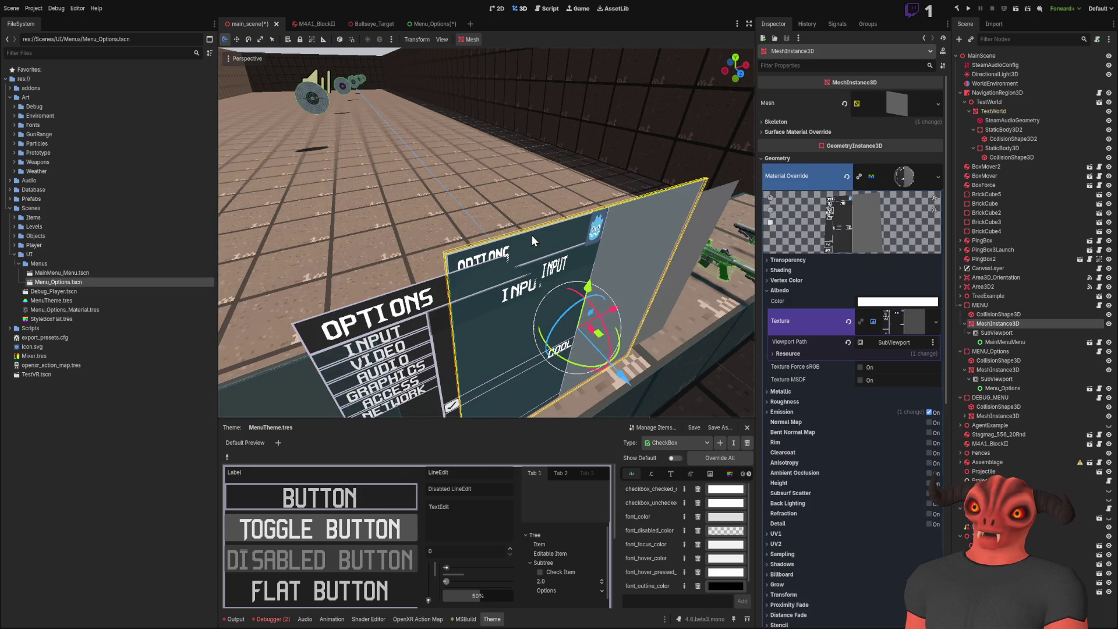
- Select the original MENU panel mesh, frame it, and clear its Material Override
{"action": "left_click", "coordinate": [1004, 317]}
{"action": "left_click", "coordinate": [1004, 323]}
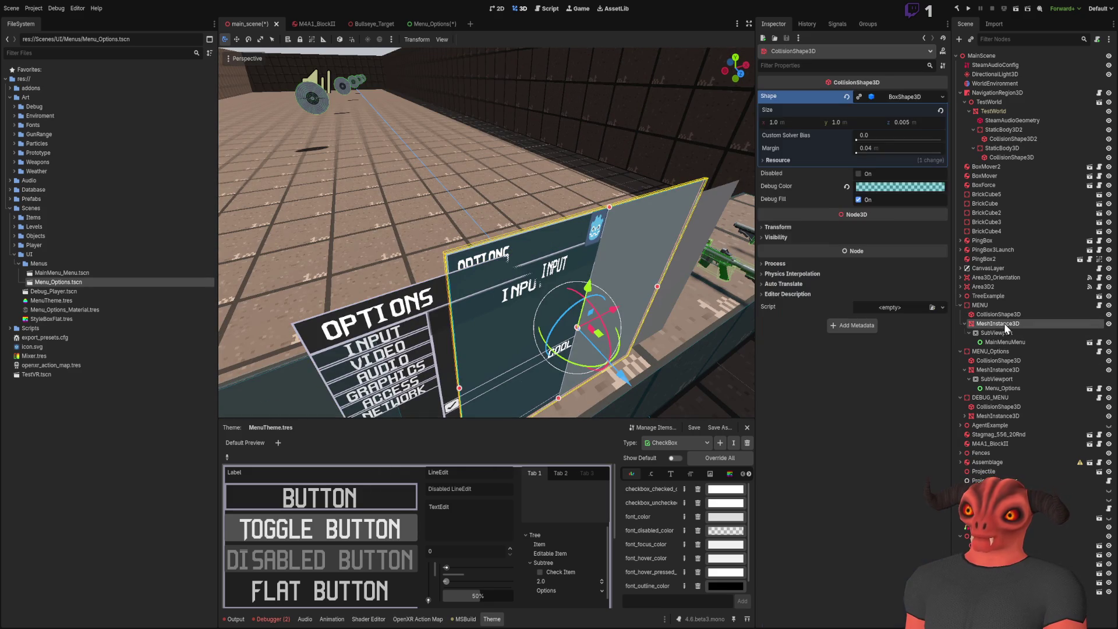
{"action": "left_click", "coordinate": [1005, 334]}
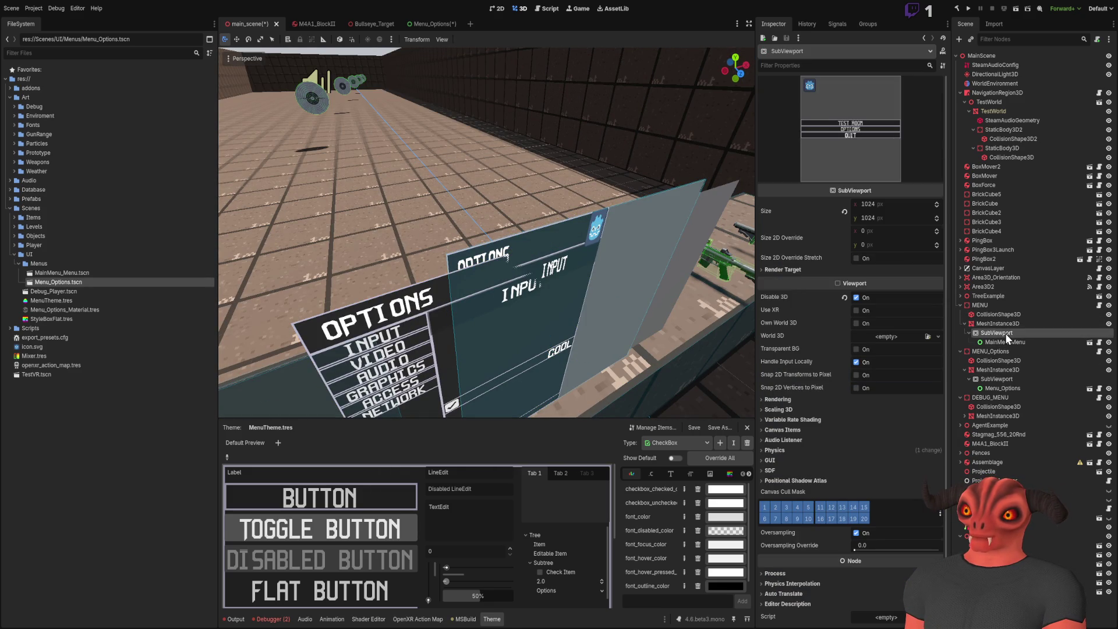
{"action": "left_click", "coordinate": [1005, 322]}
{"action": "left_click", "coordinate": [1005, 315]}
{"action": "left_click", "coordinate": [704, 200]}
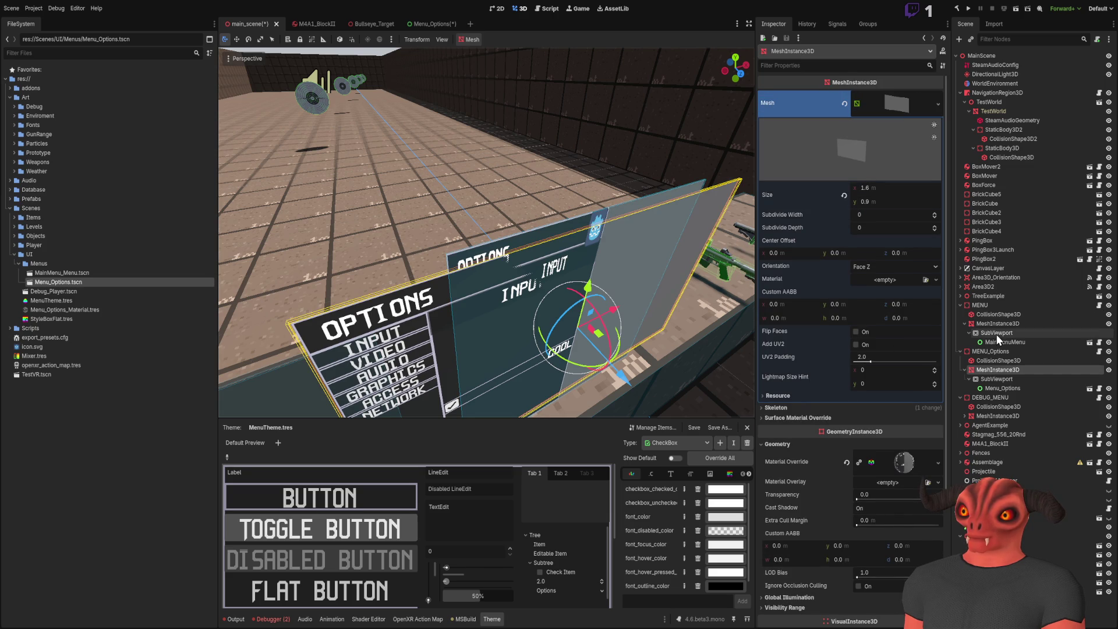
{"action": "mouse_move", "coordinate": [602, 250]}
{"action": "left_mouse_down"}
{"action": "mouse_move", "coordinate": [629, 273]}
{"action": "mouse_move", "coordinate": [602, 250]}
{"action": "left_mouse_up"}
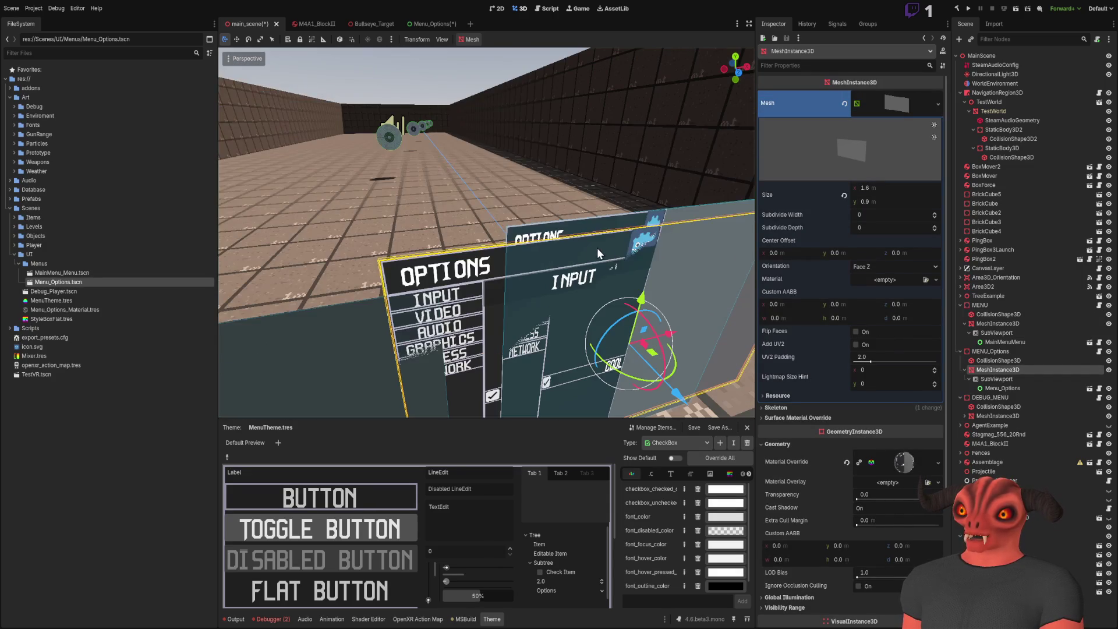
{"action": "left_click", "coordinate": [581, 231]}
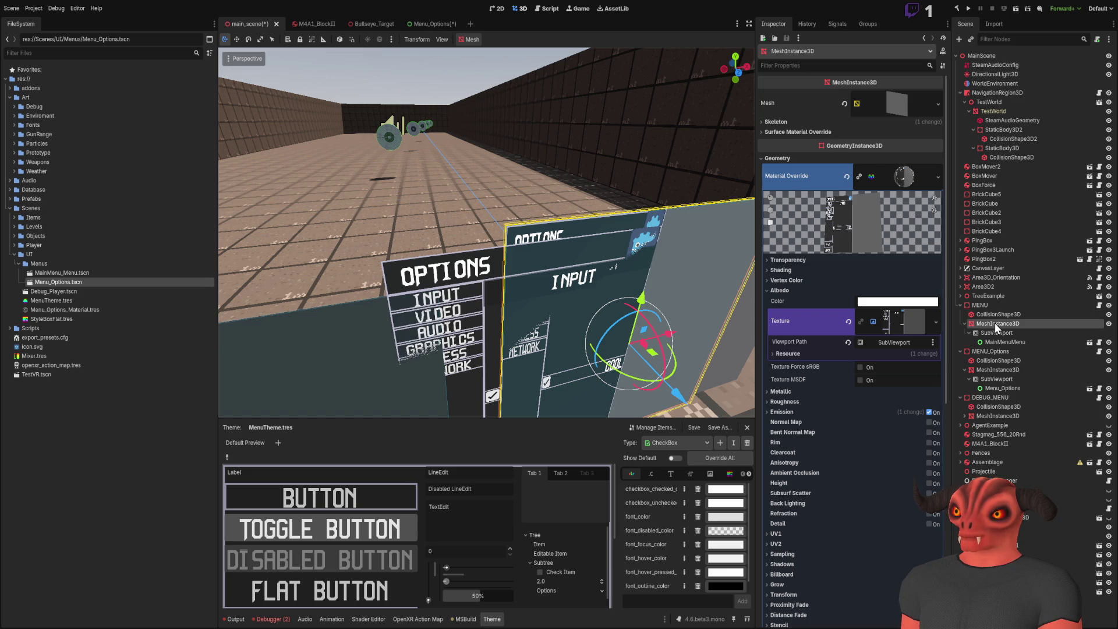
{"action": "key", "text": "f"}
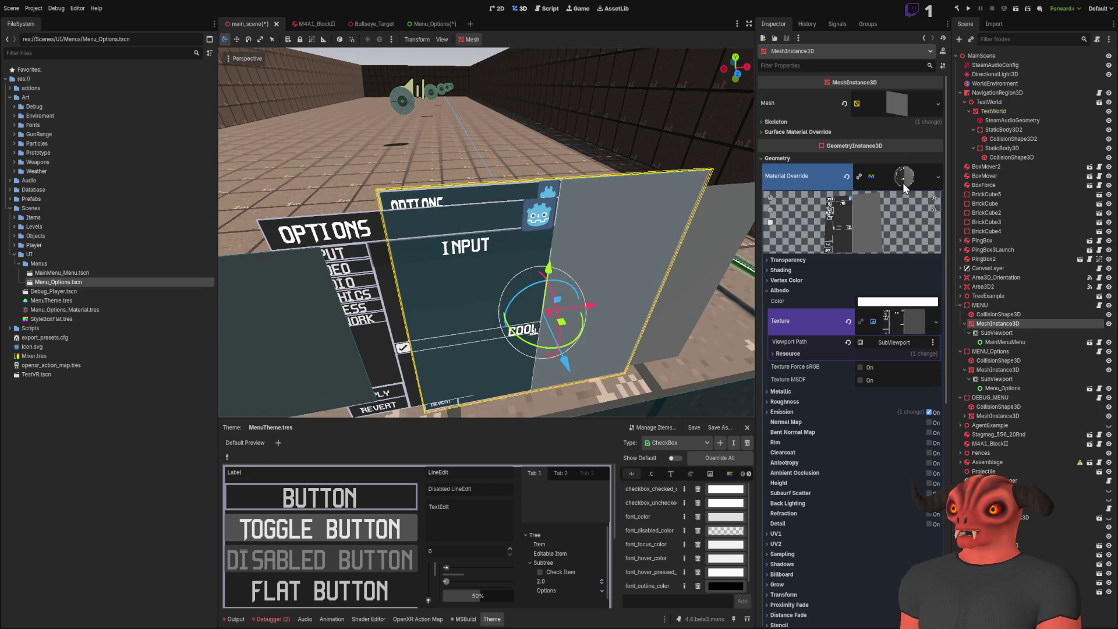
{"action": "left_click", "coordinate": [938, 177]}
{"action": "left_click", "coordinate": [844, 182]}
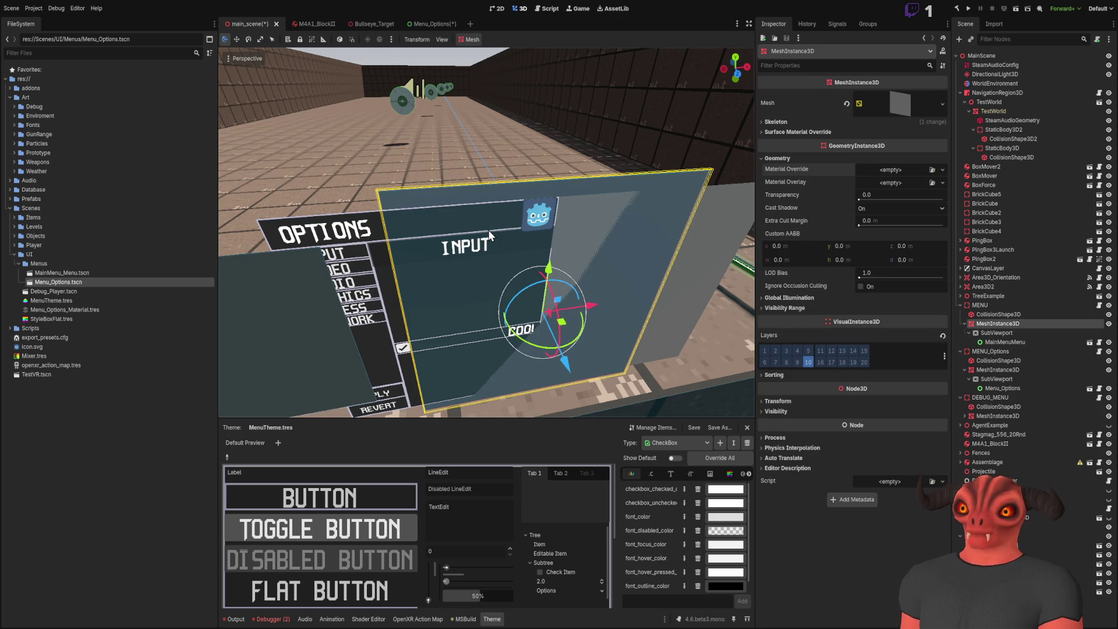
- Undo and redo clearing the MENU material override, leaving it empty
{"action": "key", "text": "ctrl+z"}
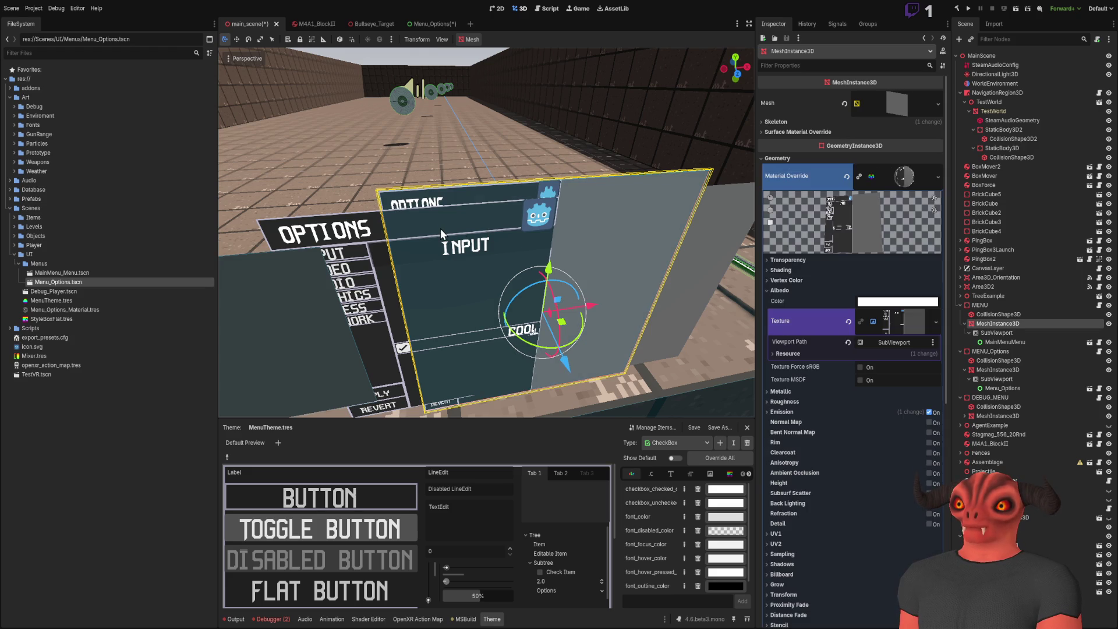
{"action": "scroll", "coordinate": [503, 229], "scroll_direction": "up", "scroll_amount": 3}
{"action": "key", "text": "ctrl+shift+z"}
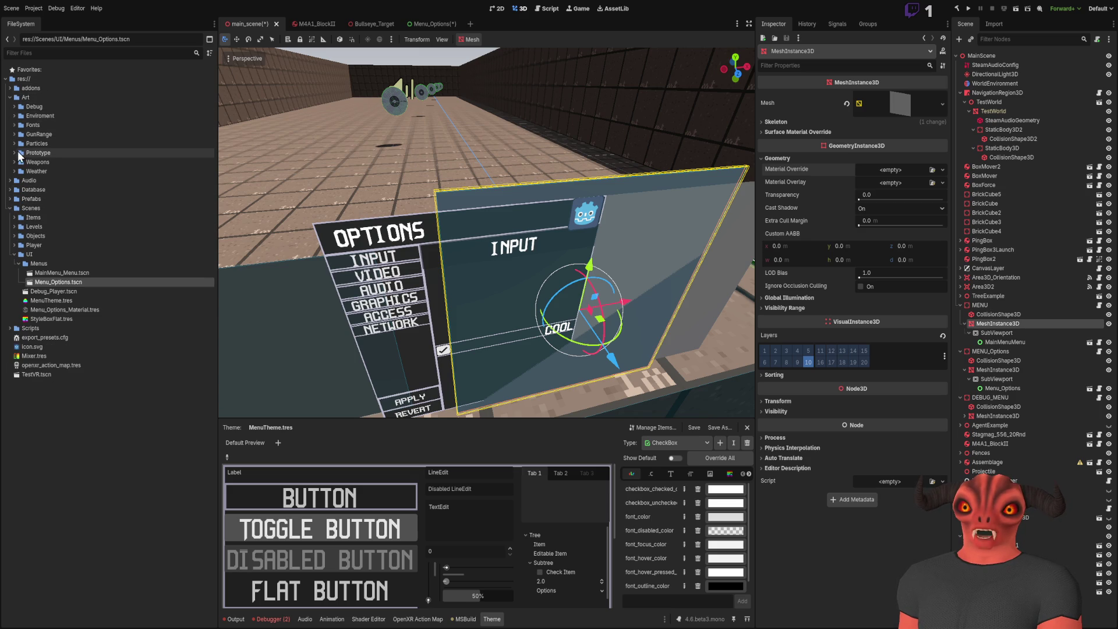
- Collapse the Art folder and frame the DEBUG_MENU panel mesh in the view
{"action": "left_click", "coordinate": [9, 97]}
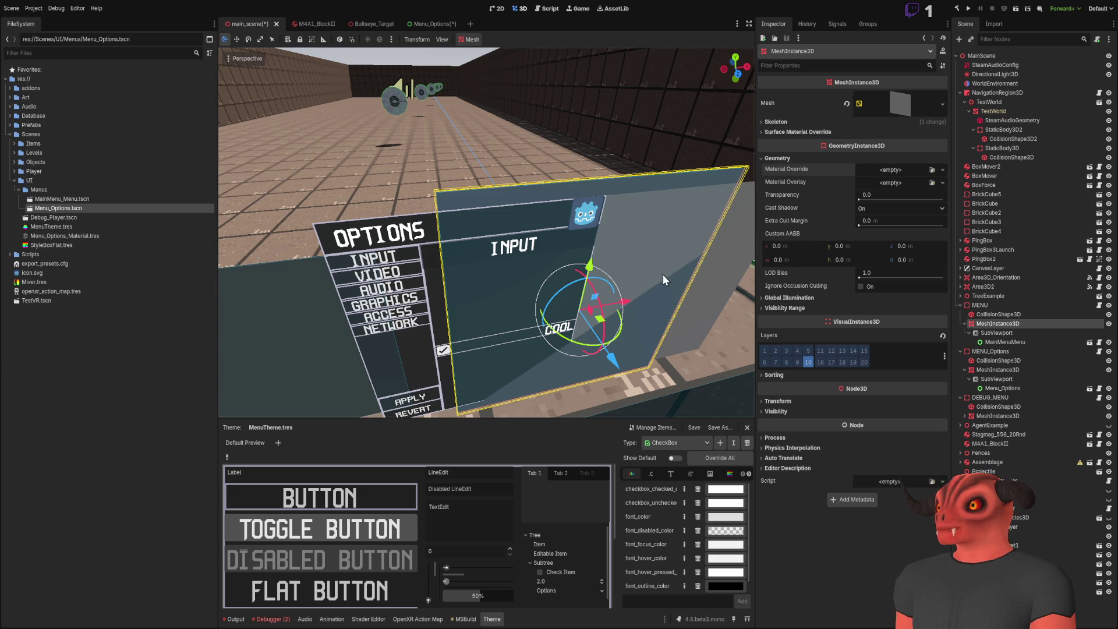
{"action": "left_click", "coordinate": [297, 301]}
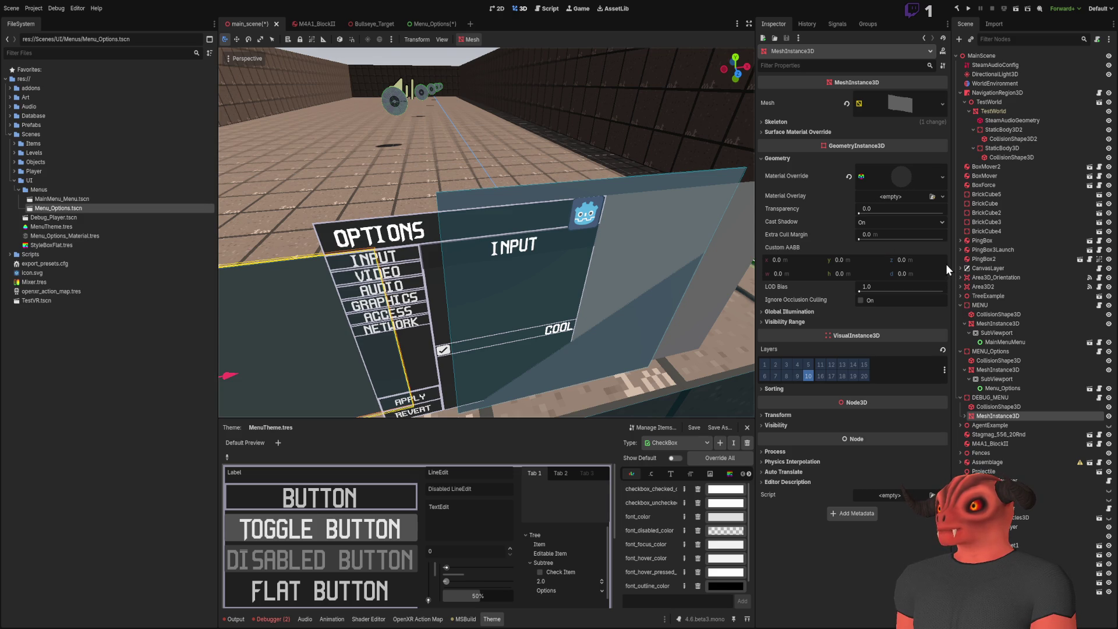
{"action": "key", "text": "f"}
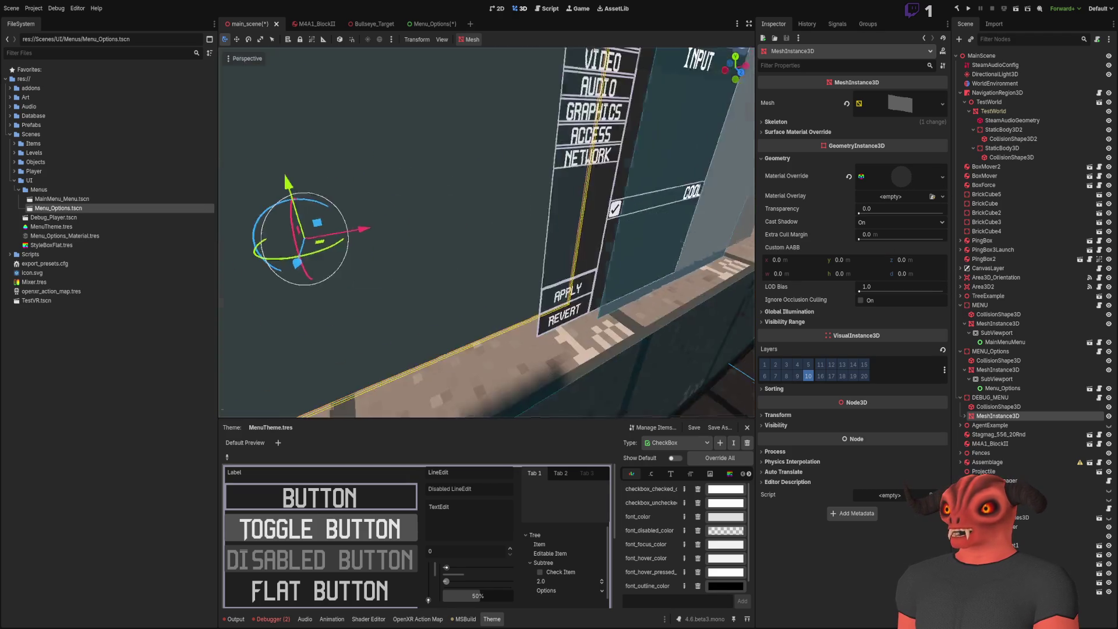
- Create a Materials folder under Scenes/UI/Menus and move Menu_Options_Material.tres into it
{"action": "left_click", "coordinate": [1015, 334]}
{"action": "left_click", "coordinate": [1011, 380]}
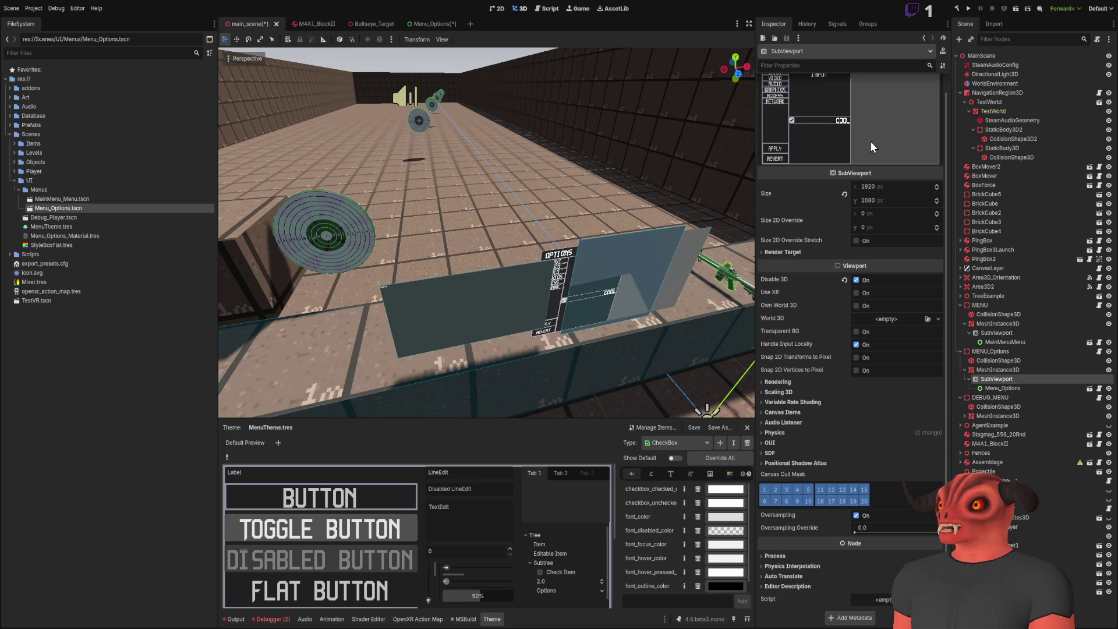
{"action": "left_click", "coordinate": [48, 188]}
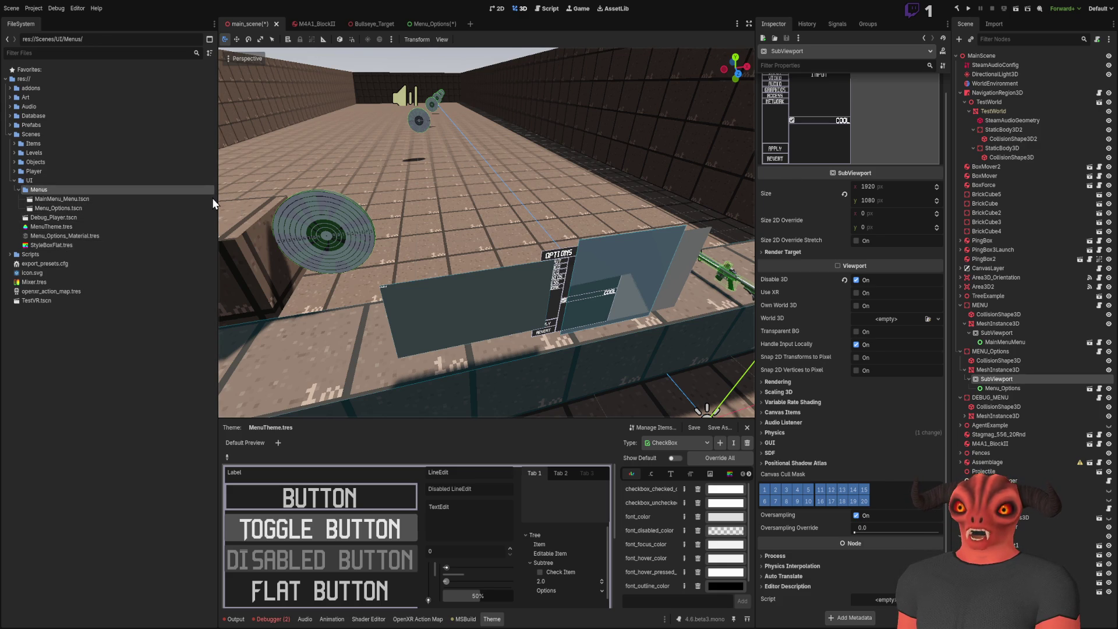
{"action": "mouse_move", "coordinate": [76, 246]}
{"action": "left_mouse_down"}
{"action": "mouse_move", "coordinate": [51, 191]}
{"action": "mouse_move", "coordinate": [531, 302]}
{"action": "mouse_move", "coordinate": [603, 332]}
{"action": "mouse_move", "coordinate": [97, 248]}
{"action": "left_mouse_up"}
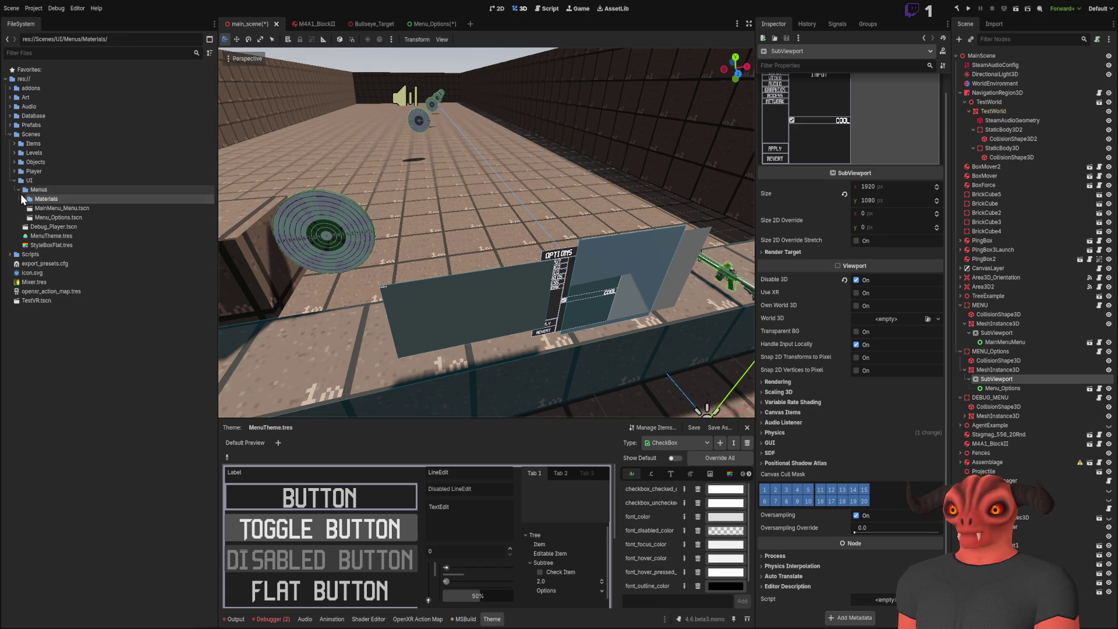
{"action": "left_click", "coordinate": [51, 318]}
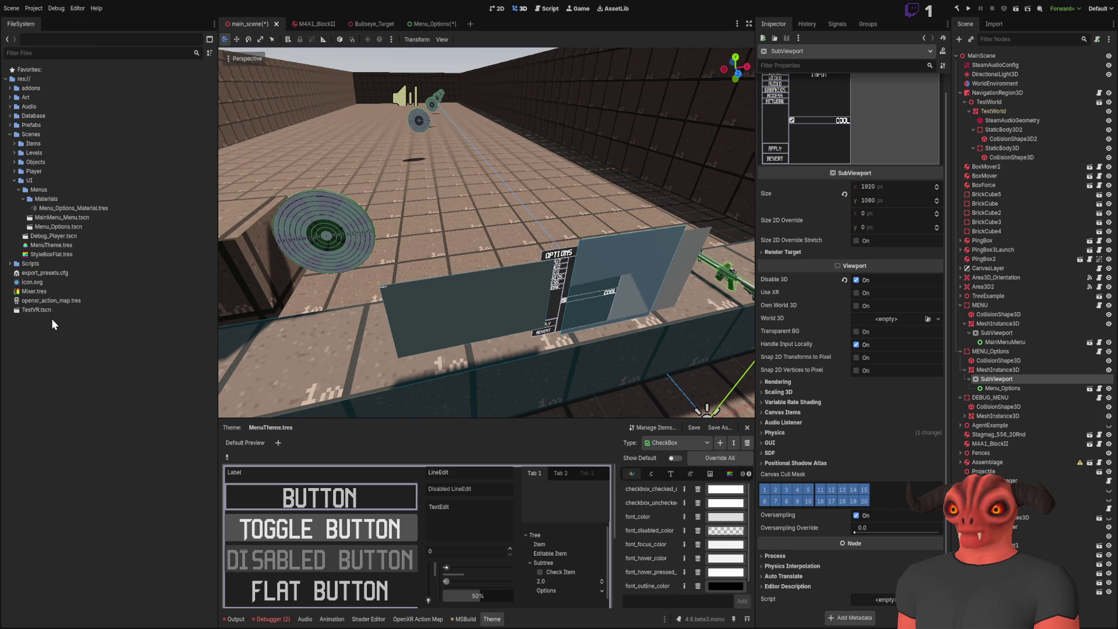
{"action": "left_click", "coordinate": [76, 211]}
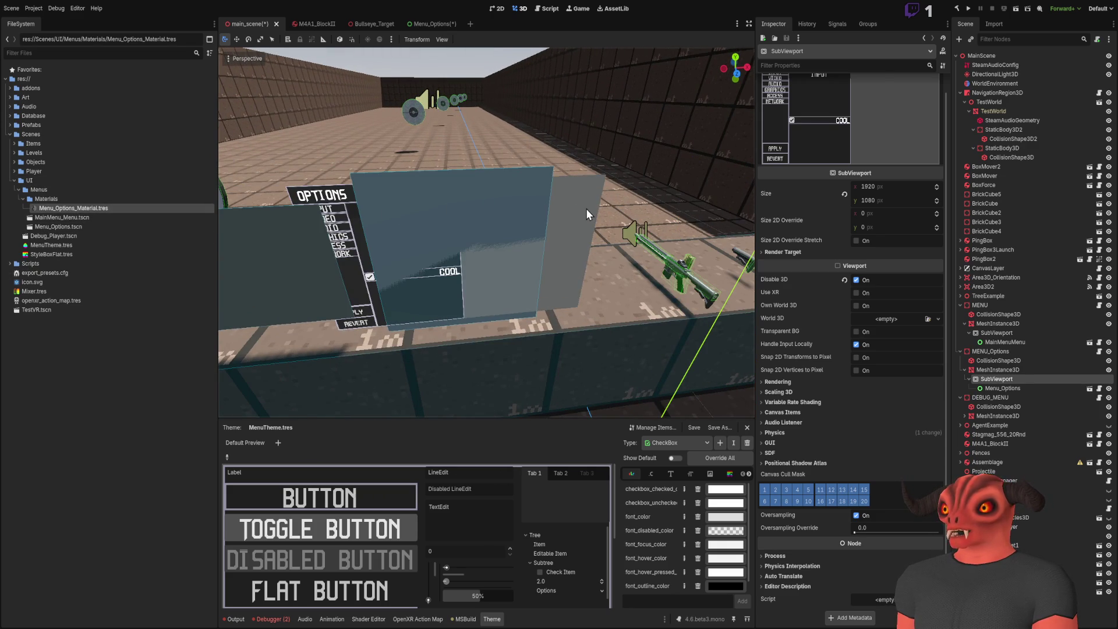
- Frame the MENU_Options panel and slide it slightly along one gizmo axis
{"action": "left_click", "coordinate": [586, 209]}
{"action": "key", "text": "f"}
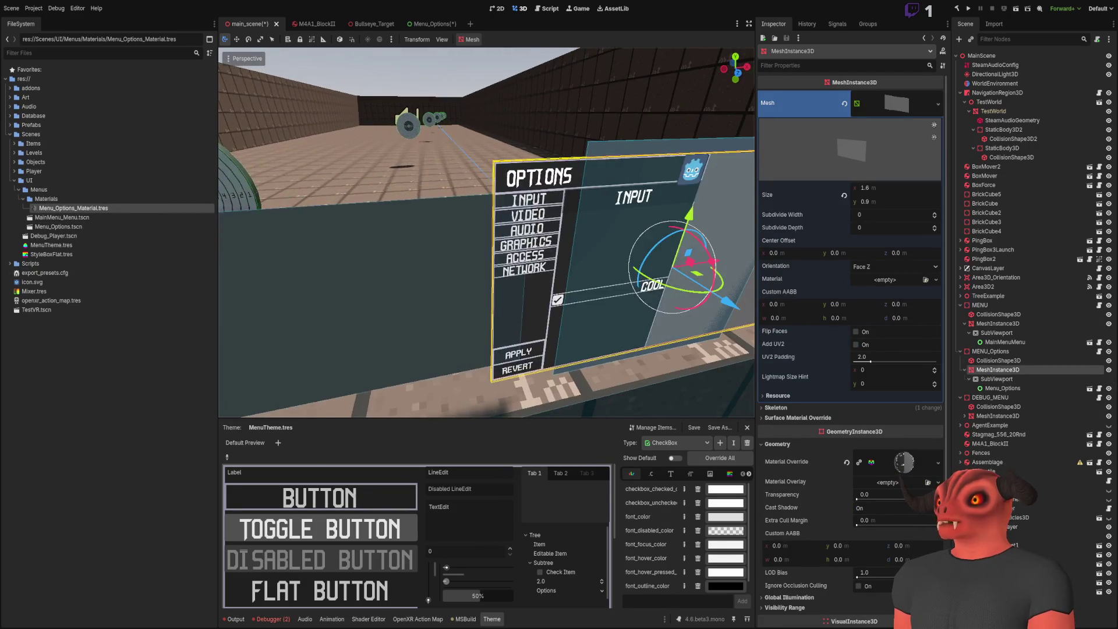
{"action": "left_click", "coordinate": [990, 351]}
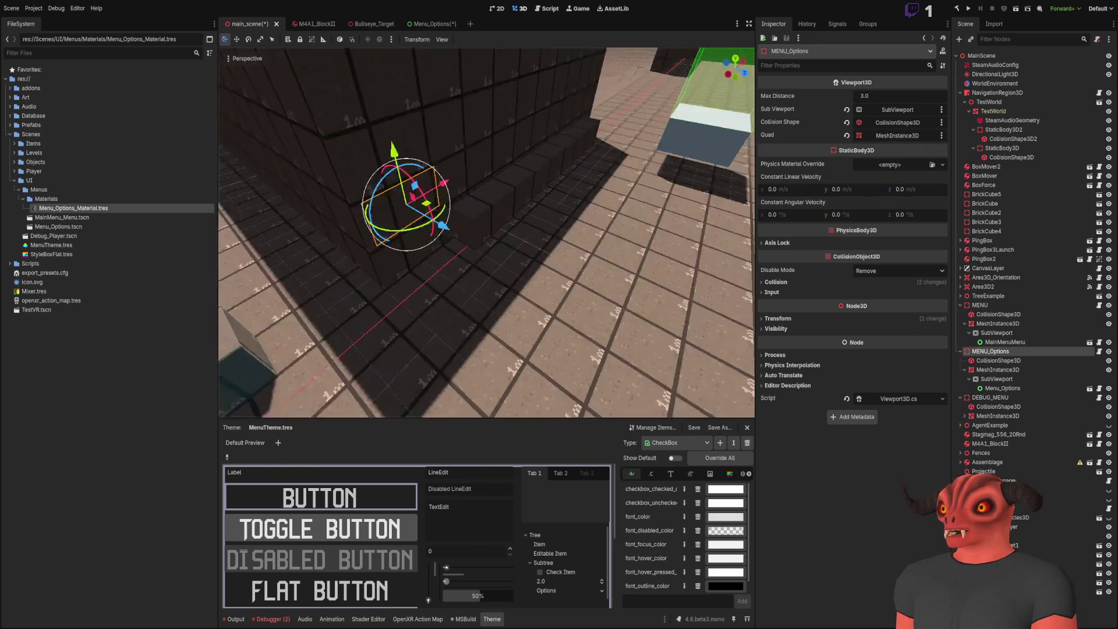
{"action": "key", "text": "f"}
{"action": "left_click_drag", "start_coordinate": [543, 256], "coordinate": [597, 261]}
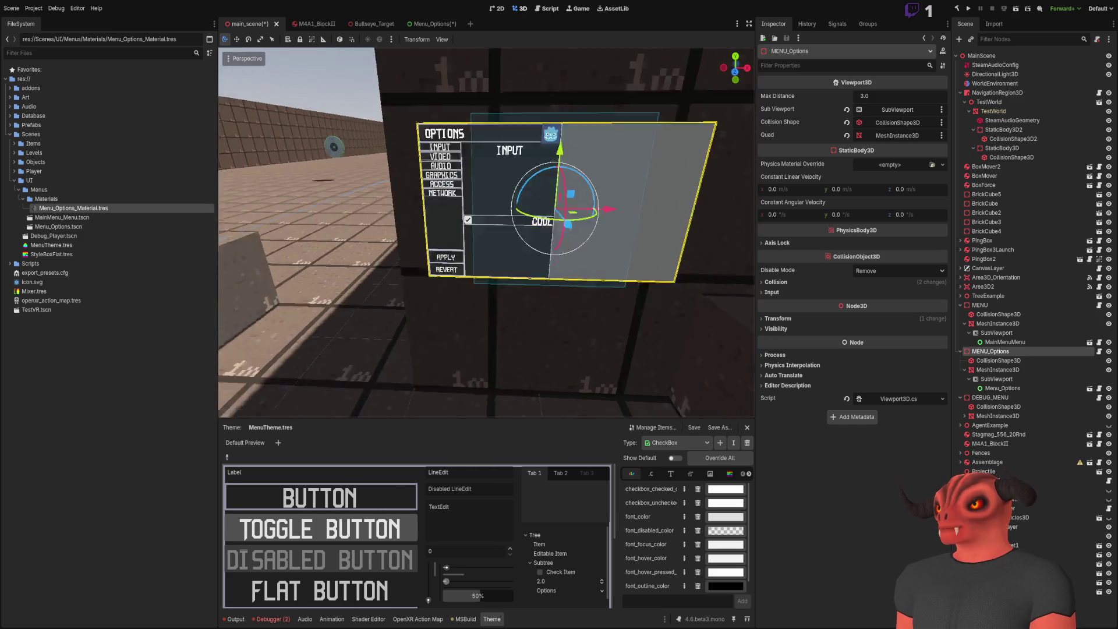
- Set the Options panel's BoxShape3D collision size to x 1.6 and y 0.9
{"action": "left_click", "coordinate": [1025, 360]}
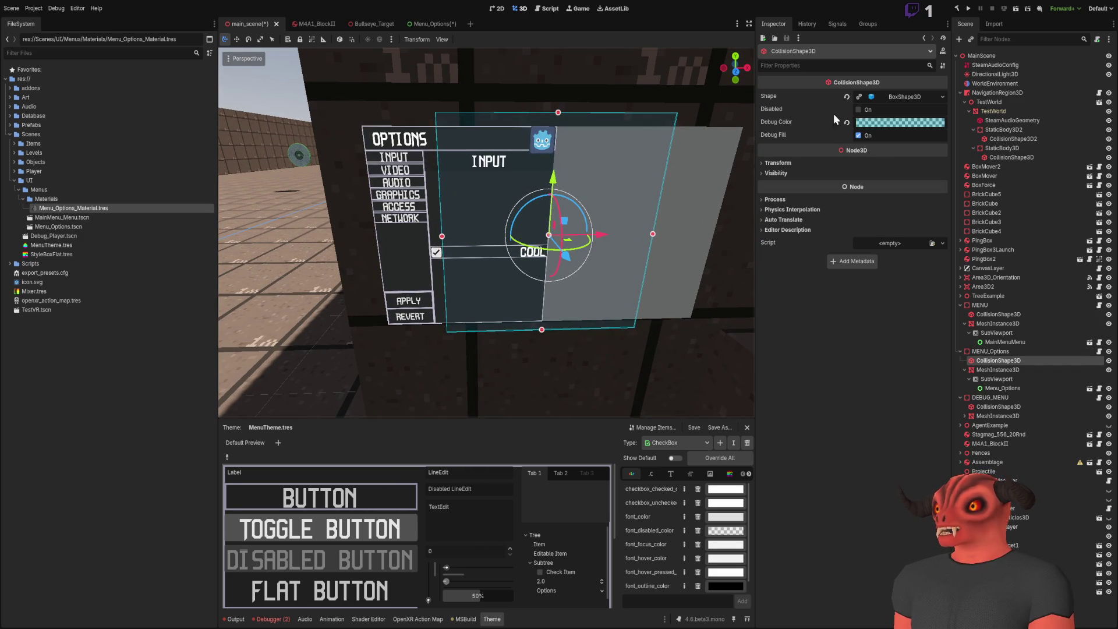
{"action": "left_click", "coordinate": [909, 97]}
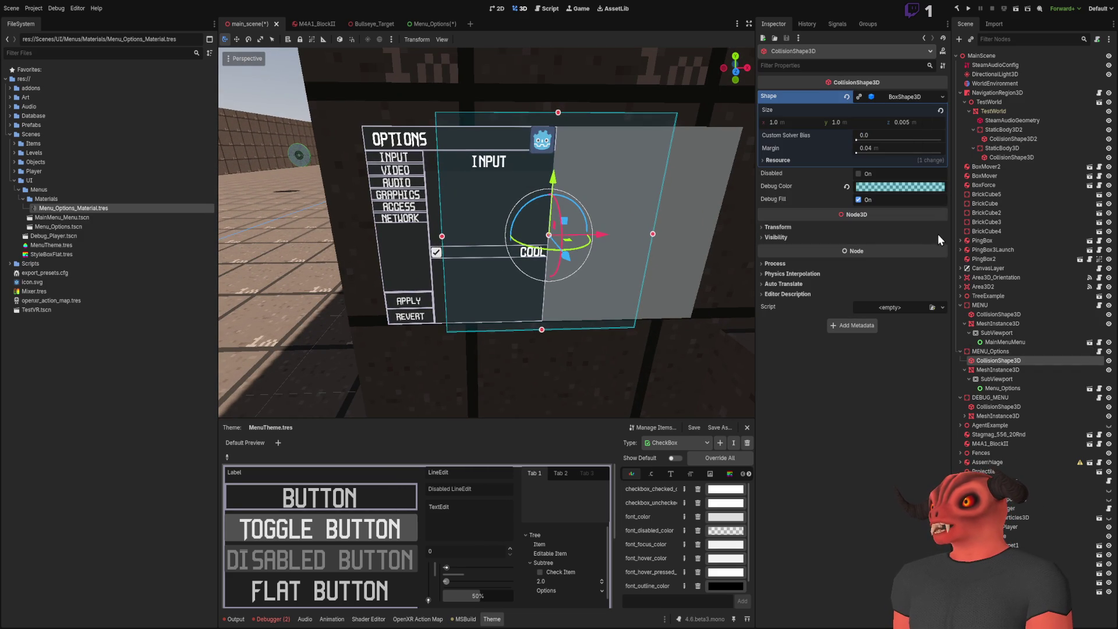
{"action": "left_click", "coordinate": [812, 125]}
{"action": "type", "text": "1.6"}
{"action": "key", "text": "Return"}
{"action": "left_click", "coordinate": [850, 120]}
{"action": "type", "text": "0.9"}
{"action": "key", "text": "Return"}
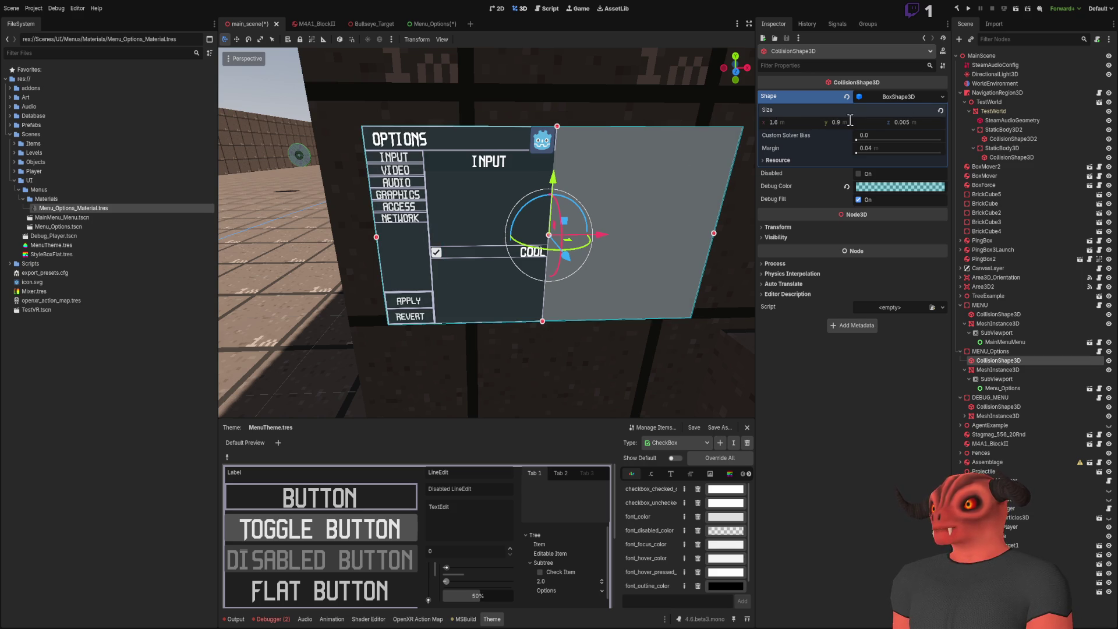
- Clear the selections and save main_scene
{"action": "left_click_drag", "start_coordinate": [640, 262], "coordinate": [407, 274]}
{"action": "left_click", "coordinate": [146, 391]}
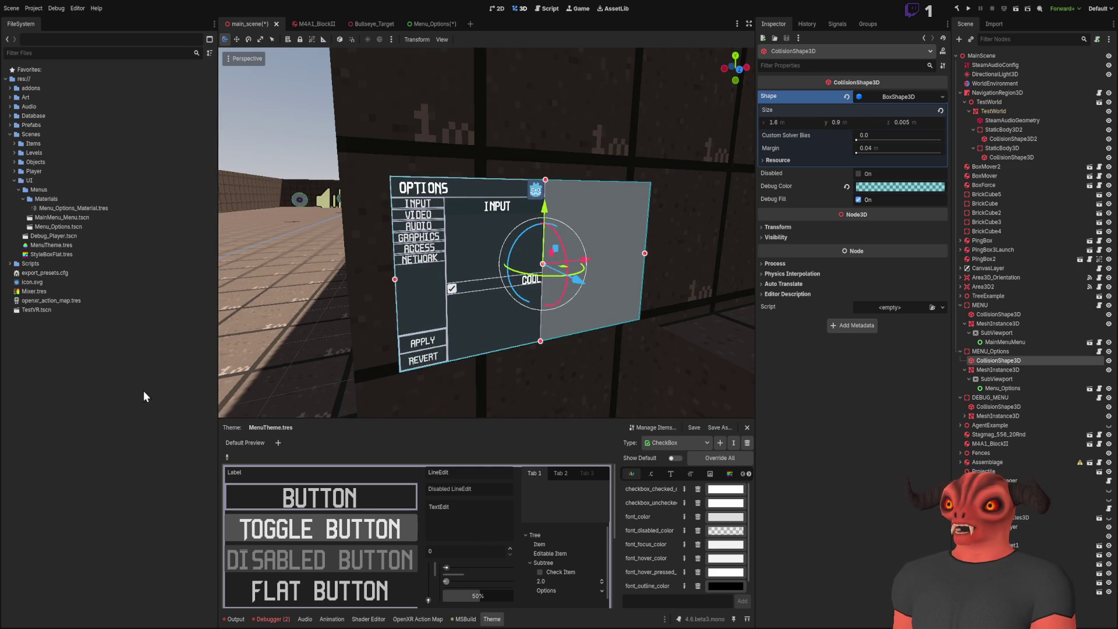
{"action": "left_click", "coordinate": [389, 128]}
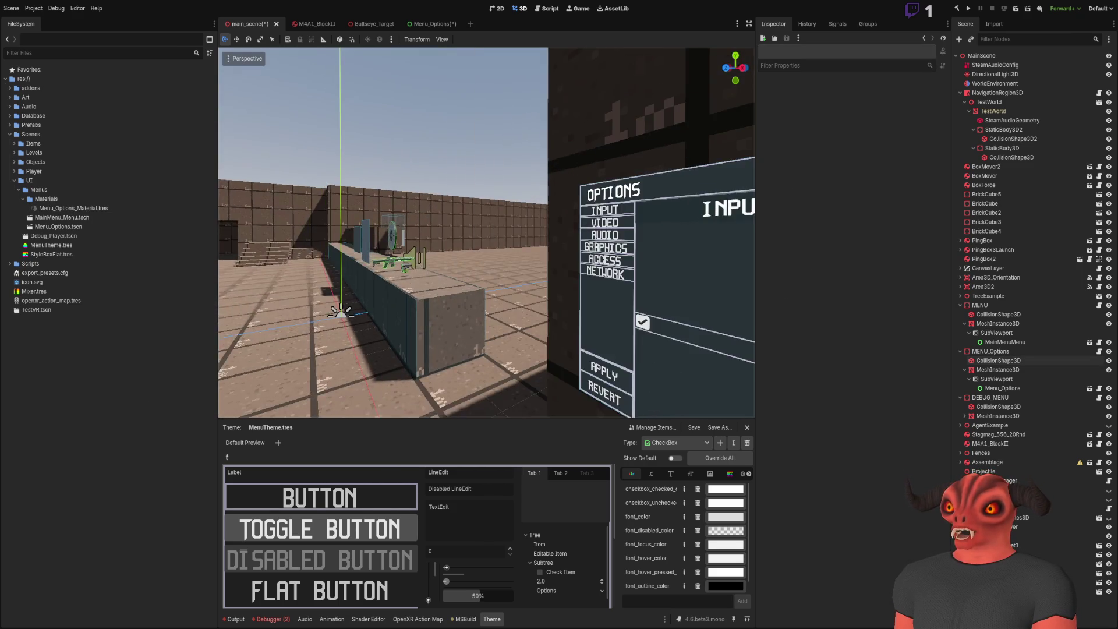
{"action": "key", "text": "ctrl+s"}
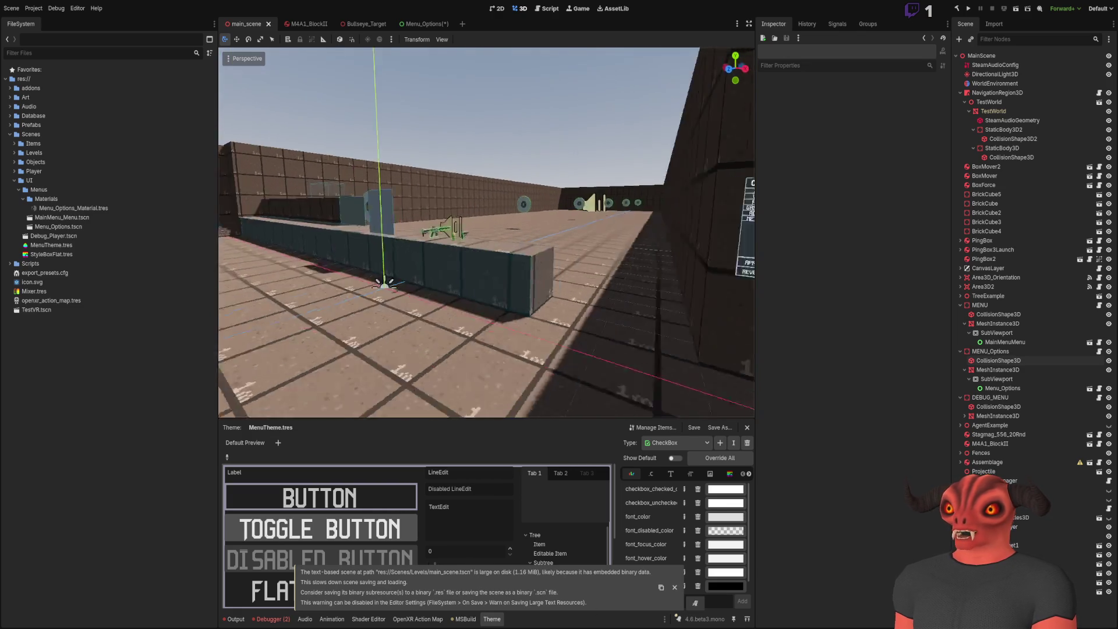
- Save the Debug panel's Material Override as Debug_Player_Material.tres in the Materials folder
{"action": "left_click", "coordinate": [617, 207]}
{"action": "left_click", "coordinate": [965, 416]}
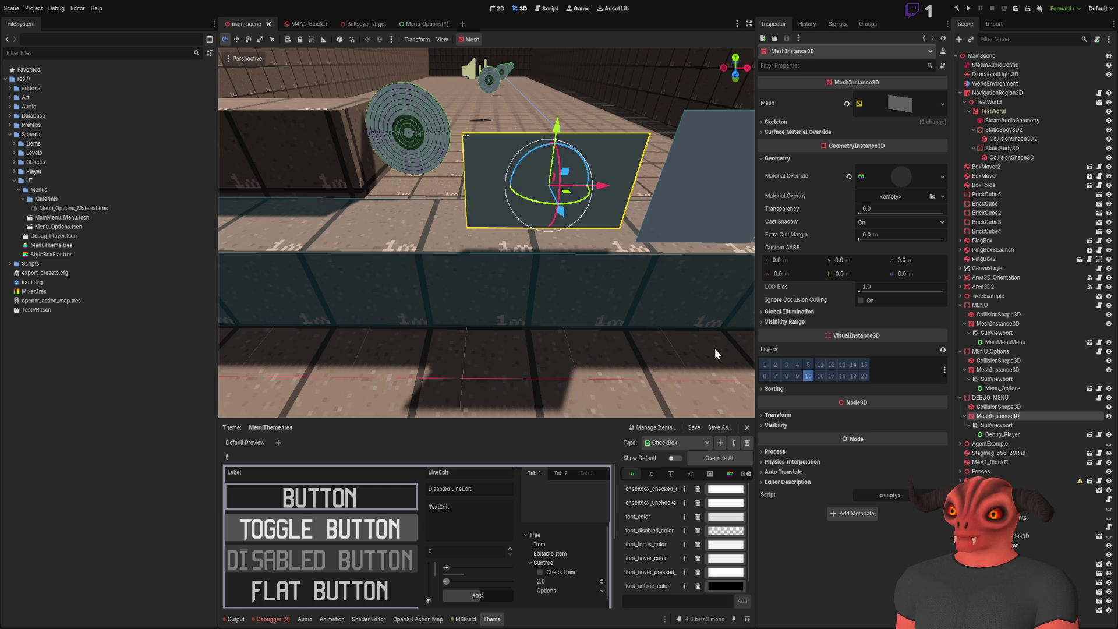
{"action": "key", "text": "ctrl+s"}
- Save the scene and fly up to view the Options panel showing the OPTIONS menu
{"action": "left_click_drag", "start_coordinate": [586, 178], "coordinate": [360, 593]}
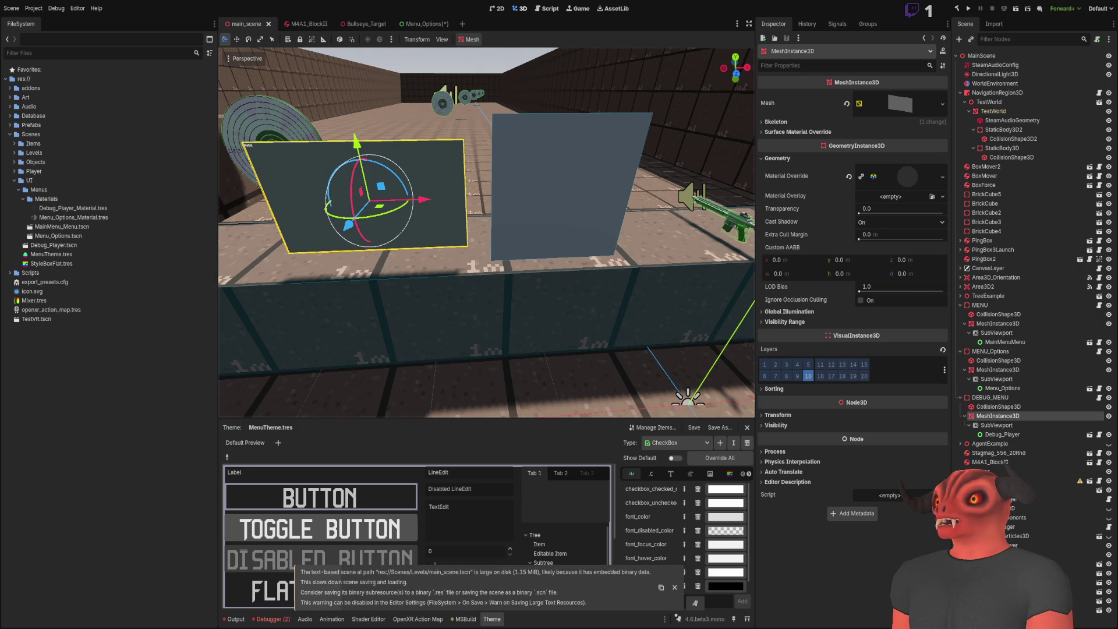
{"action": "left_click", "coordinate": [451, 146]}
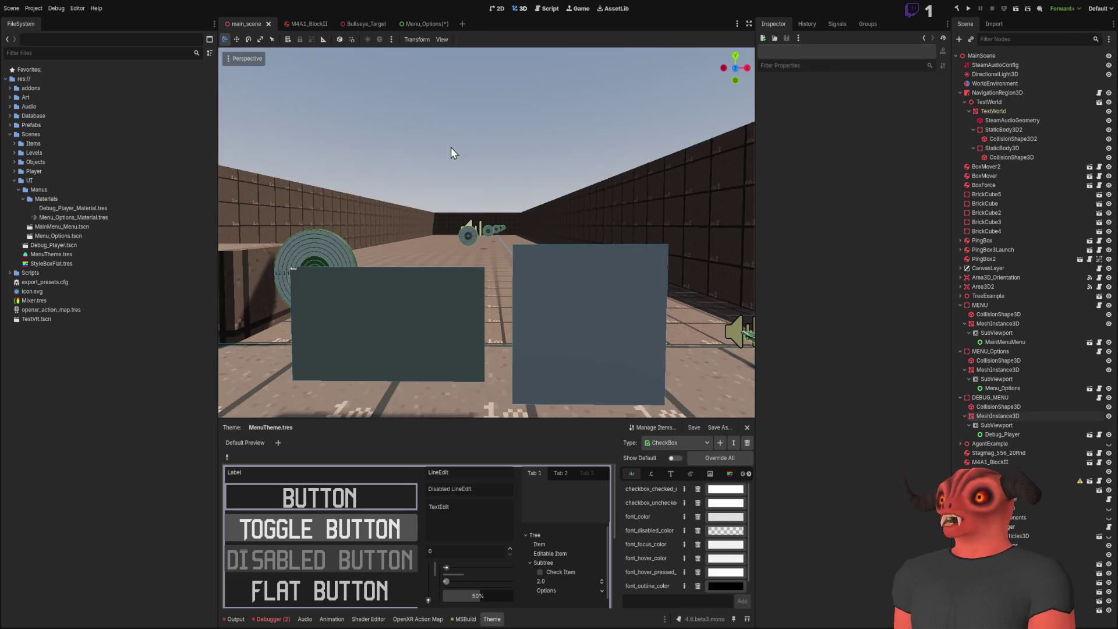
{"action": "key", "text": "ctrl+s"}
{"action": "key", "text": "w"}
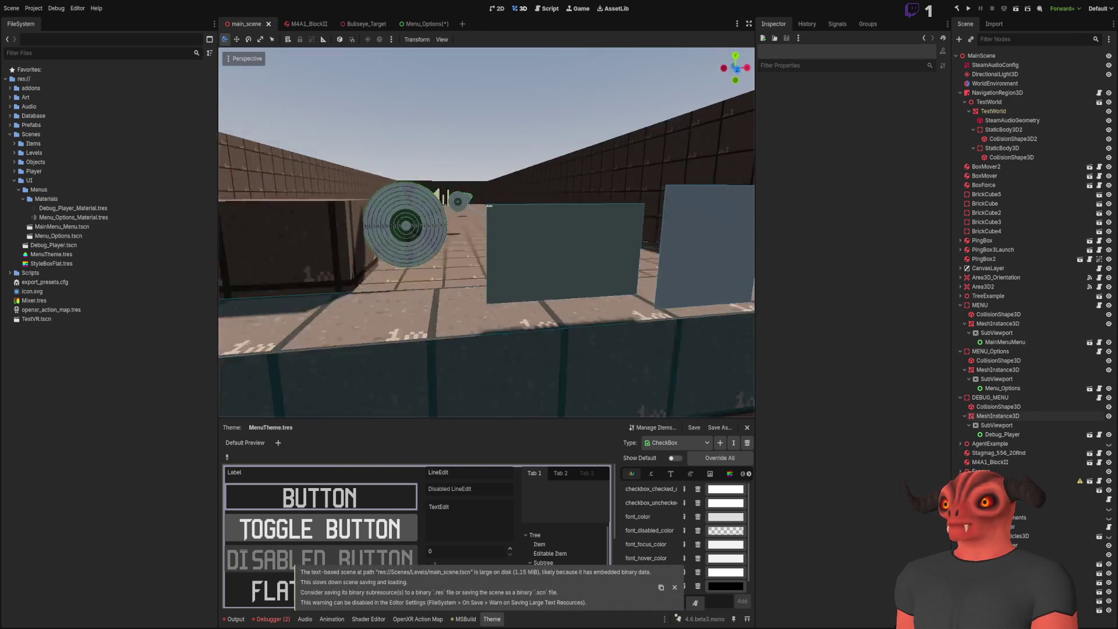
{"action": "key", "text": "w"}
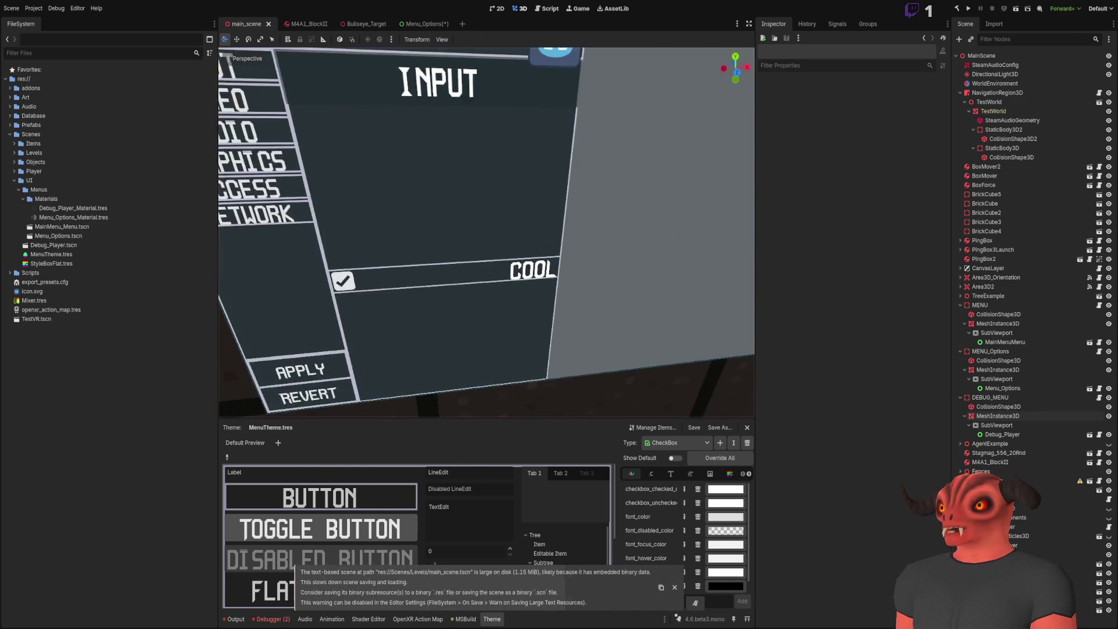
{"action": "key", "text": "s"}
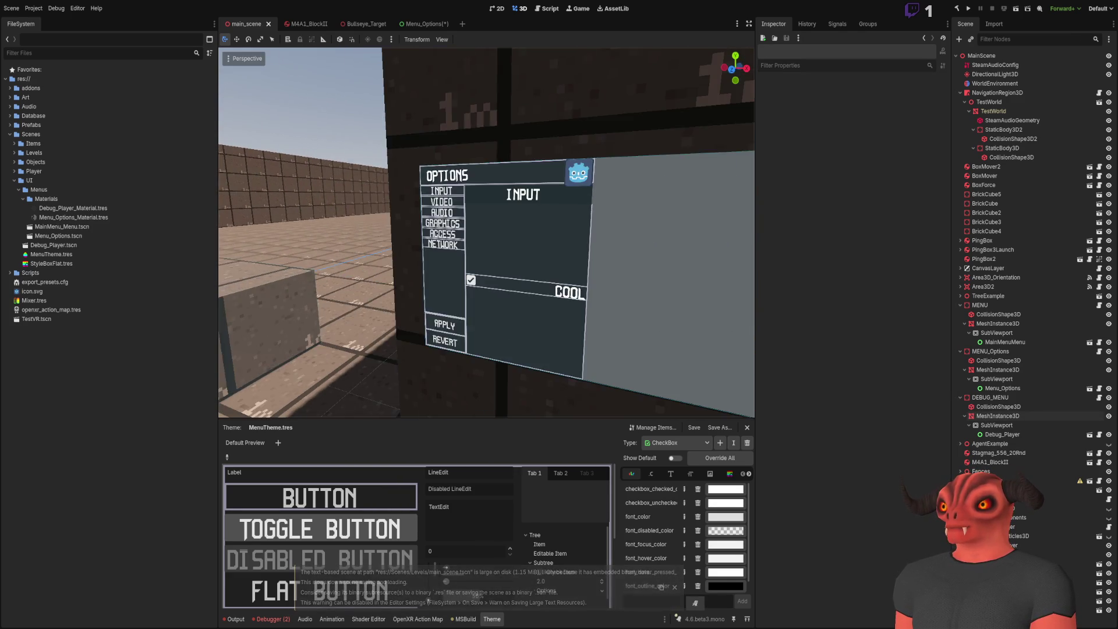
{"action": "key", "text": "s"}
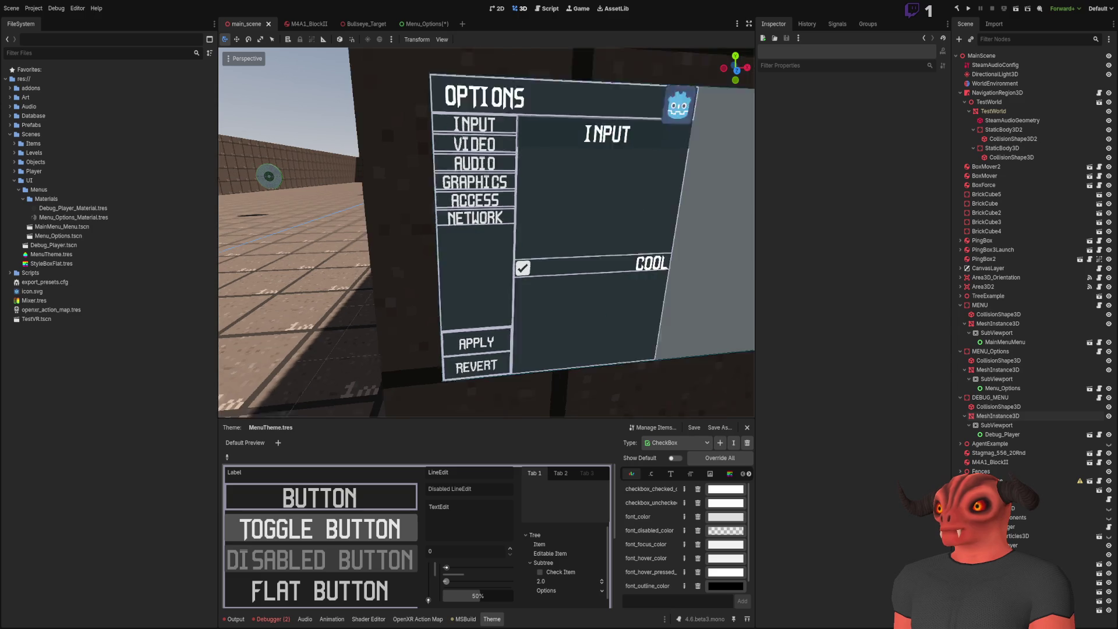
{"action": "left_click", "coordinate": [961, 93]}
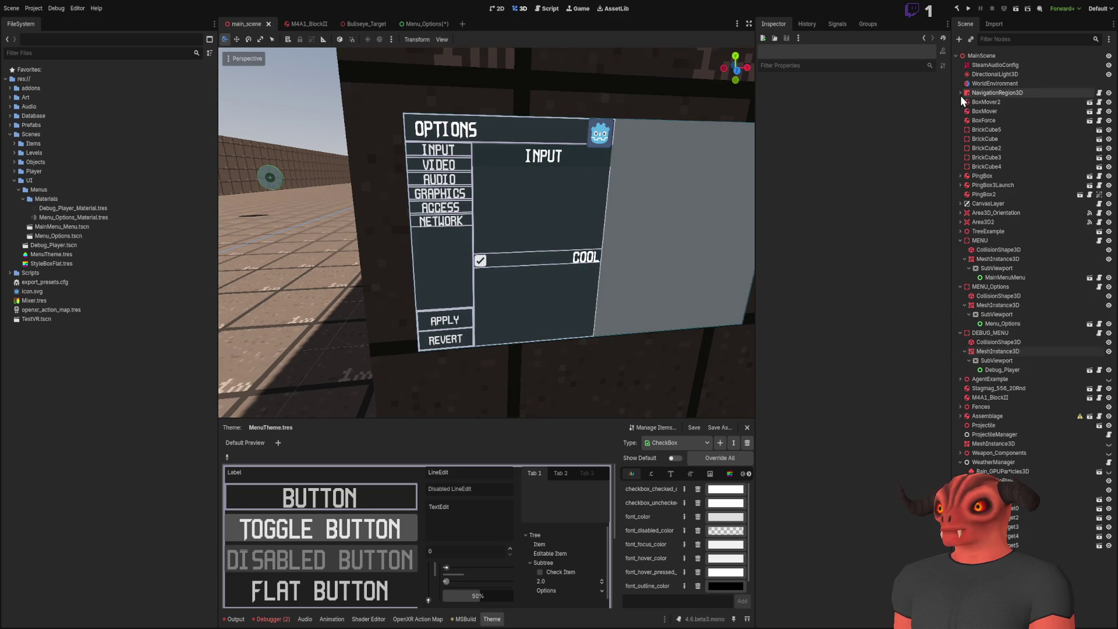
- Collapse the scene tree to top-level nodes, keeping MENU_Options expanded, and select Menu_Options
{"action": "left_click", "coordinate": [961, 240]}
{"action": "left_click", "coordinate": [960, 249]}
{"action": "left_click", "coordinate": [960, 259]}
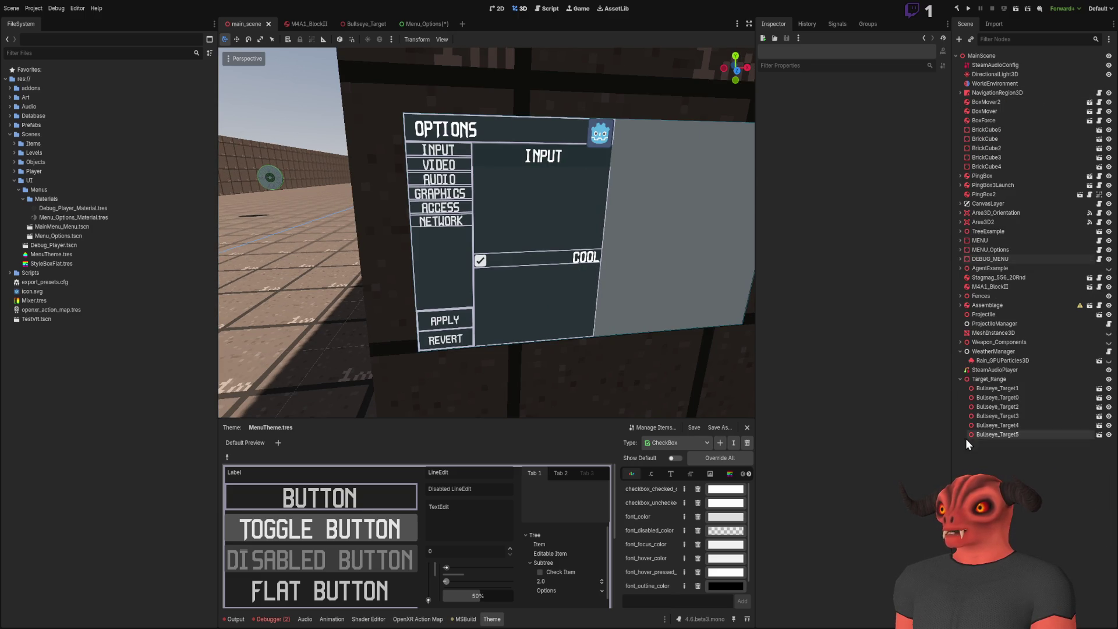
{"action": "left_click", "coordinate": [967, 388]}
{"action": "left_click", "coordinate": [960, 380]}
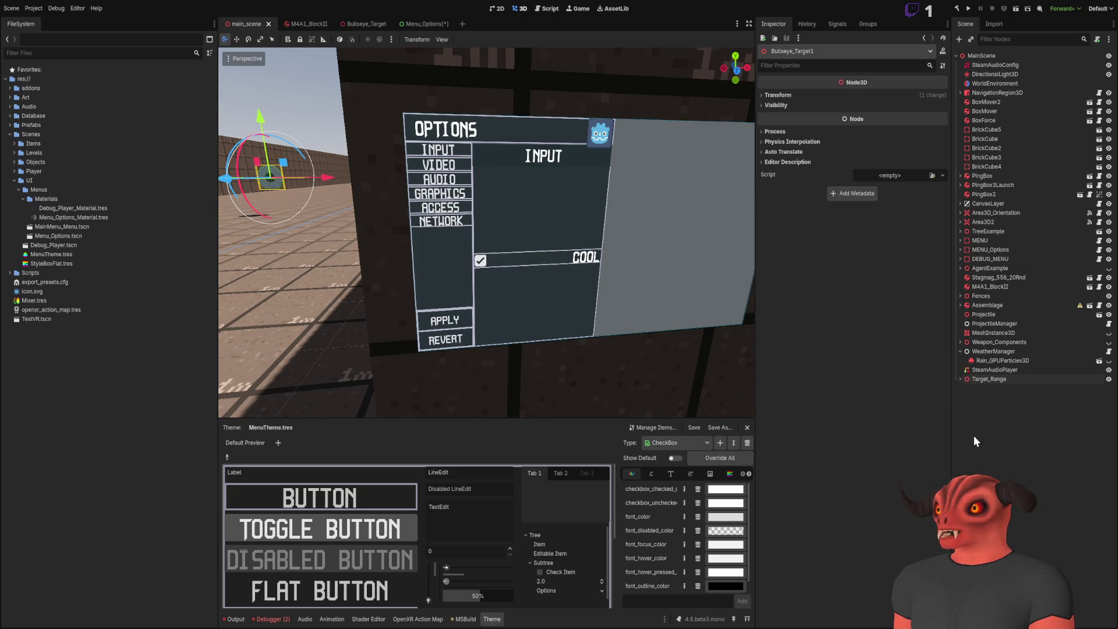
{"action": "left_click", "coordinate": [974, 418]}
{"action": "left_click", "coordinate": [961, 249]}
{"action": "left_click", "coordinate": [995, 286]}
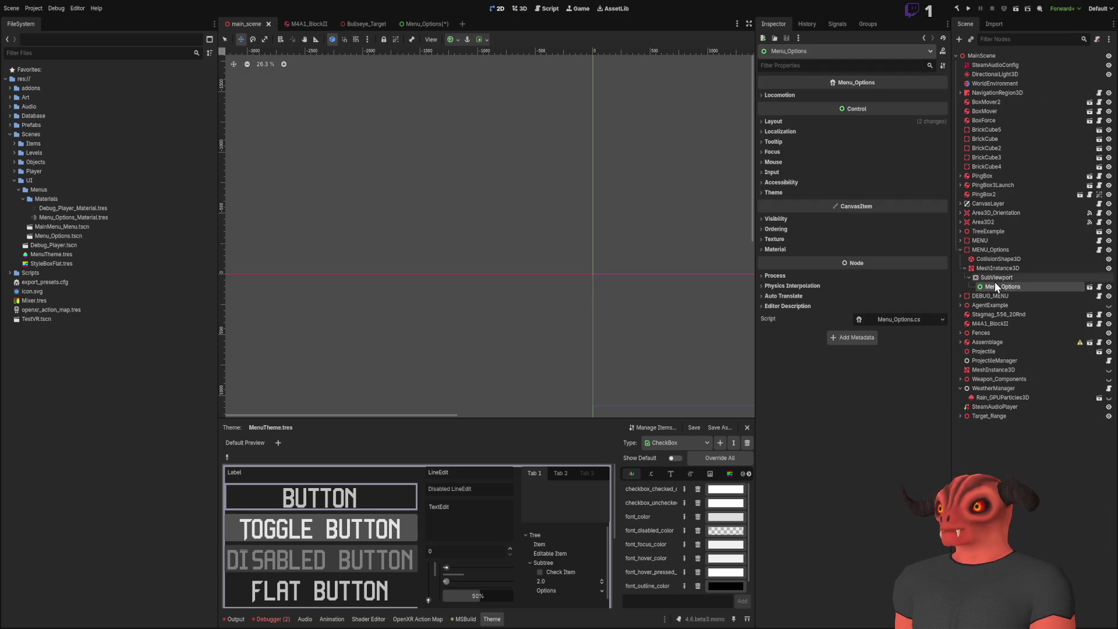
- Inspect Menu_Options' Layout anchor points without changing Top, then return to 3D and save
{"action": "scroll", "coordinate": [556, 250], "scroll_direction": "right", "scroll_amount": 5}
{"action": "scroll", "coordinate": [445, 194], "scroll_direction": "up", "scroll_amount": 5}
{"action": "left_click", "coordinate": [789, 121]}
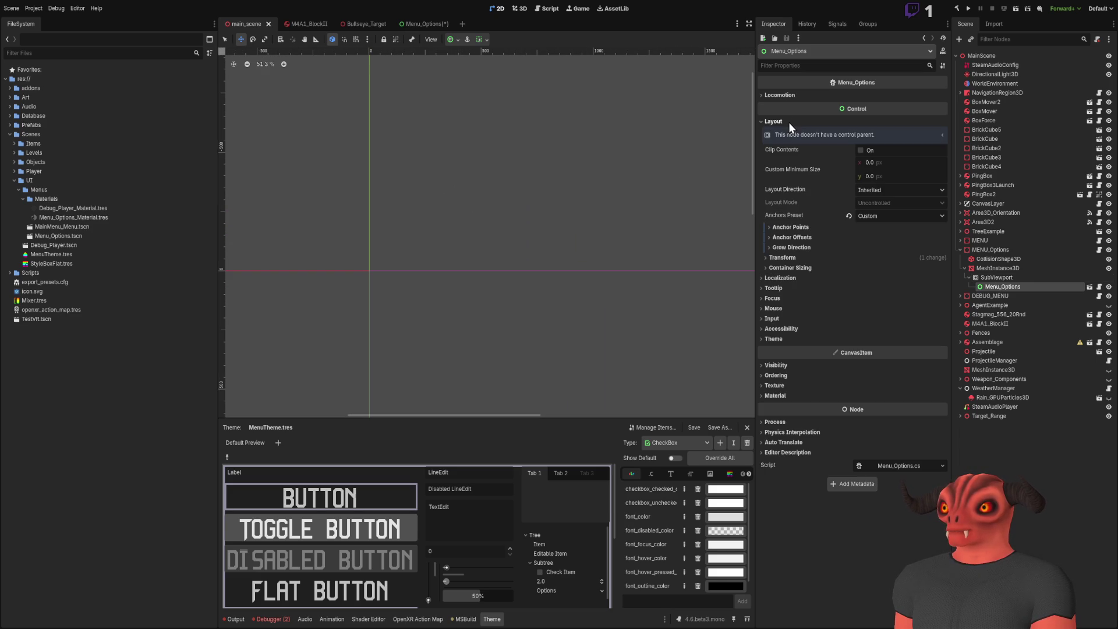
{"action": "left_click", "coordinate": [782, 226]}
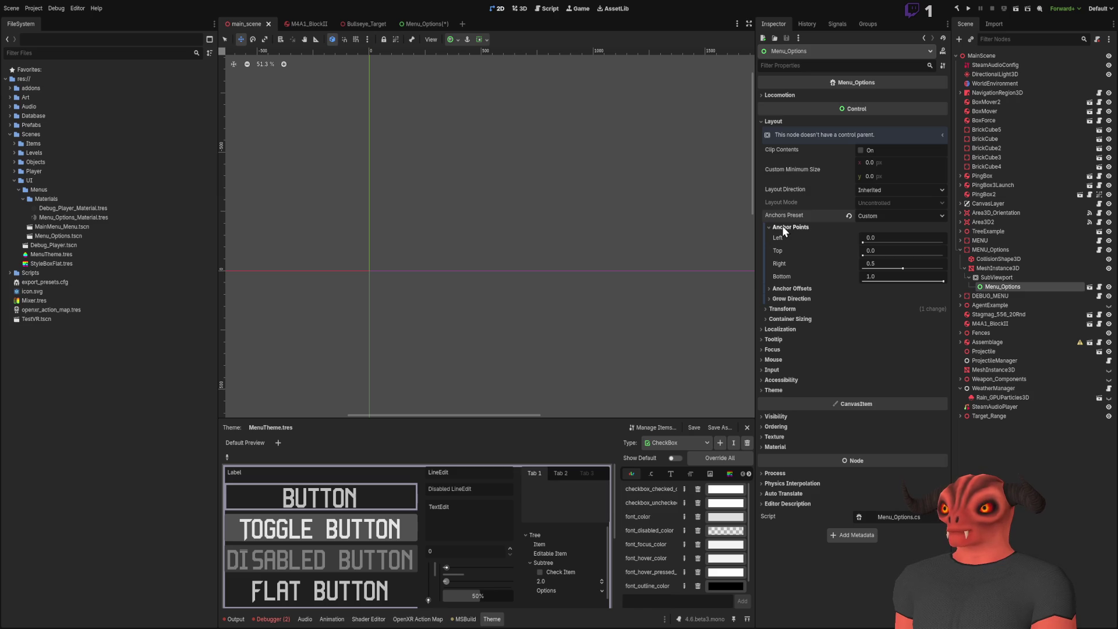
{"action": "left_click", "coordinate": [894, 251]}
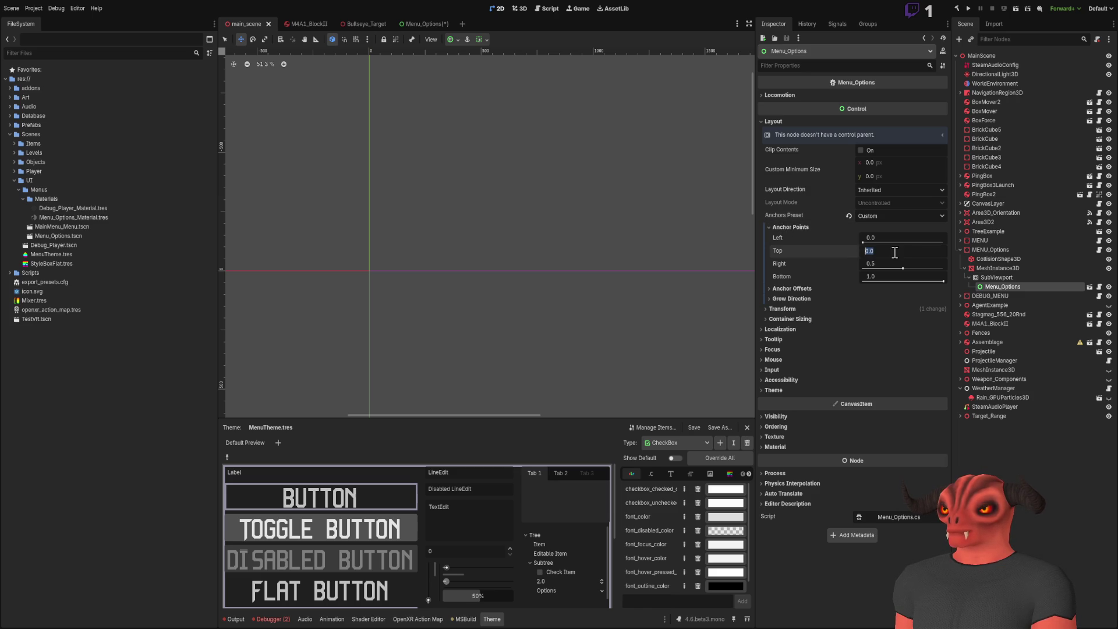
{"action": "type", "text": "1"}
{"action": "key", "text": "Escape"}
{"action": "scroll", "coordinate": [547, 215], "scroll_direction": "down", "scroll_amount": 7}
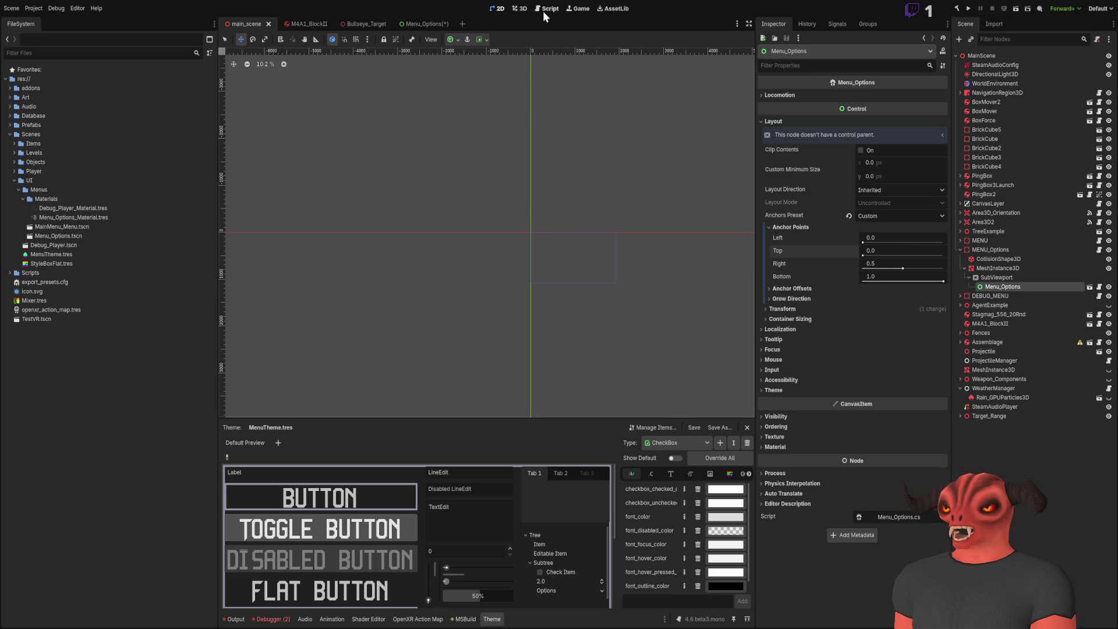
{"action": "left_click", "coordinate": [527, 8]}
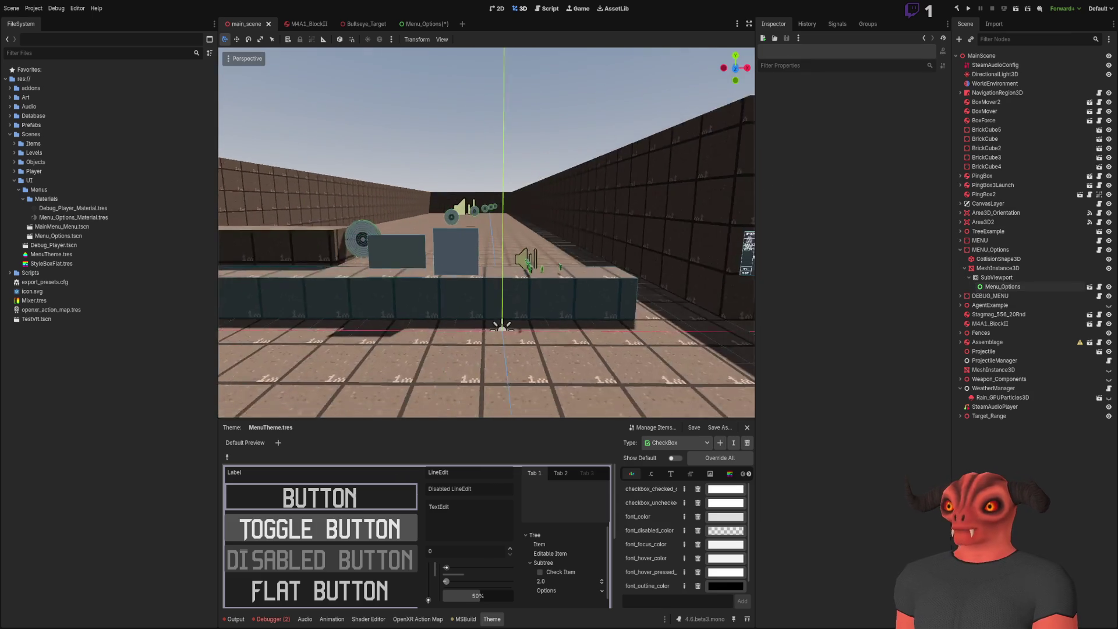
{"action": "key", "text": "ctrl+s"}
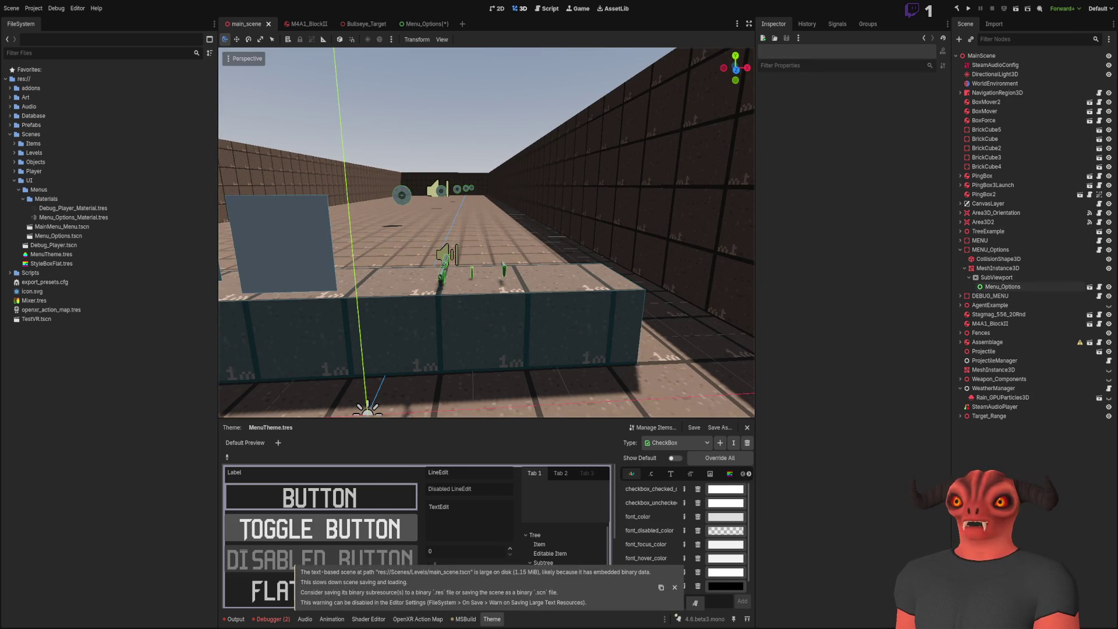
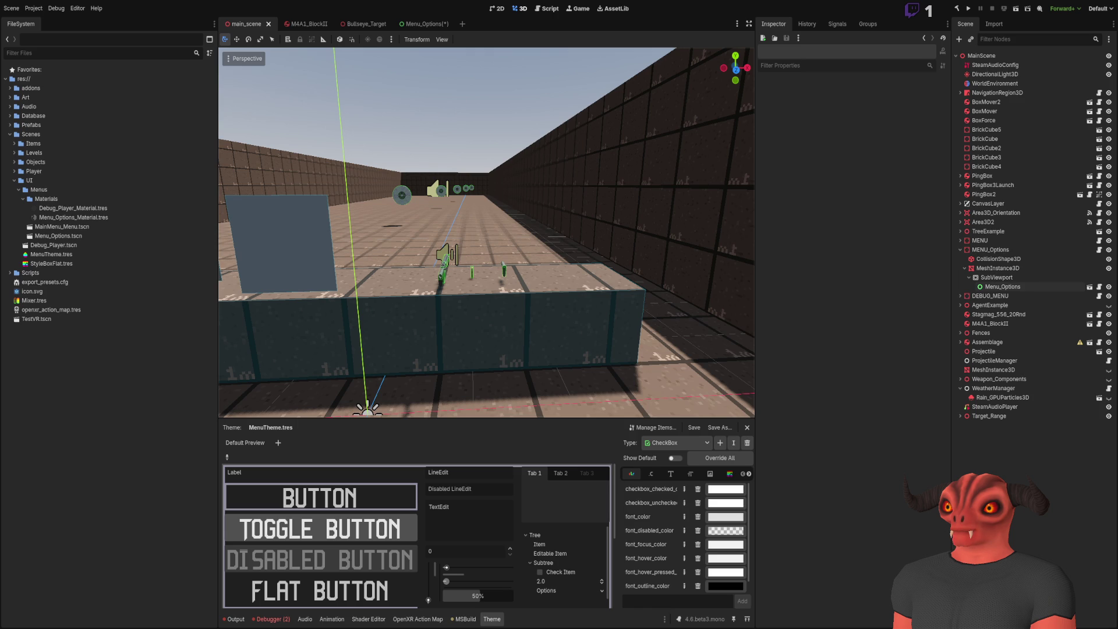
- Build and run the VR project, stop it, and review the three errors in the Debugger Errors tab
{"action": "left_click", "coordinate": [969, 9]}
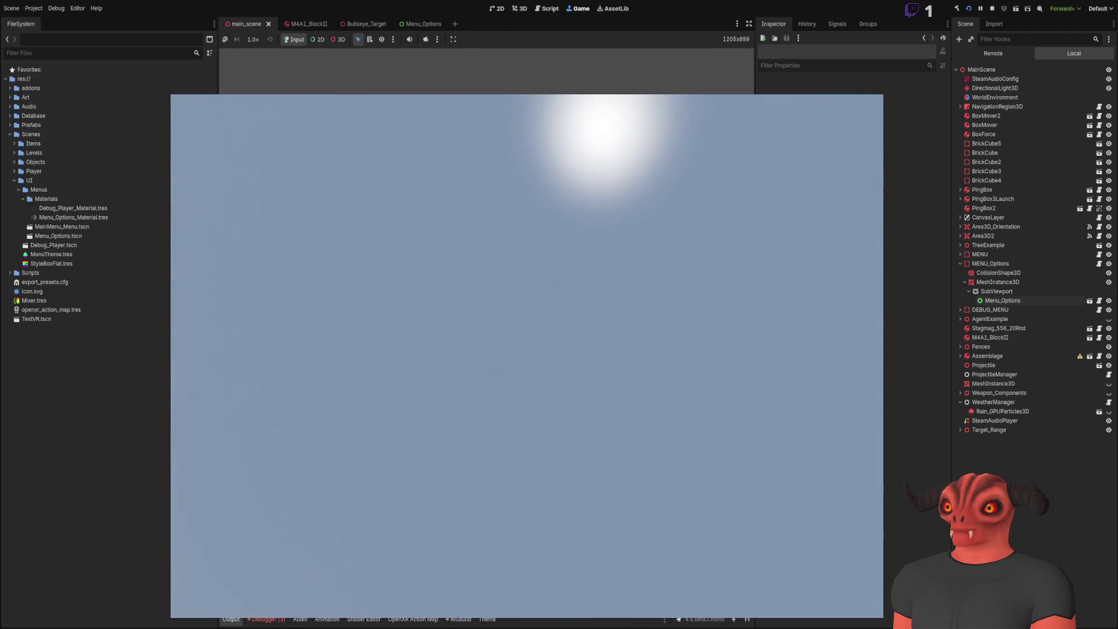
{"action": "key", "text": "F8"}
{"action": "left_click", "coordinate": [270, 620]}
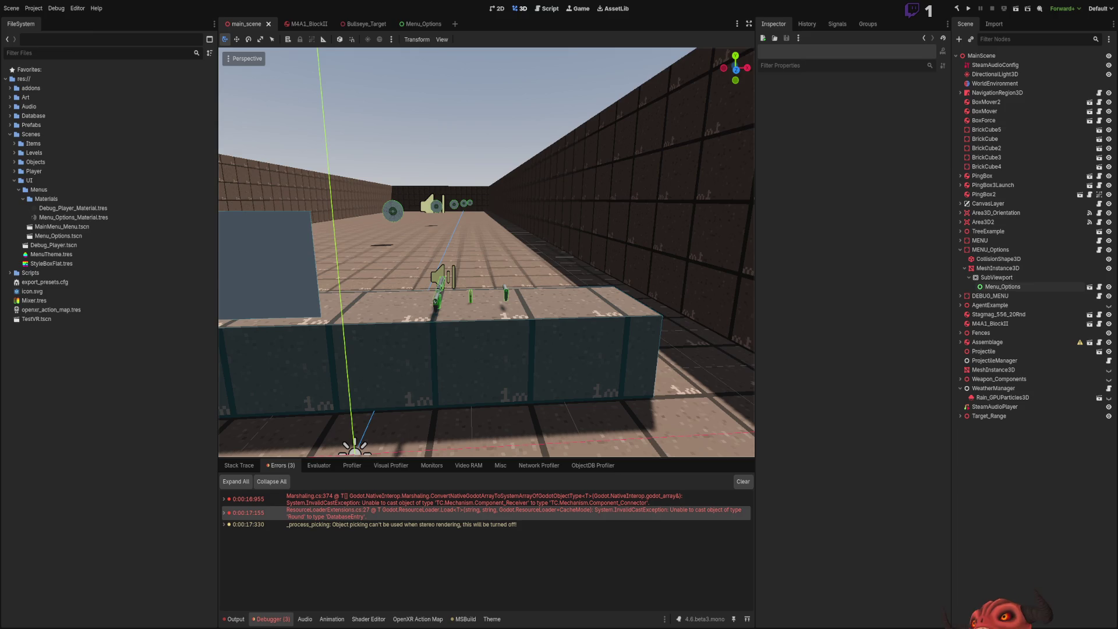
{"action": "key", "text": "alt+Tab"}
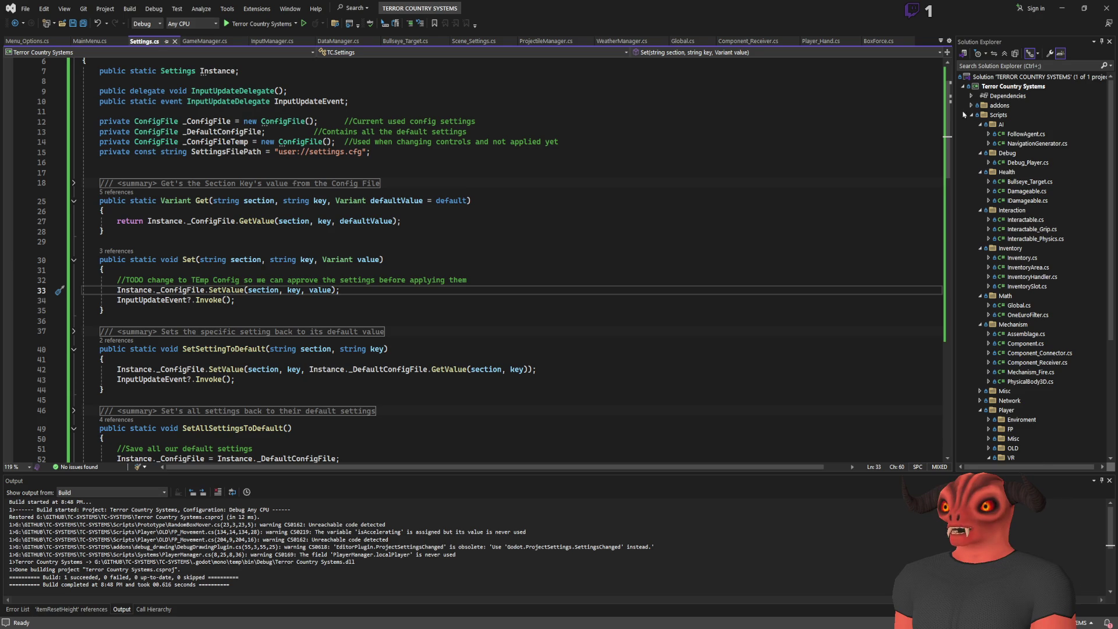
- Expand Scripts > Systems in Solution Explorer and open DataManager.cs
{"action": "scroll", "coordinate": [1010, 218], "scroll_direction": "down", "scroll_amount": 6}
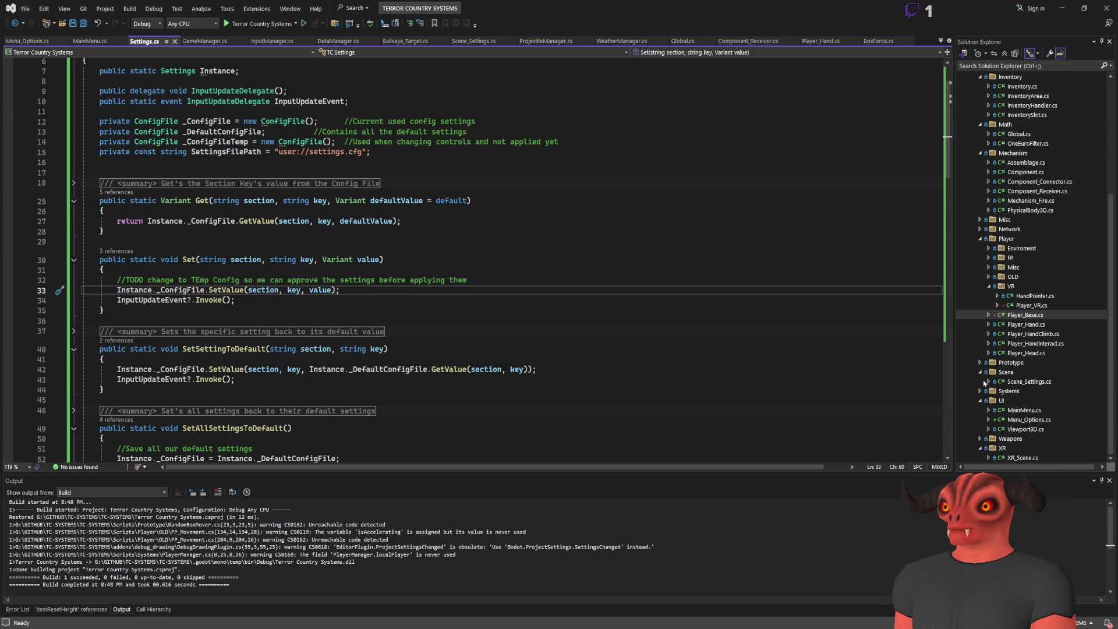
{"action": "scroll", "coordinate": [1015, 174], "scroll_direction": "up", "scroll_amount": 3}
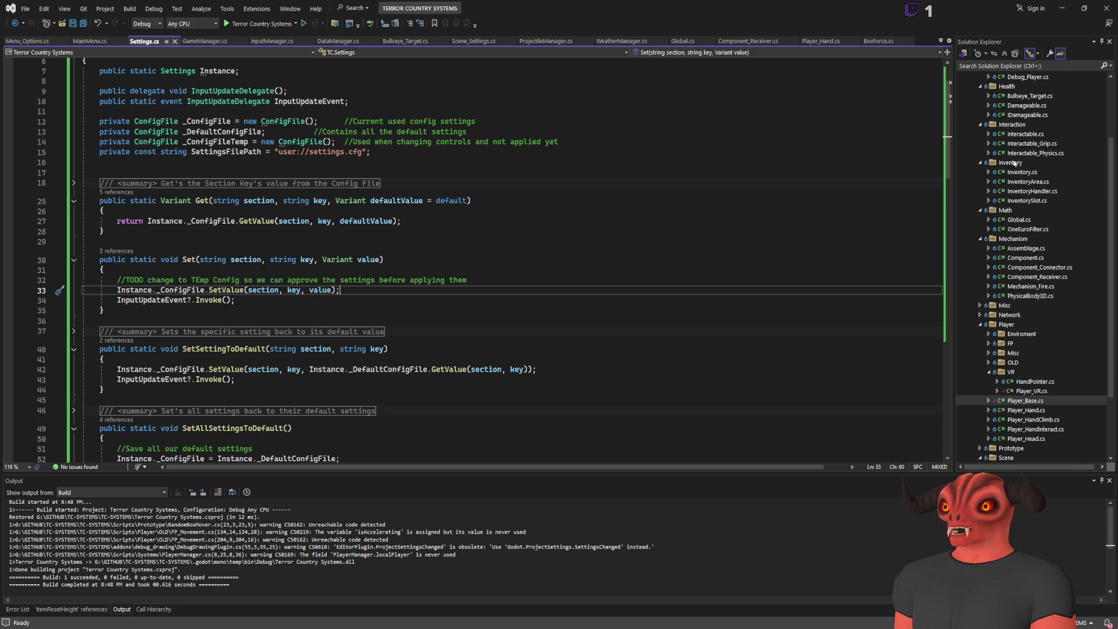
{"action": "scroll", "coordinate": [989, 299], "scroll_direction": "down", "scroll_amount": 3}
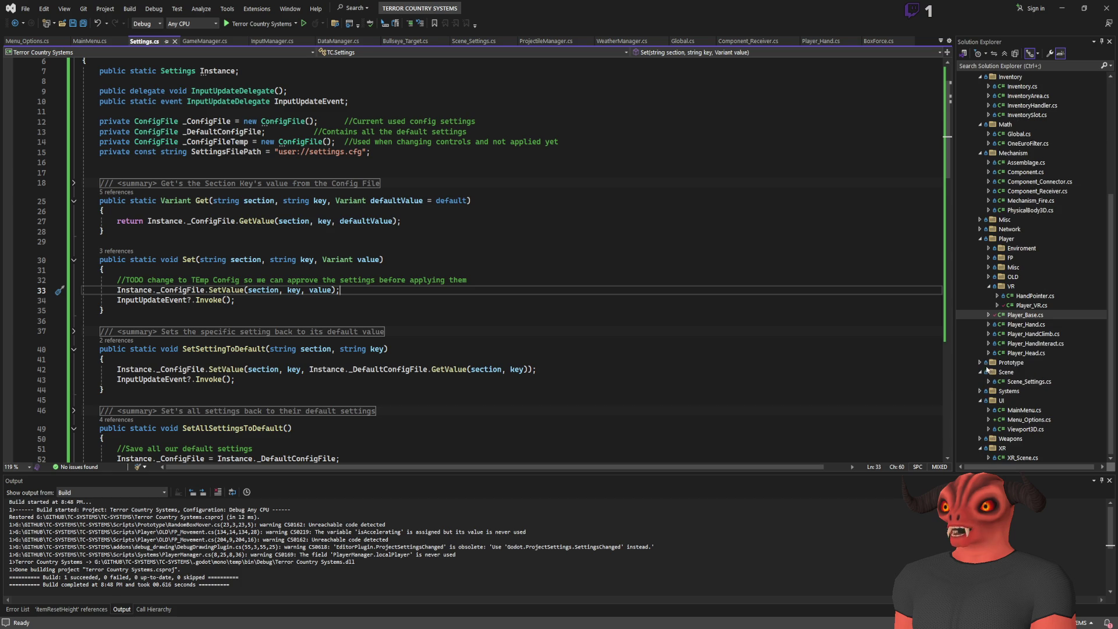
{"action": "left_click", "coordinate": [981, 391]}
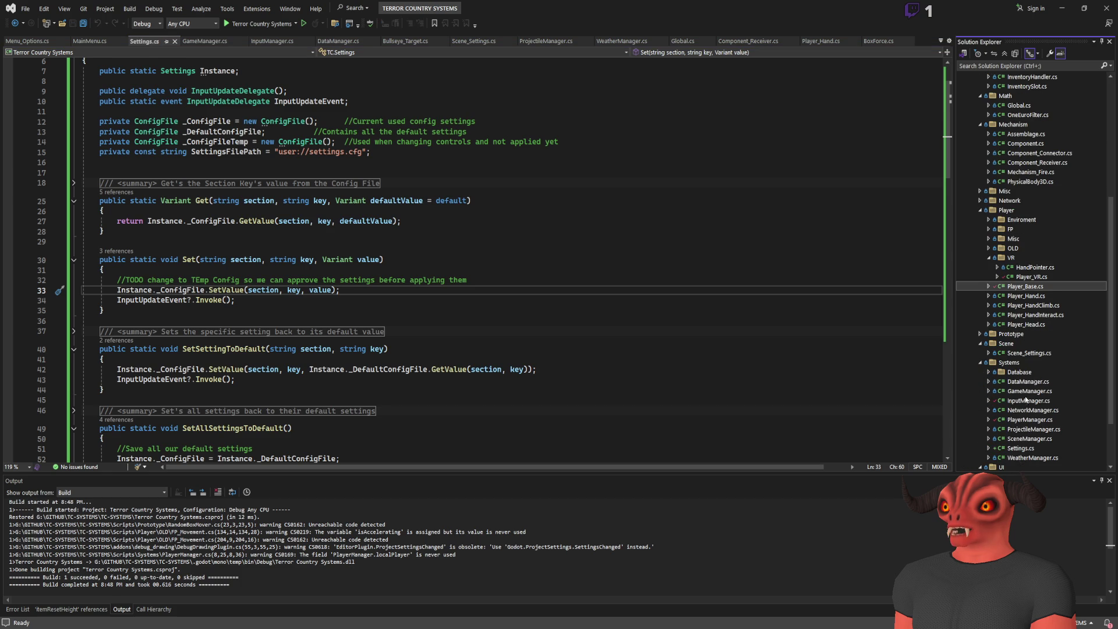
{"action": "double_click", "coordinate": [1029, 382]}
{"action": "key", "text": "alt+Tab"}
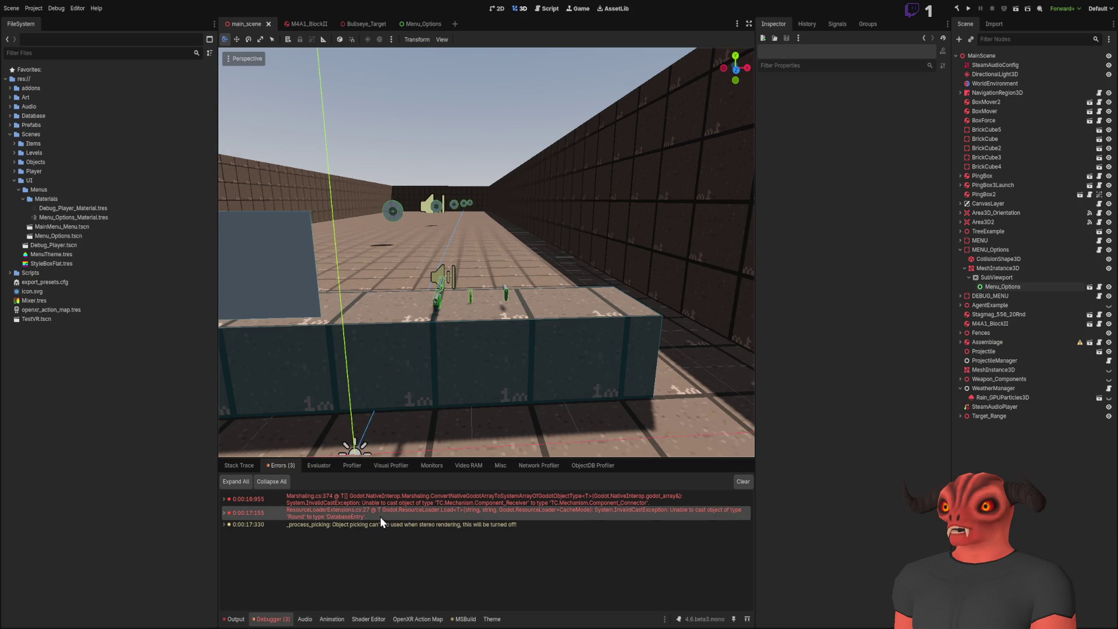
{"action": "key", "text": "alt+Tab"}
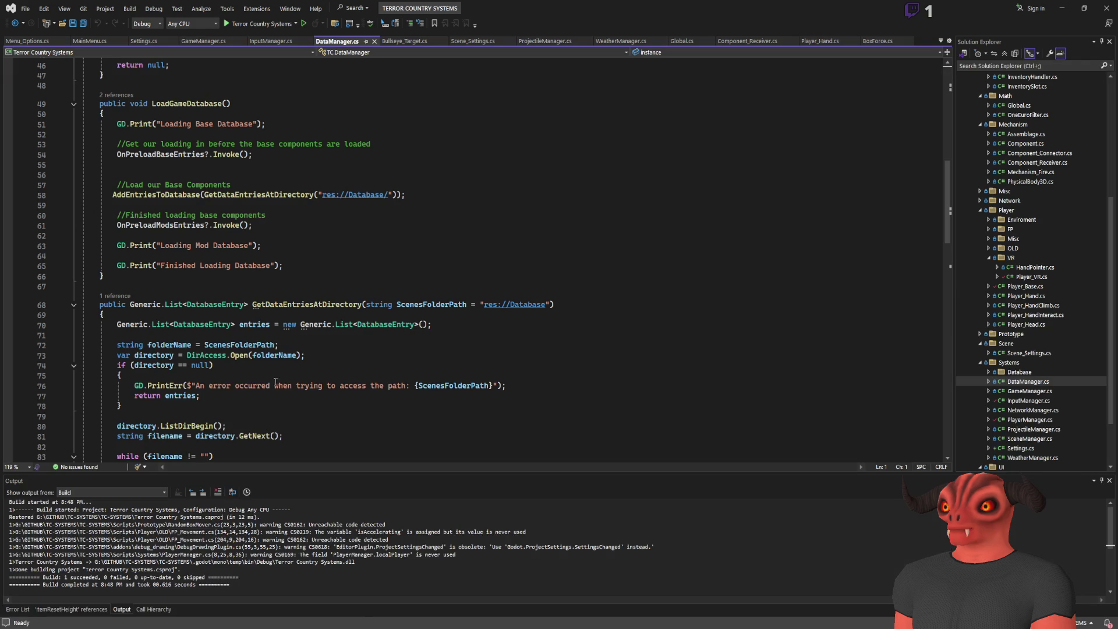
- Go to the definitions of LoadGameDatabase and then AddEntriesToDatabase in DataManager.cs
{"action": "scroll", "coordinate": [125, 283], "scroll_direction": "up", "scroll_amount": 12}
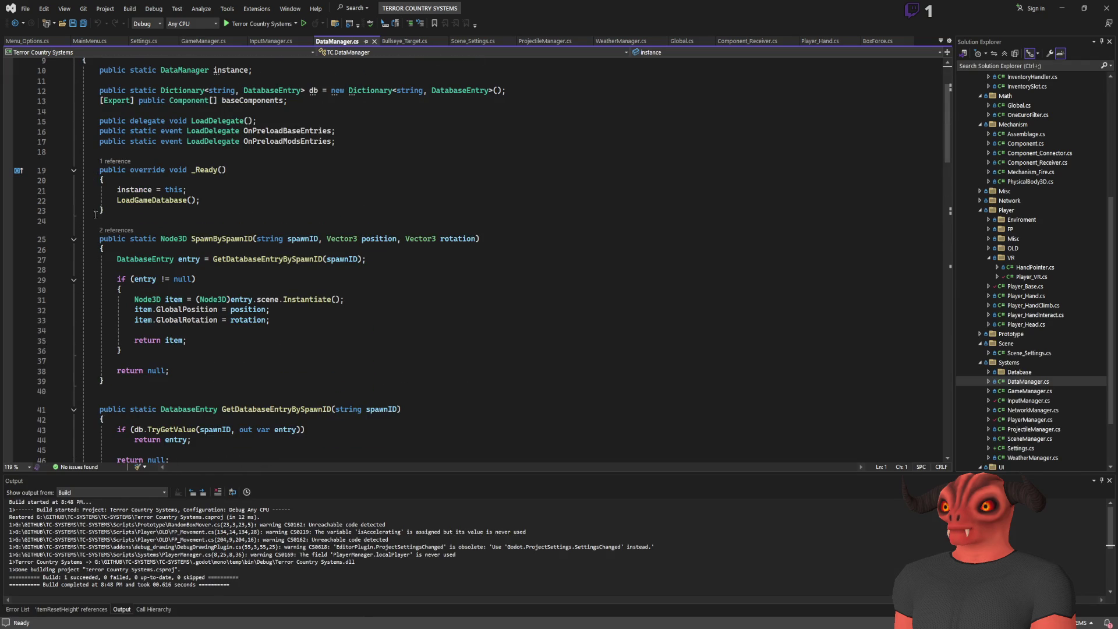
{"action": "left_click", "coordinate": [115, 200]}
{"action": "key", "text": "F12"}
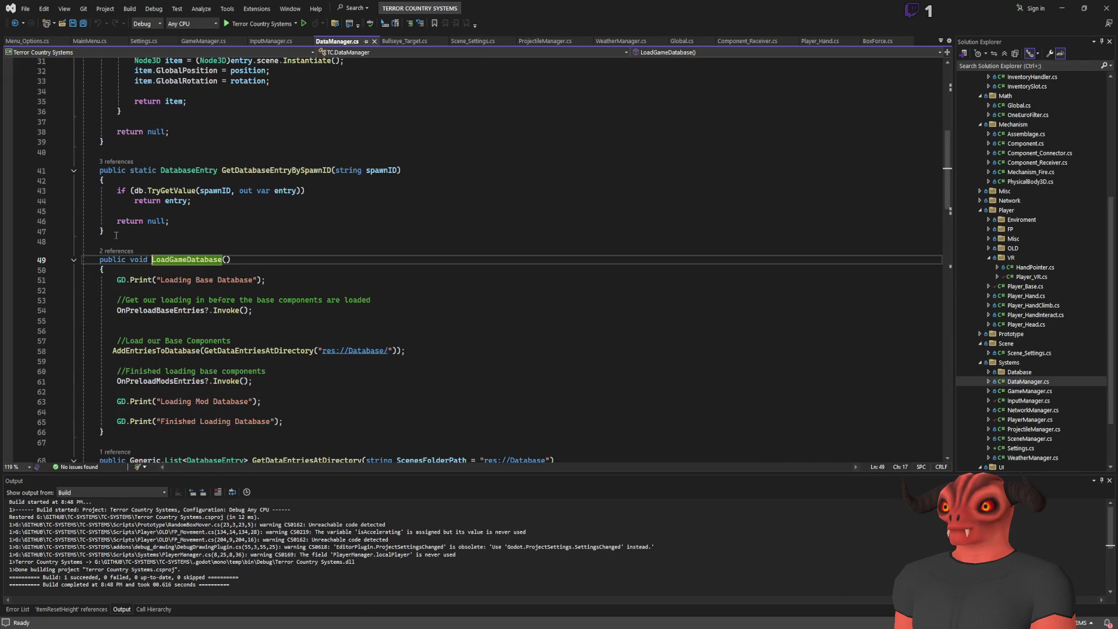
{"action": "scroll", "coordinate": [97, 263], "scroll_direction": "down", "scroll_amount": 1}
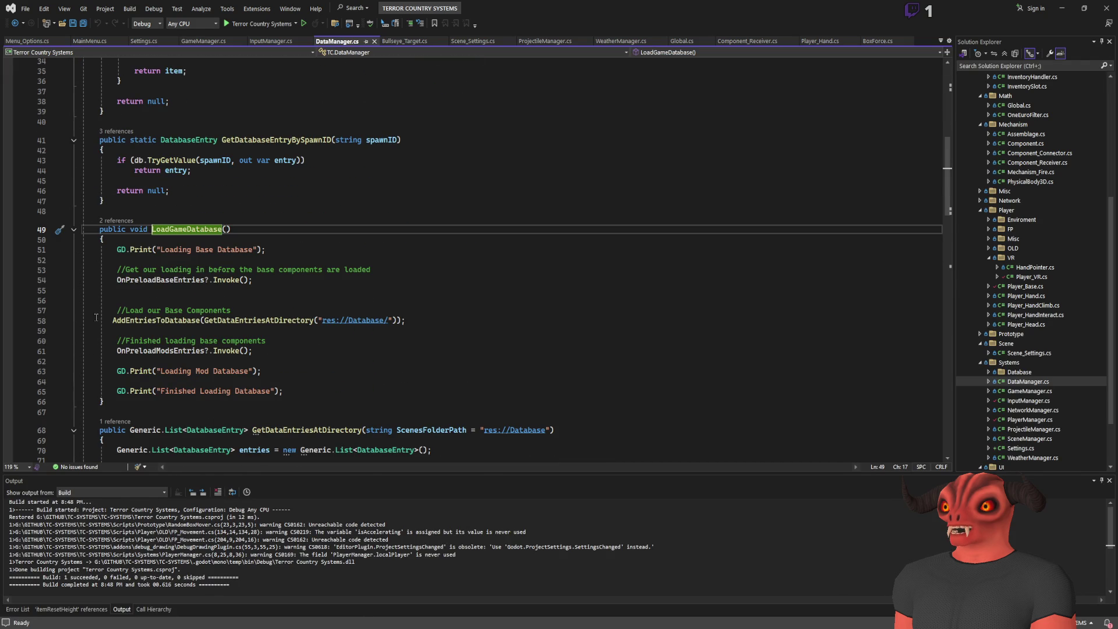
{"action": "left_click", "coordinate": [124, 324]}
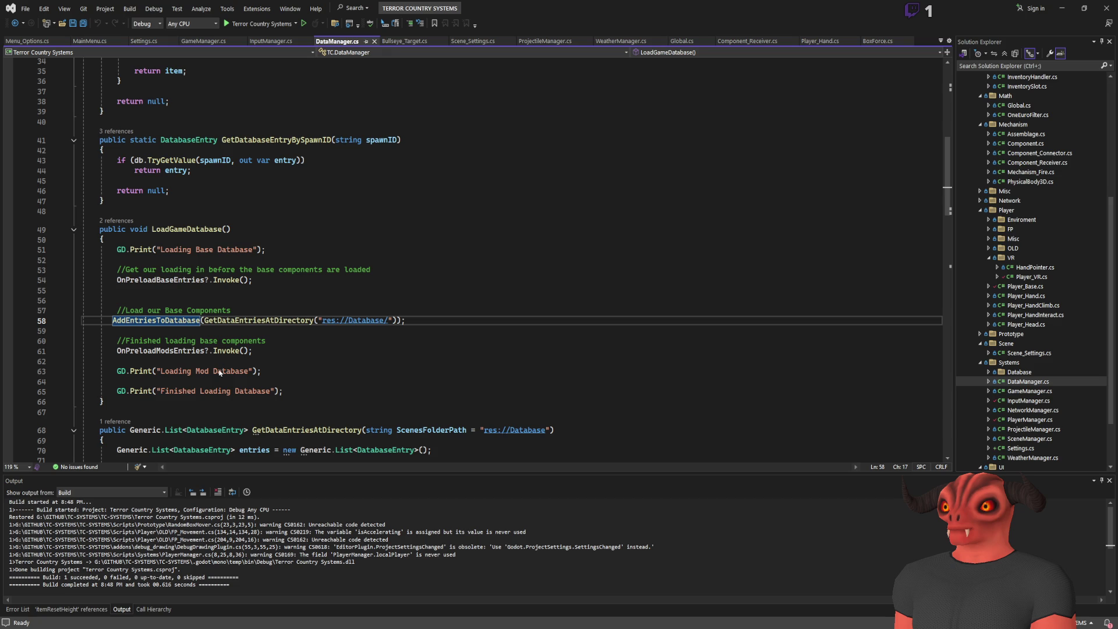
{"action": "key", "text": "F12"}
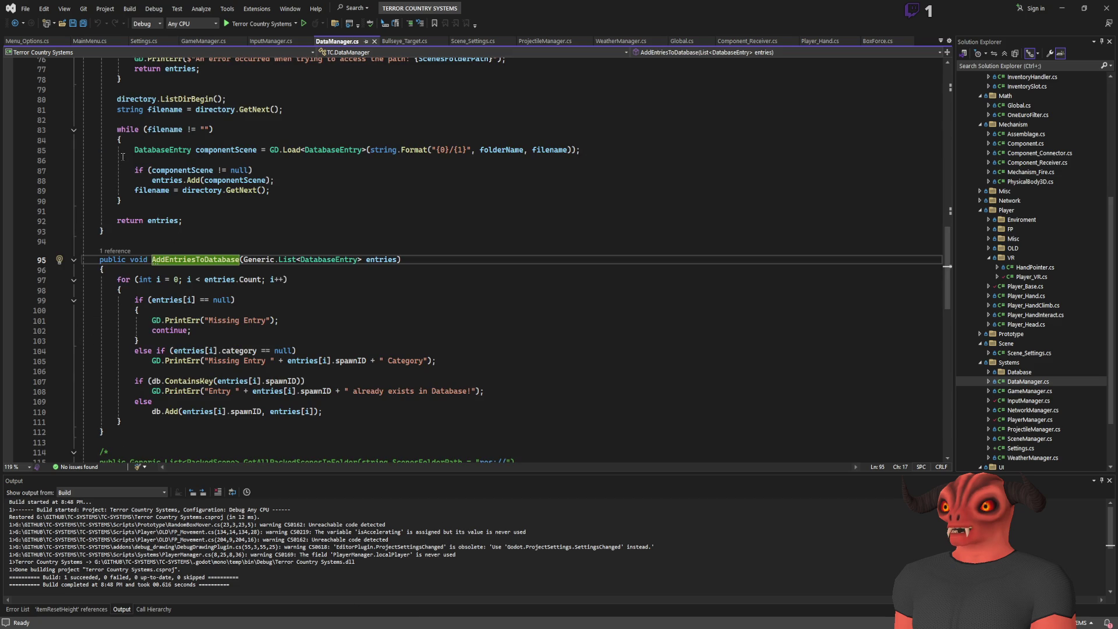
- Inspect GetDataEntriesAtDirectory, highlighting the uses of componentScene and filename, then return to Godot
{"action": "key", "text": "alt+Tab"}
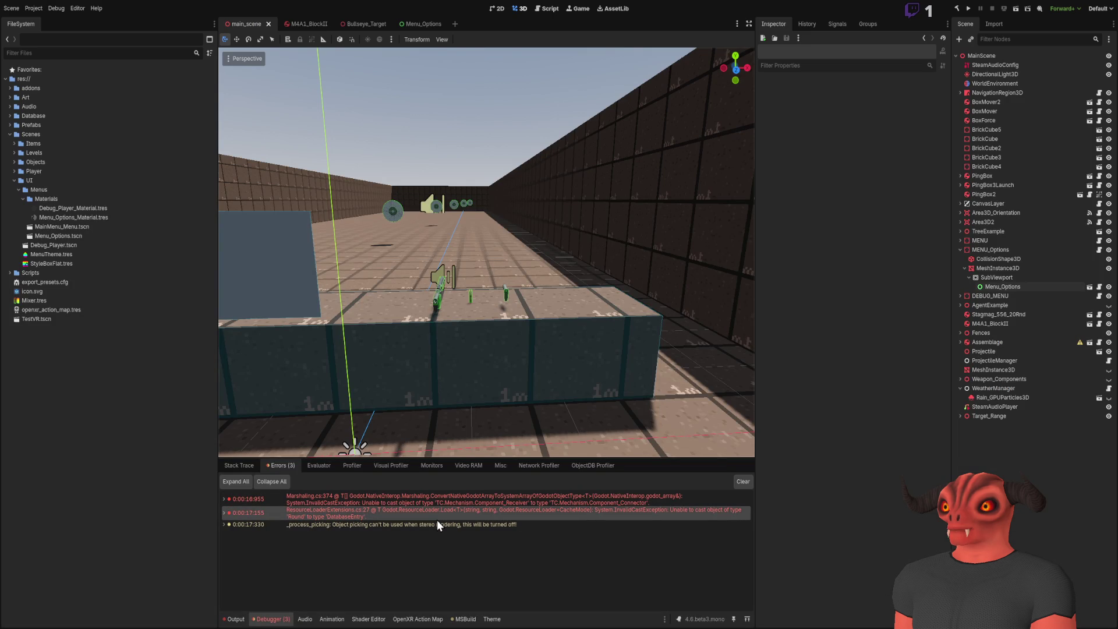
{"action": "key", "text": "alt+Tab"}
{"action": "scroll", "coordinate": [293, 380], "scroll_direction": "up", "scroll_amount": 6}
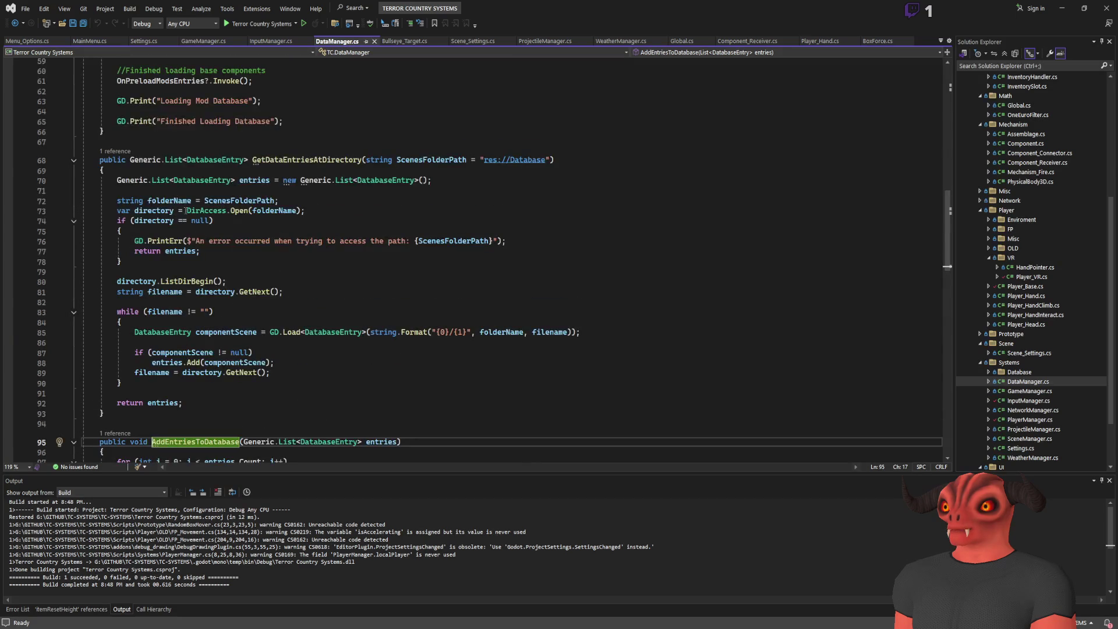
{"action": "left_click", "coordinate": [318, 160]}
{"action": "scroll", "coordinate": [351, 187], "scroll_direction": "down", "scroll_amount": 2}
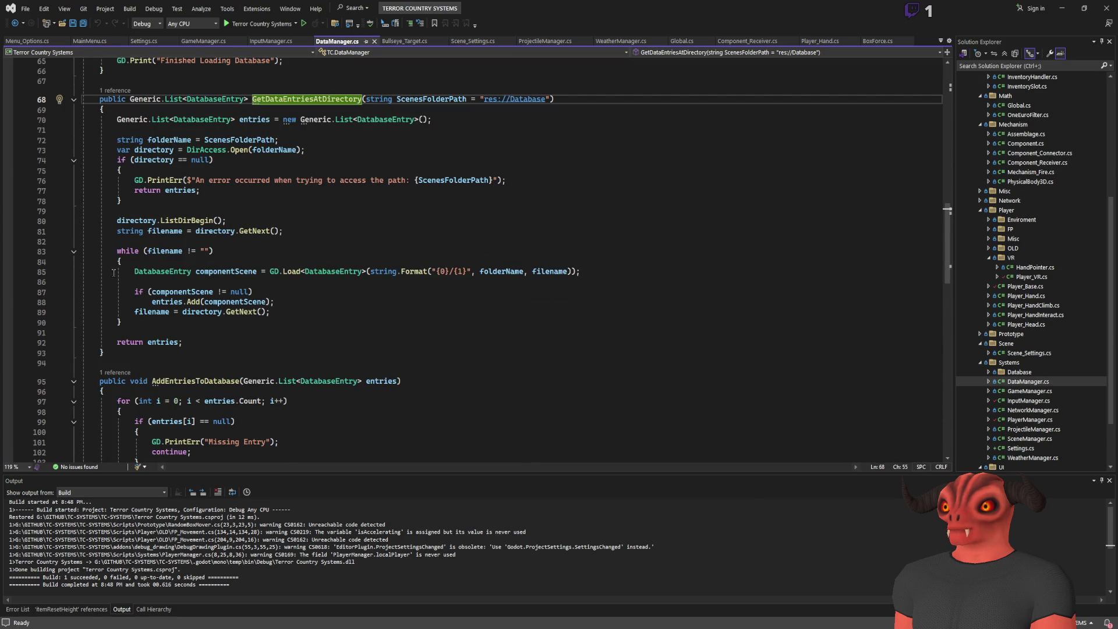
{"action": "left_click", "coordinate": [213, 271]}
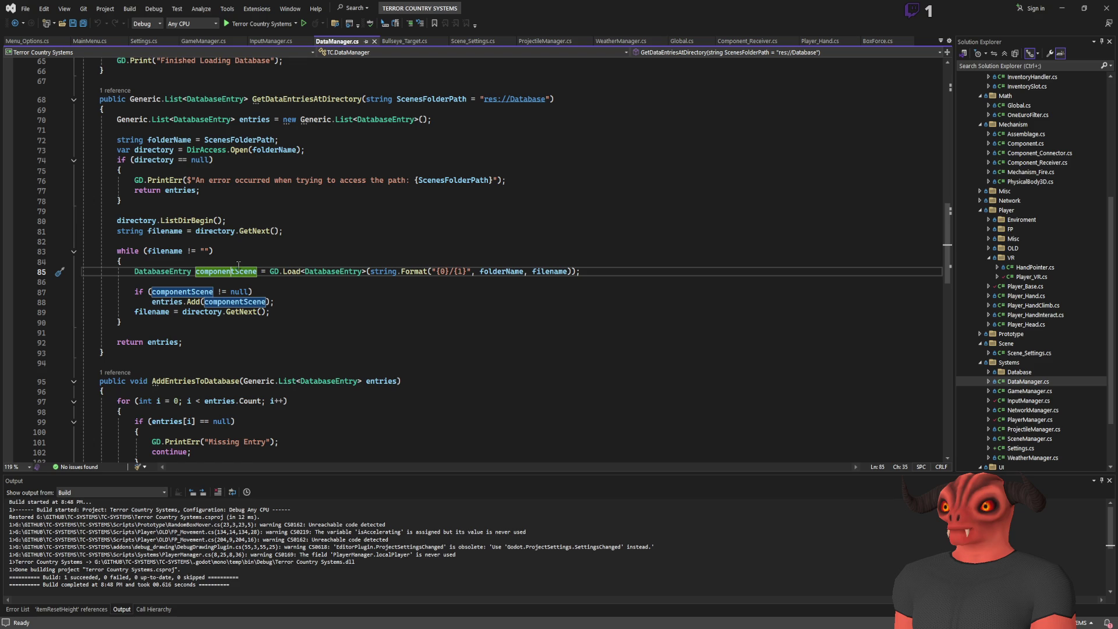
{"action": "left_click", "coordinate": [209, 252]}
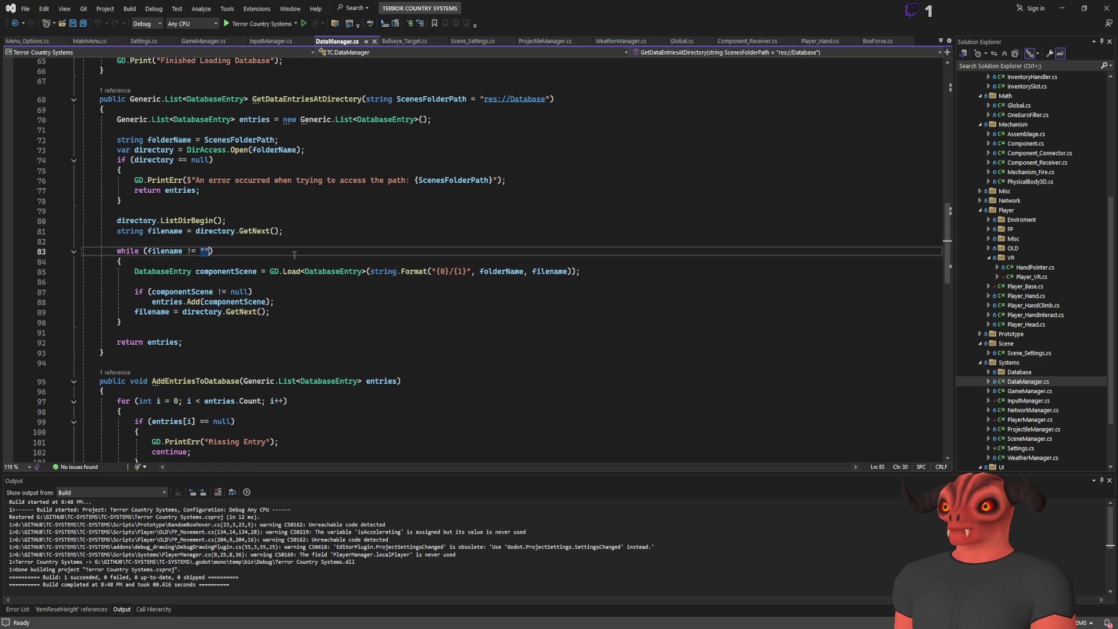
{"action": "key", "text": "Left"}
{"action": "key", "text": "Left"}
{"action": "key", "text": "Left"}
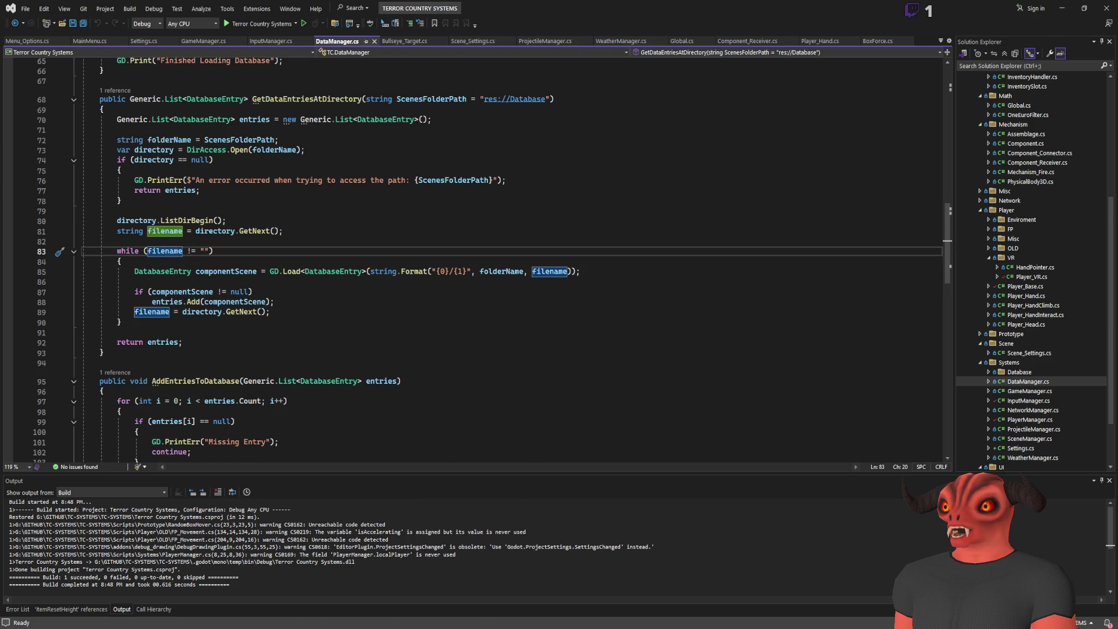
{"action": "key", "text": "alt+Tab"}
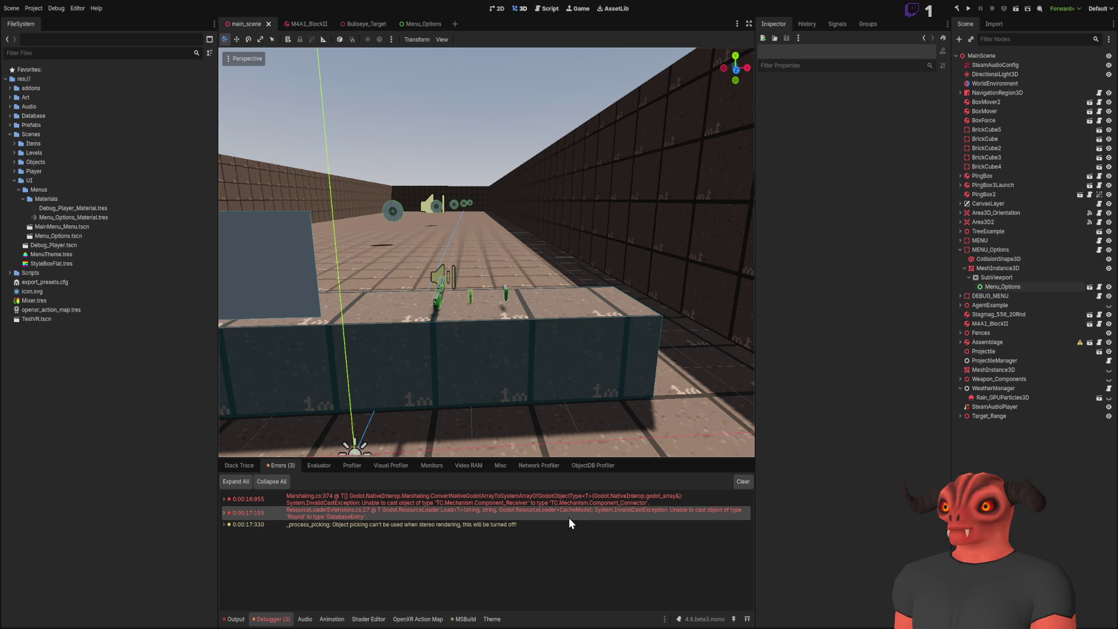
- Inspect 556.tres in the Database folder, move it out of Database, and rerun the game
{"action": "left_click", "coordinate": [51, 263]}
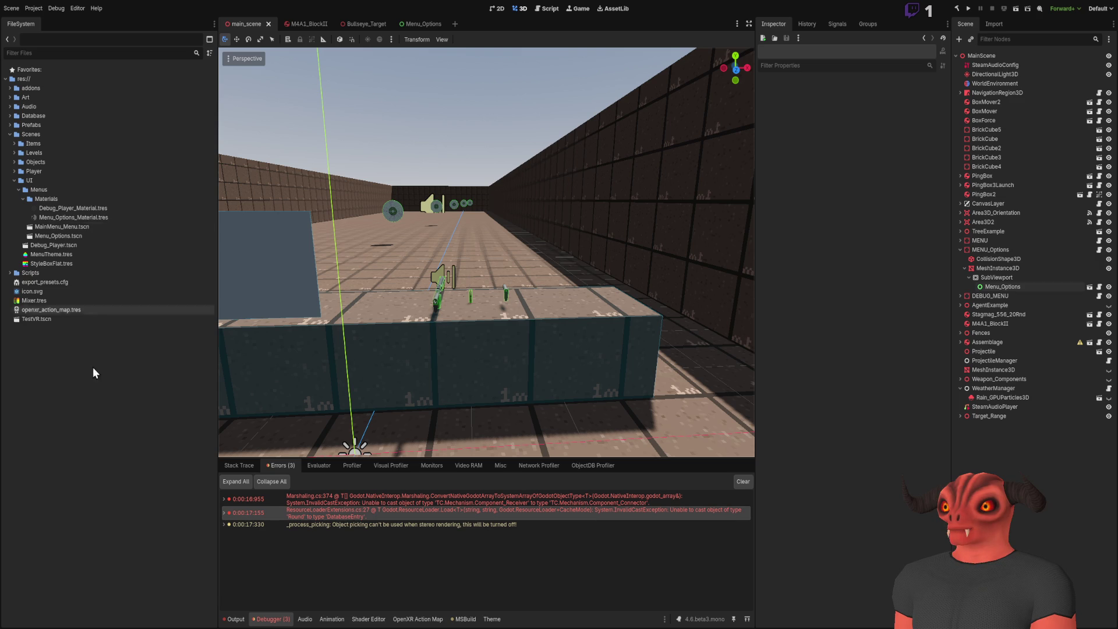
{"action": "double_click", "coordinate": [35, 115]}
{"action": "left_click", "coordinate": [36, 125]}
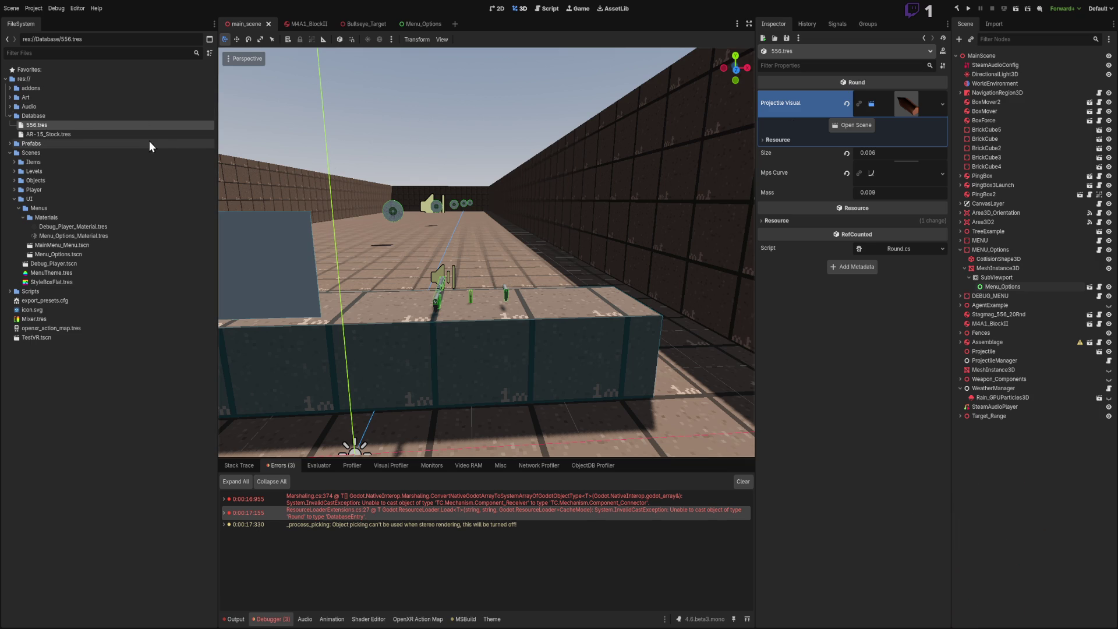
{"action": "left_click", "coordinate": [34, 79]}
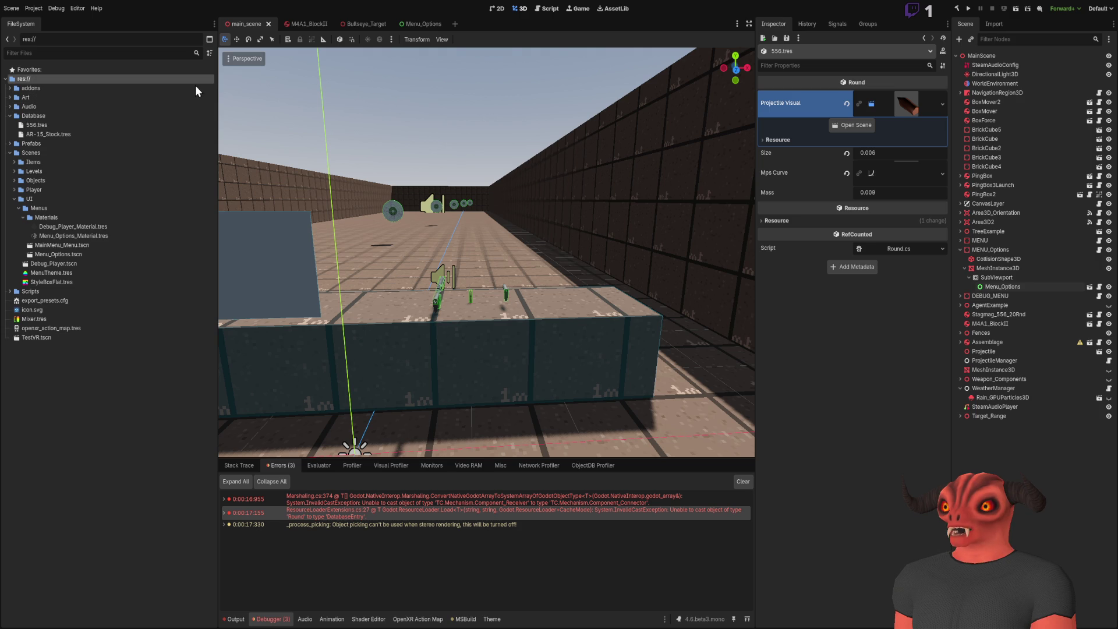
{"action": "mouse_move", "coordinate": [32, 125]}
{"action": "left_mouse_down"}
{"action": "mouse_move", "coordinate": [32, 98]}
{"action": "mouse_move", "coordinate": [38, 201]}
{"action": "mouse_move", "coordinate": [32, 152]}
{"action": "left_mouse_up"}
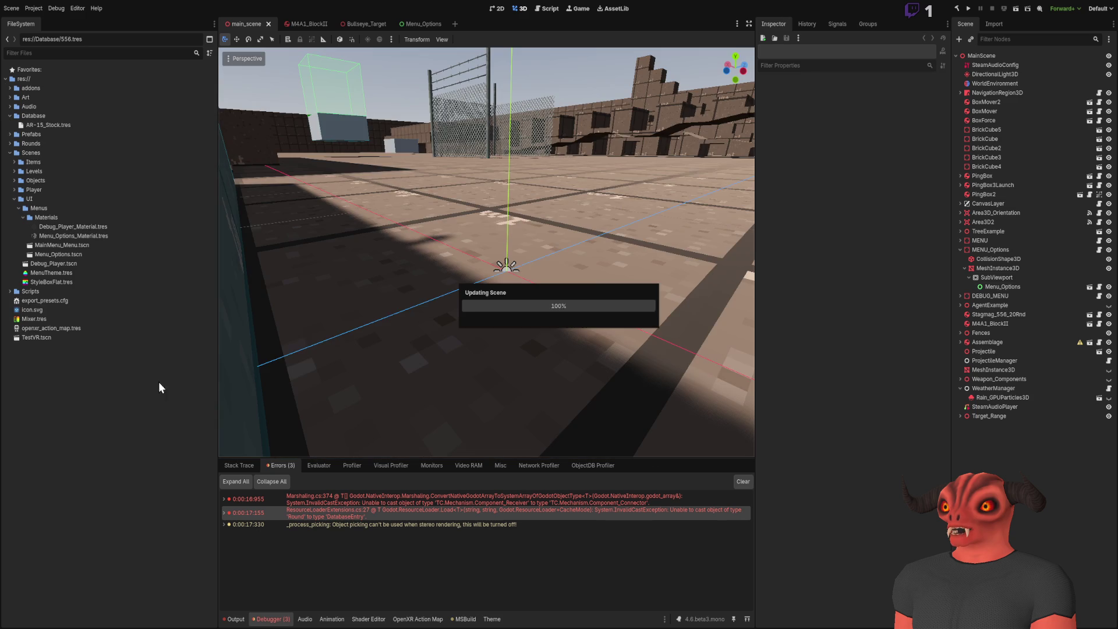
{"action": "left_click", "coordinate": [968, 9]}
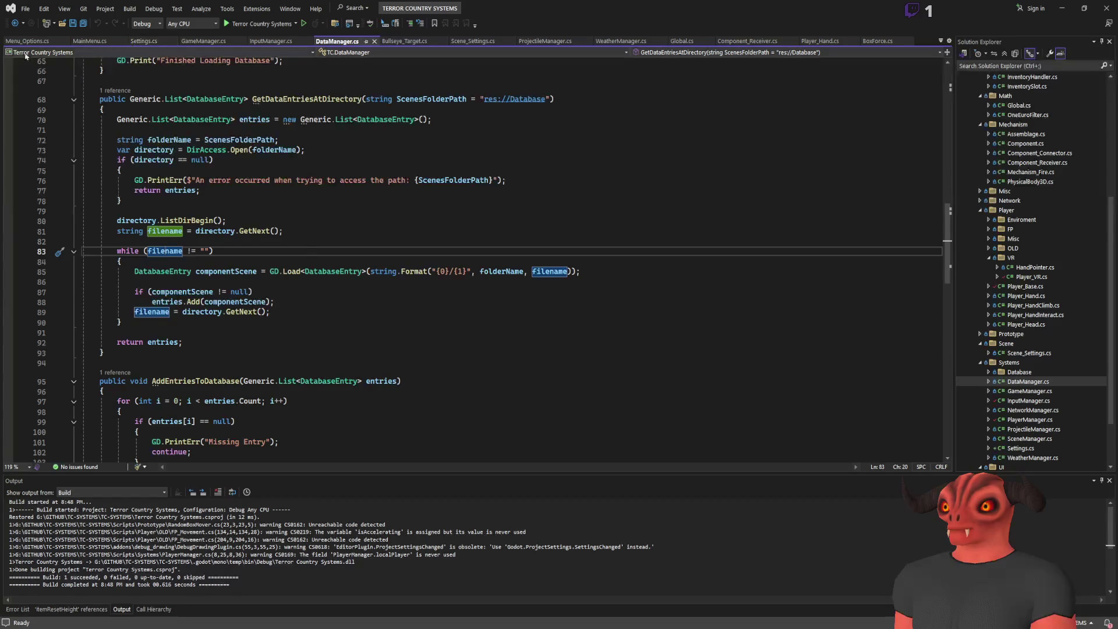
- Browse Menu_Options.cs and MainMenu.cs, settle on Settings.cs at LoadDefaultSetting, then bring Godot forward
{"action": "left_click", "coordinate": [27, 41]}
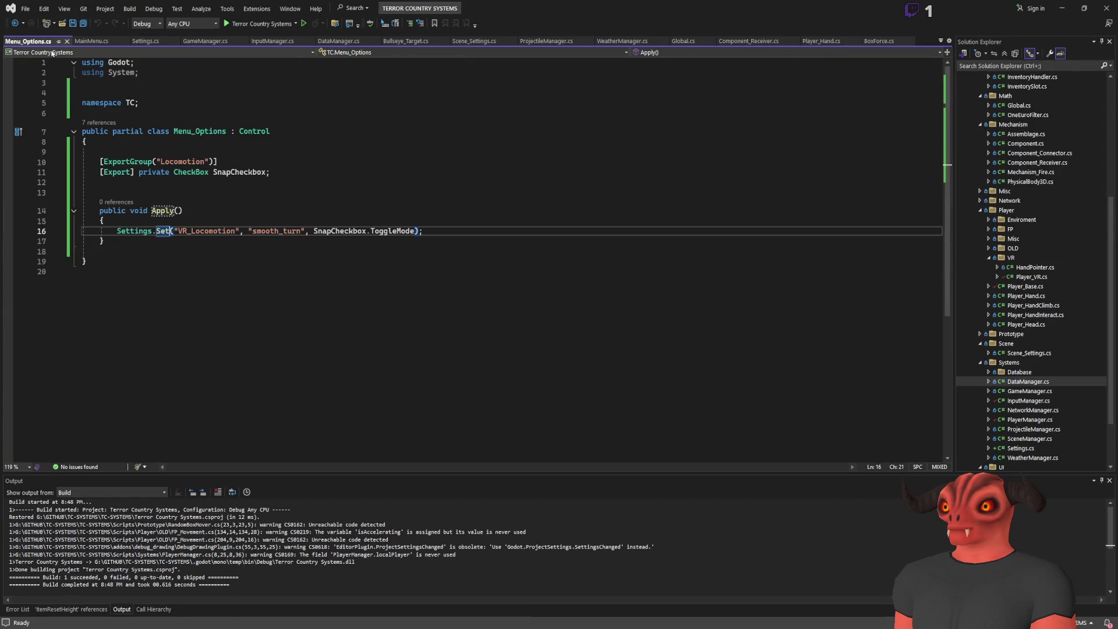
{"action": "left_click", "coordinate": [89, 44]}
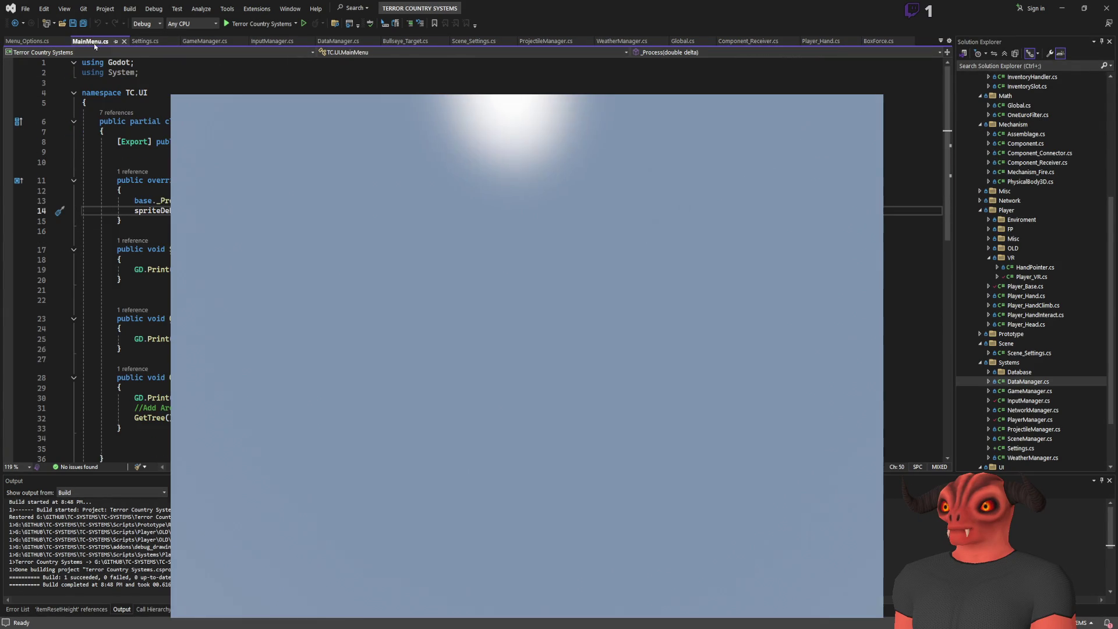
{"action": "left_click", "coordinate": [146, 44]}
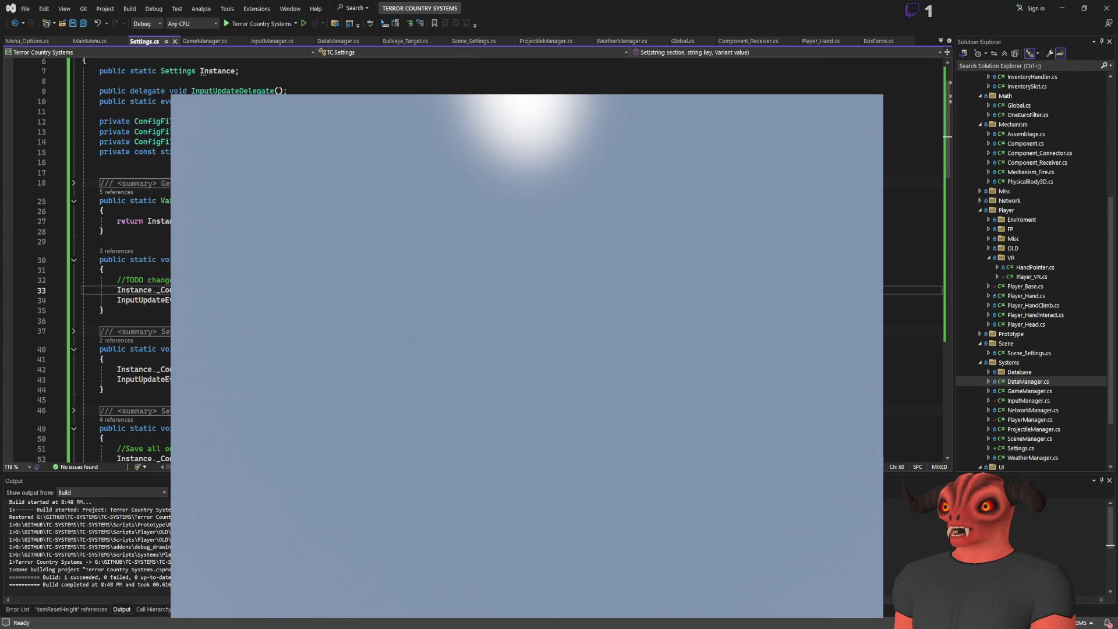
{"action": "scroll", "coordinate": [167, 61], "scroll_direction": "up", "scroll_amount": 2}
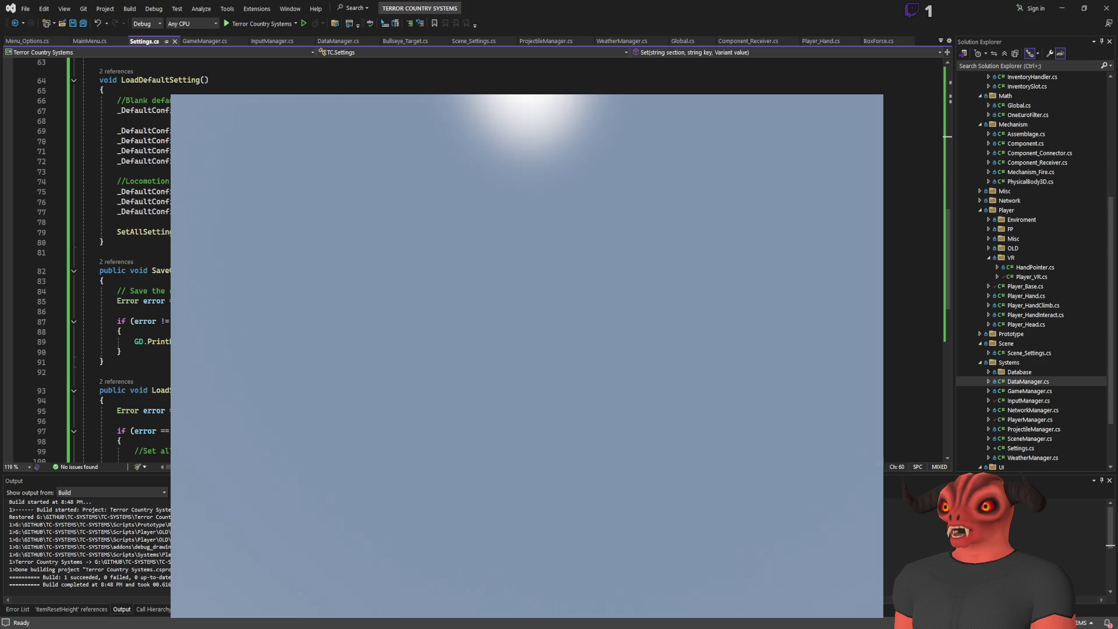
{"action": "key", "text": "alt+Tab"}
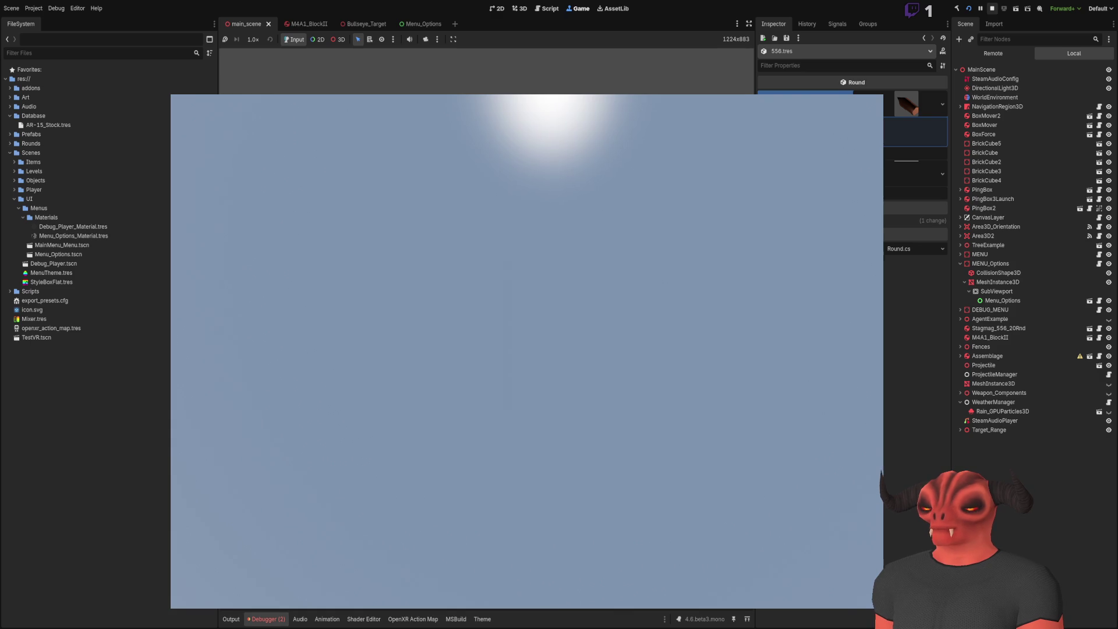
- Stop the running game and open the OpenXR Action Map panel
{"action": "left_click", "coordinate": [993, 8]}
{"action": "left_click", "coordinate": [422, 619]}
{"action": "scroll", "coordinate": [532, 528], "scroll_direction": "down", "scroll_amount": 10}
{"action": "scroll", "coordinate": [627, 444], "scroll_direction": "down", "scroll_amount": 8}
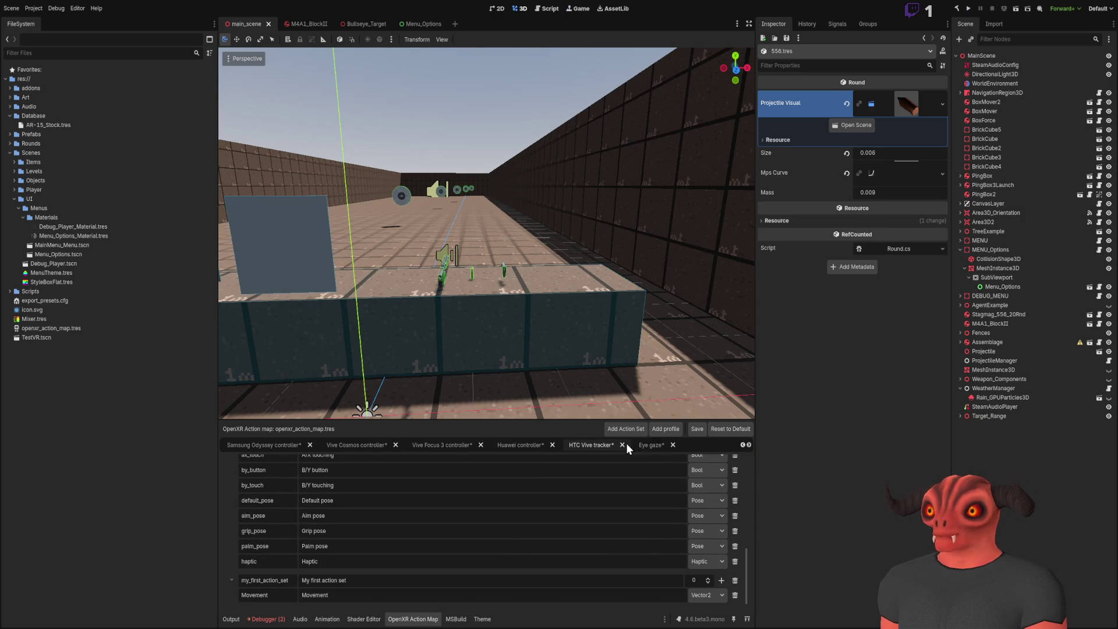
{"action": "scroll", "coordinate": [620, 449], "scroll_direction": "up", "scroll_amount": 8}
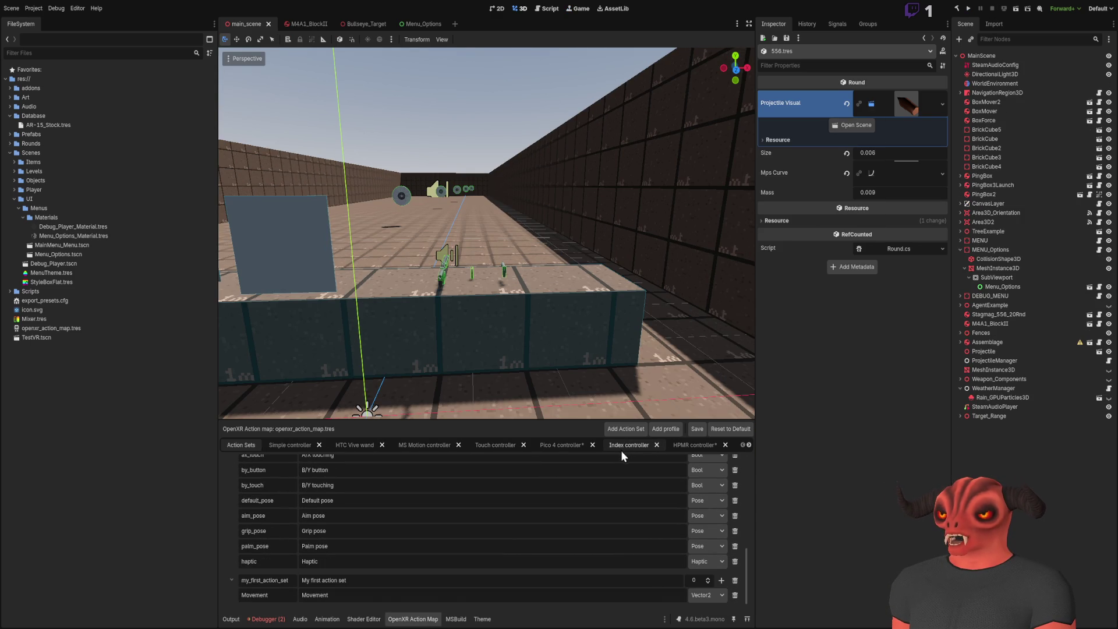
- Review the Touch controller bindings and the action sets list, then return to Visual Studio
{"action": "left_click", "coordinate": [511, 449]}
{"action": "scroll", "coordinate": [582, 448], "scroll_direction": "down", "scroll_amount": 8}
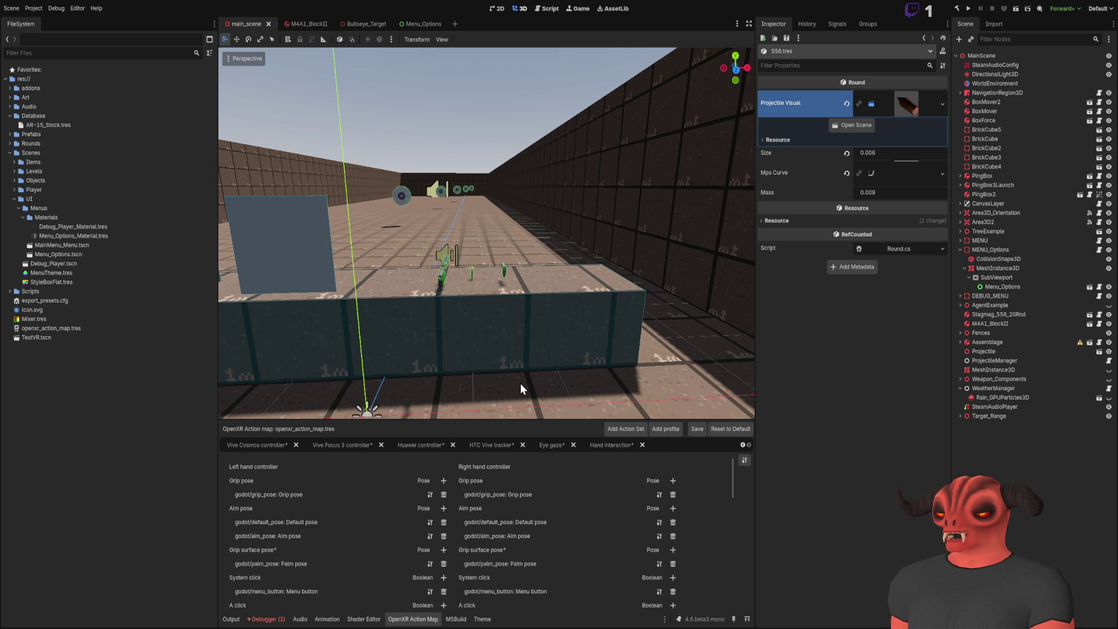
{"action": "scroll", "coordinate": [339, 510], "scroll_direction": "down", "scroll_amount": 5}
{"action": "scroll", "coordinate": [344, 504], "scroll_direction": "up", "scroll_amount": 5}
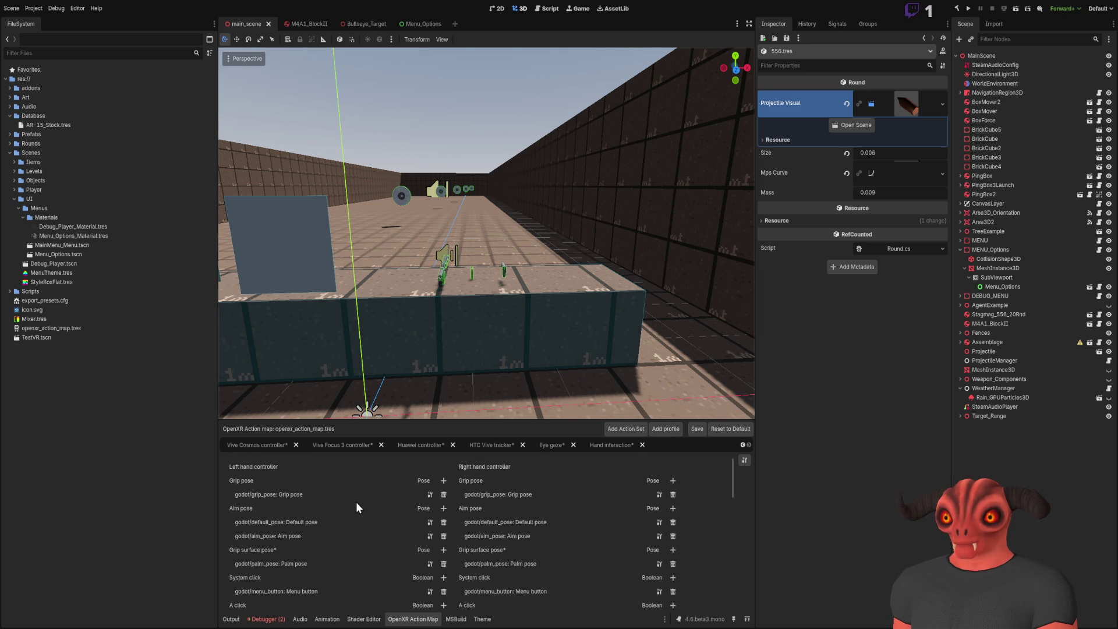
{"action": "scroll", "coordinate": [234, 444], "scroll_direction": "up", "scroll_amount": 8}
{"action": "left_click", "coordinate": [237, 443]}
{"action": "scroll", "coordinate": [358, 469], "scroll_direction": "down", "scroll_amount": 5}
{"action": "scroll", "coordinate": [358, 469], "scroll_direction": "up", "scroll_amount": 5}
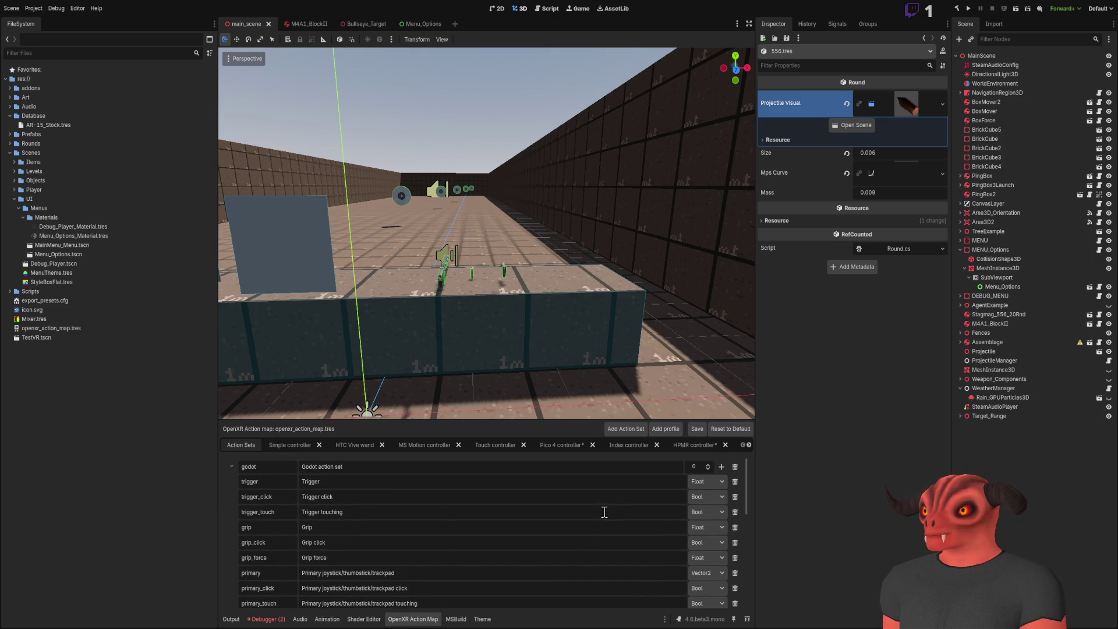
{"action": "key", "text": "alt+Tab"}
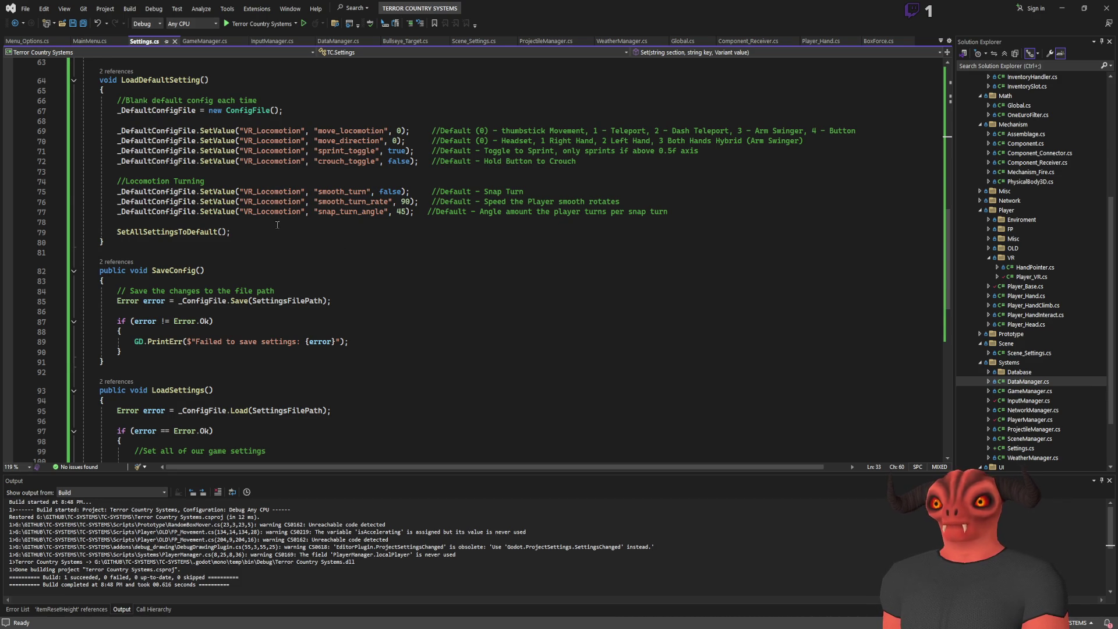
- Close all files except Settings.cs, open Player_Base.cs, and jump to the UpdateInputs definition
{"action": "scroll", "coordinate": [277, 226], "scroll_direction": "up", "scroll_amount": 6}
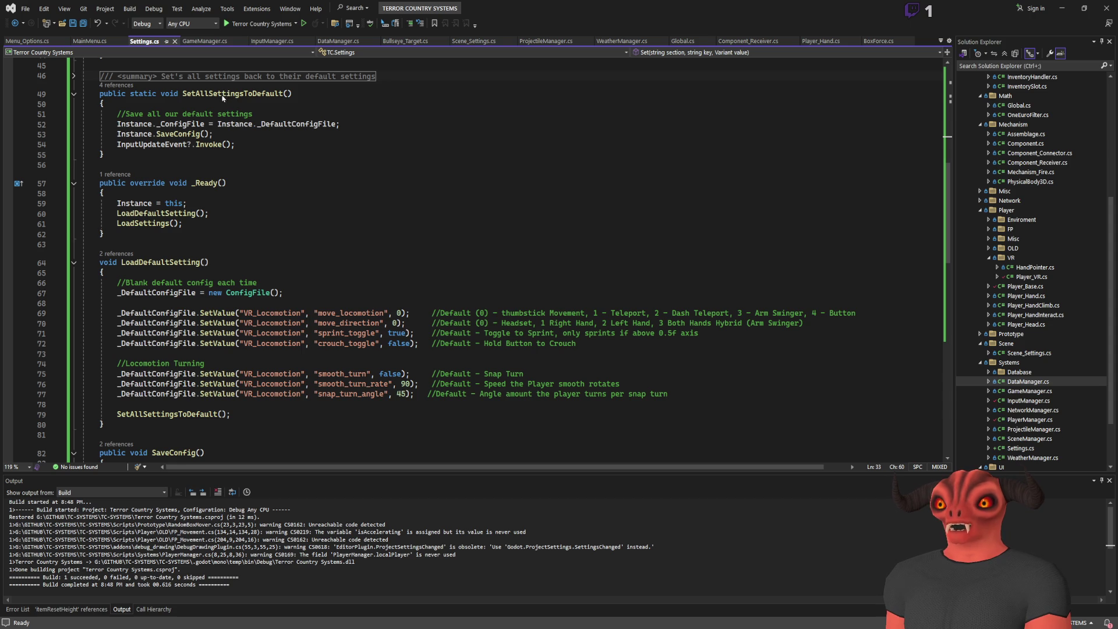
{"action": "key", "text": "ctrl+shift+F4"}
{"action": "scroll", "coordinate": [1080, 269], "scroll_direction": "down", "scroll_amount": 3}
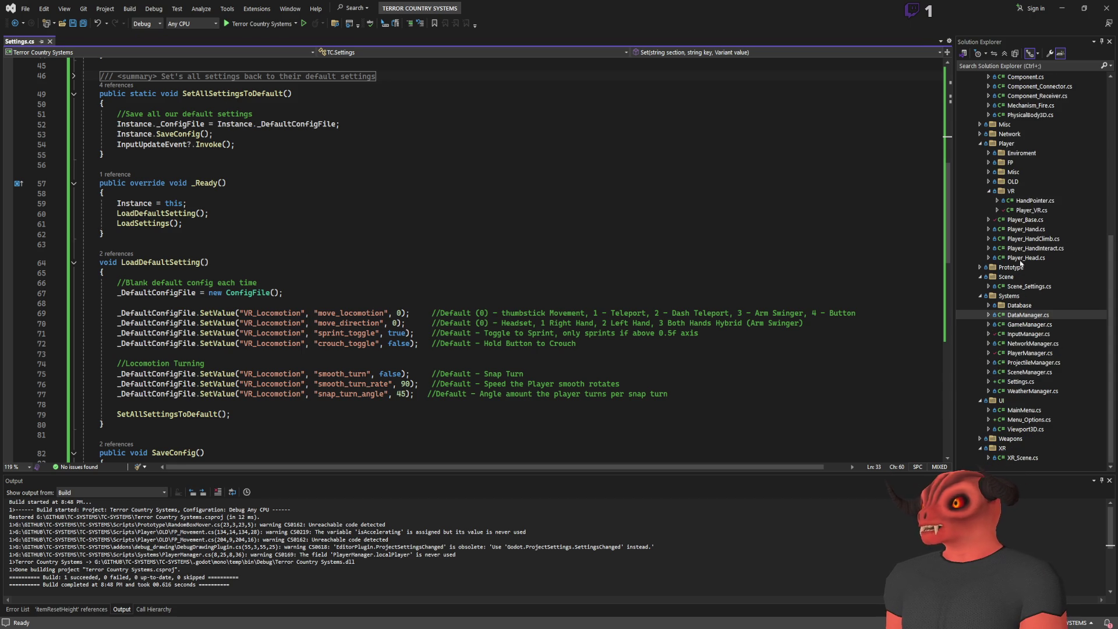
{"action": "double_click", "coordinate": [1024, 220]}
{"action": "scroll", "coordinate": [342, 232], "scroll_direction": "down", "scroll_amount": 20}
{"action": "scroll", "coordinate": [342, 232], "scroll_direction": "down", "scroll_amount": 3}
{"action": "scroll", "coordinate": [291, 219], "scroll_direction": "up", "scroll_amount": 5}
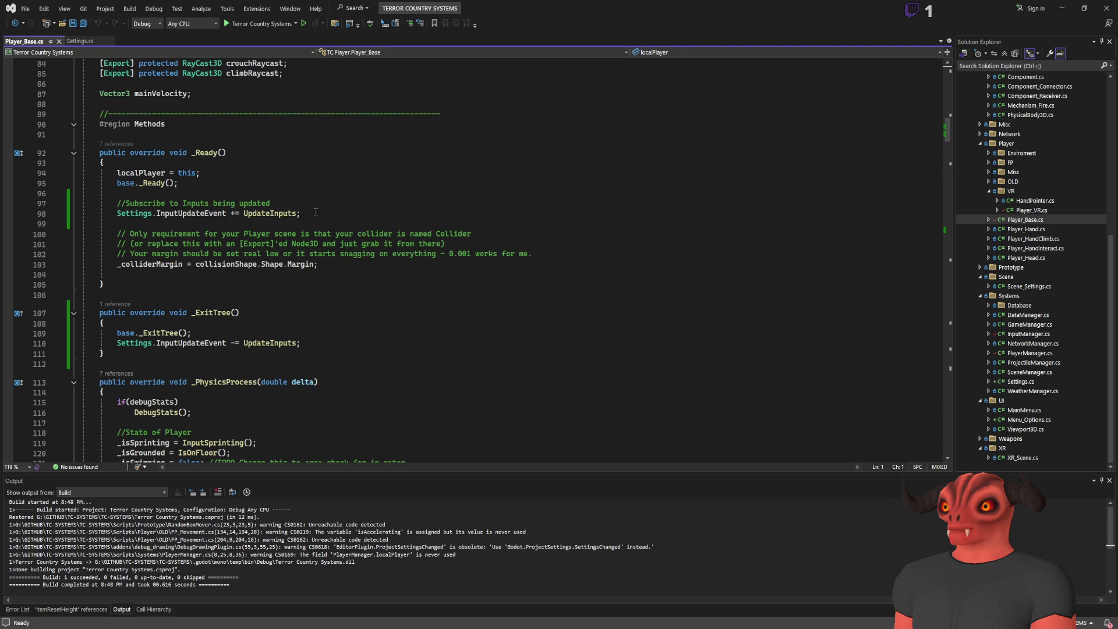
{"action": "left_click", "coordinate": [265, 213]}
{"action": "scroll", "coordinate": [156, 246], "scroll_direction": "down", "scroll_amount": 3}
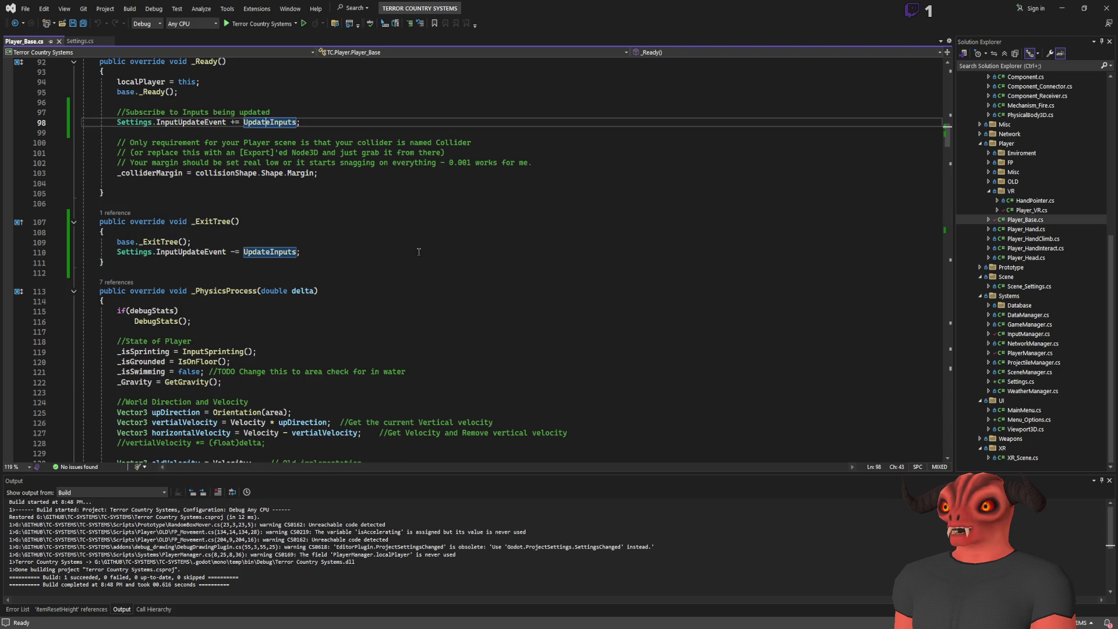
{"action": "scroll", "coordinate": [382, 252], "scroll_direction": "up", "scroll_amount": 15}
{"action": "scroll", "coordinate": [345, 238], "scroll_direction": "down", "scroll_amount": 15}
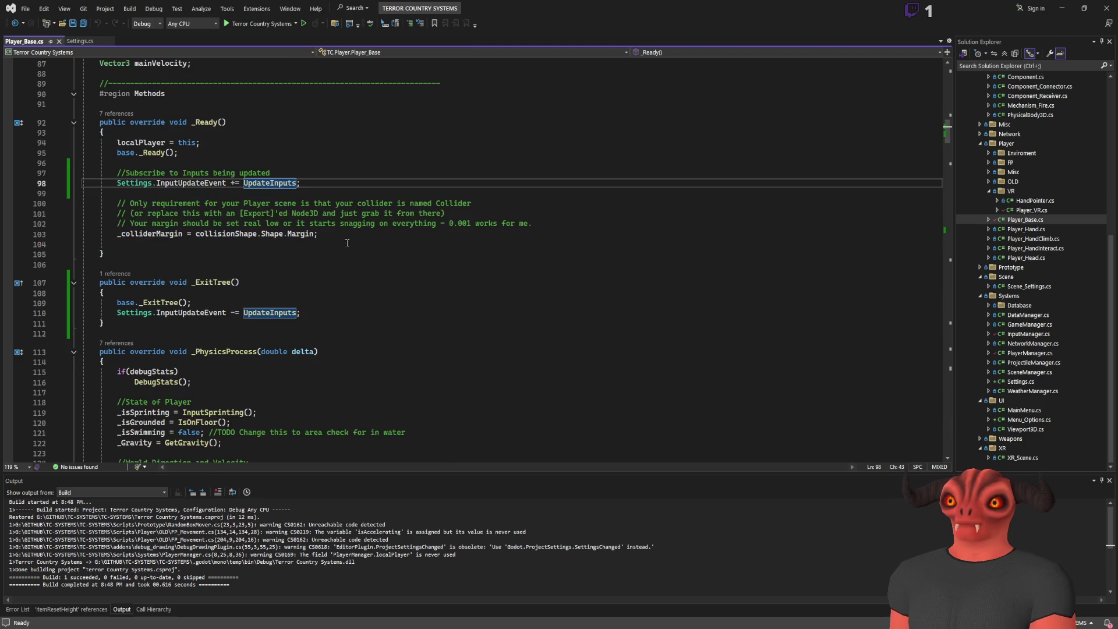
{"action": "key", "text": "F12"}
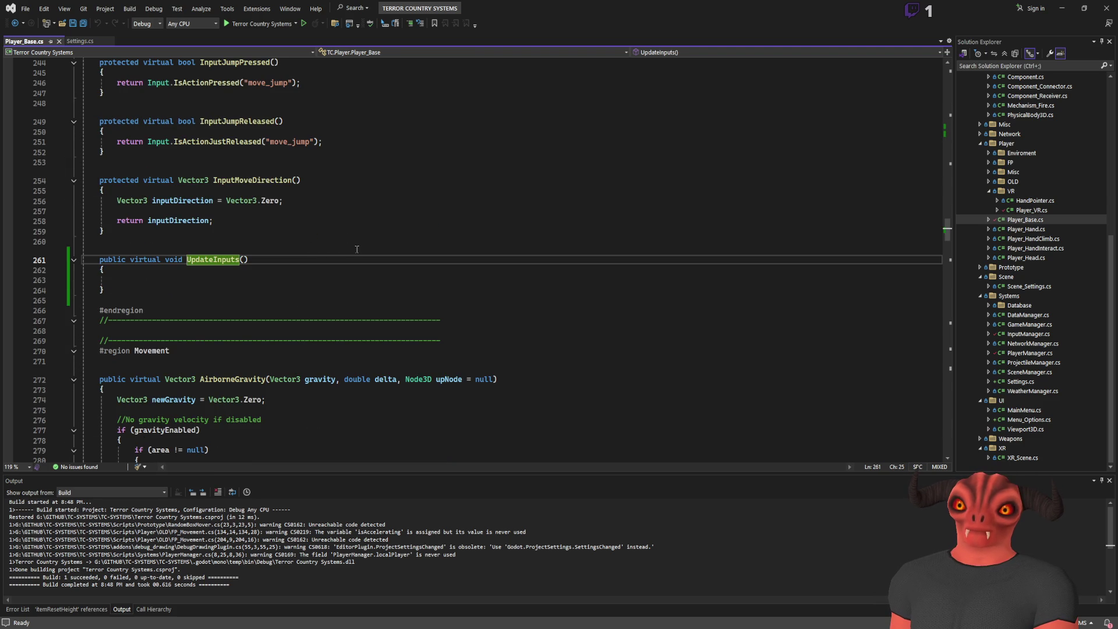
{"action": "key", "text": "Down"}
{"action": "key", "text": "Down"}
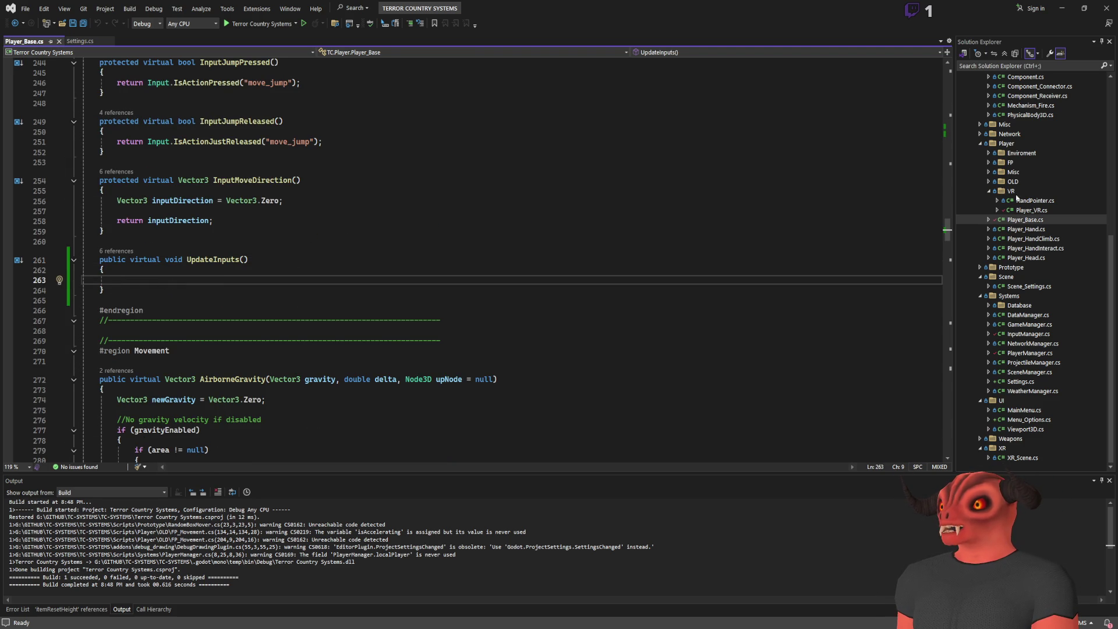
- Open Player_VR.cs to view its turning code, then orbit Godot's view down the range
{"action": "double_click", "coordinate": [1031, 210]}
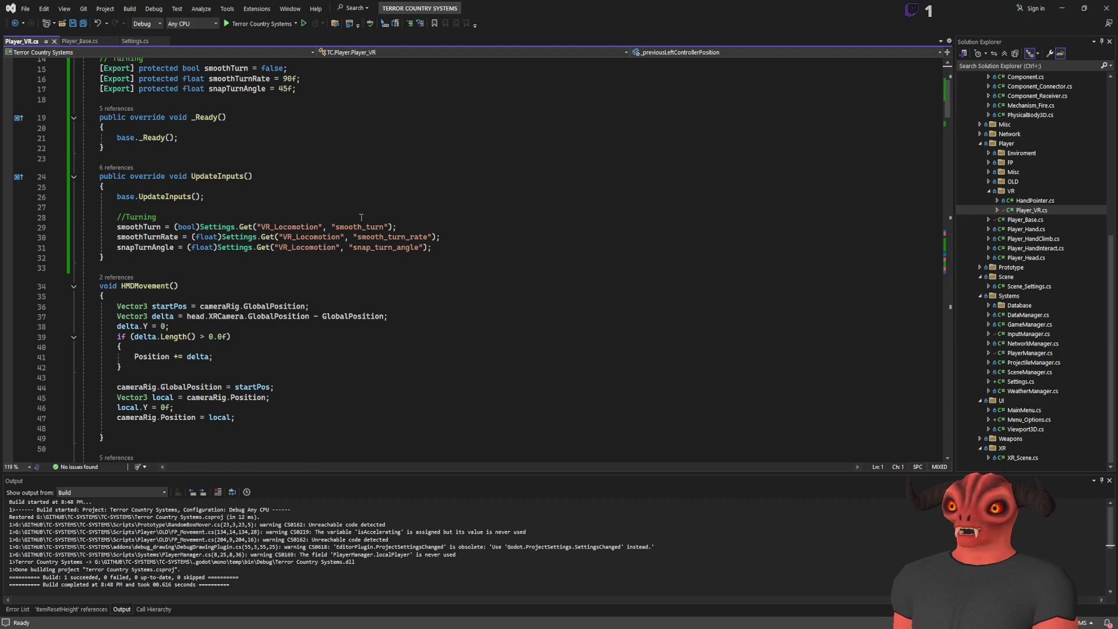
{"action": "scroll", "coordinate": [291, 211], "scroll_direction": "up", "scroll_amount": 5}
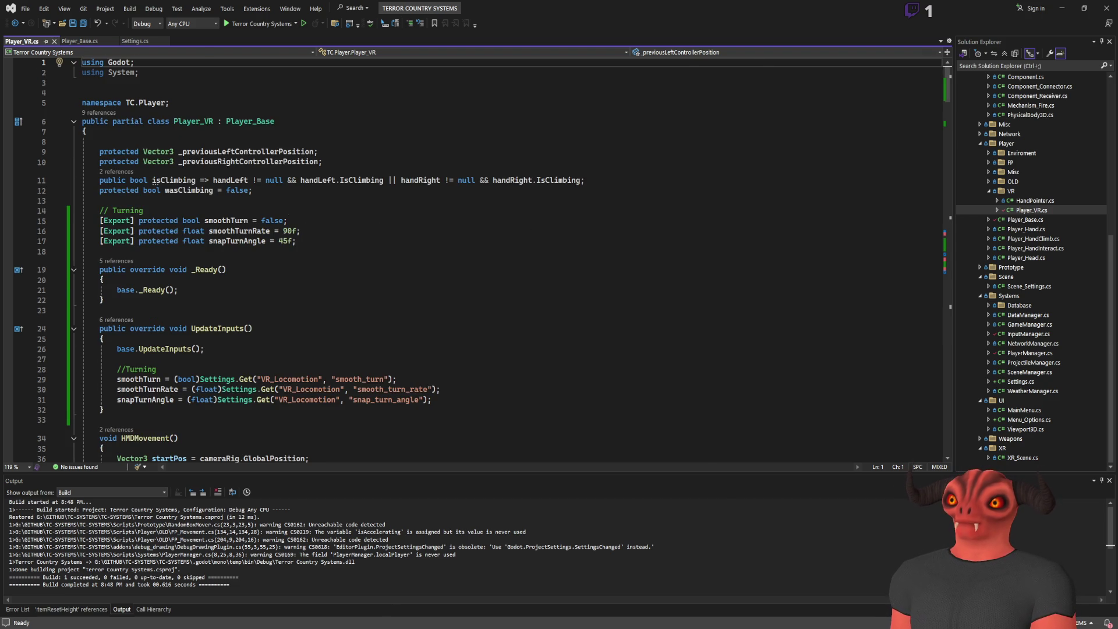
{"action": "key", "text": "alt+Tab"}
{"action": "left_click_drag", "start_coordinate": [292, 354], "coordinate": [419, 15]}
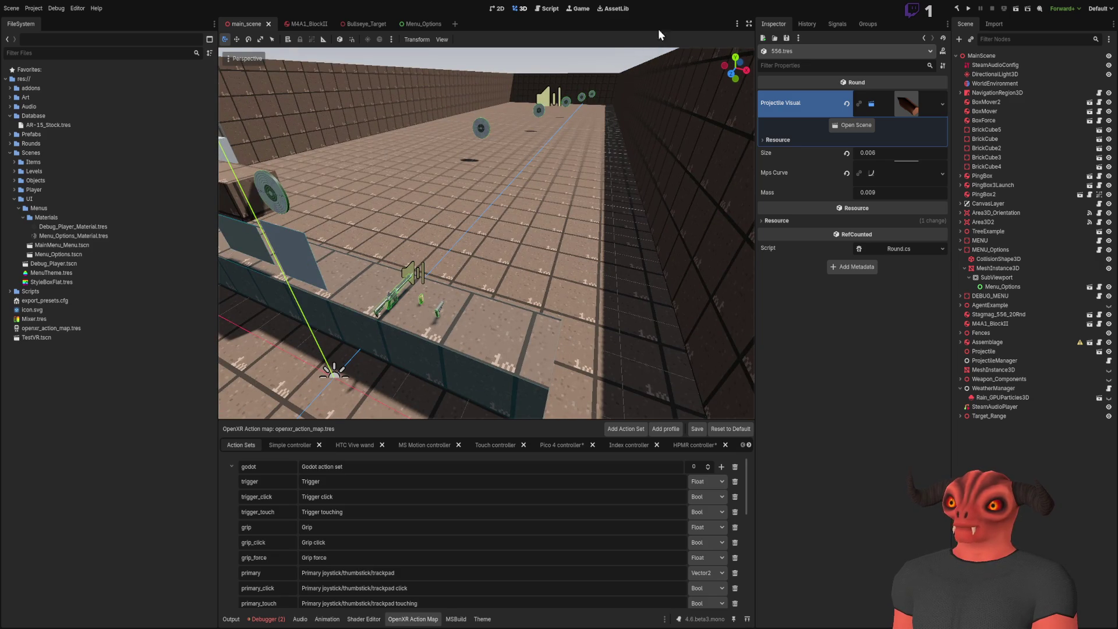
- Open and close the Menu_Options scene, collapse MENU_Options, and select the Target_Range node
{"action": "left_click", "coordinate": [436, 27]}
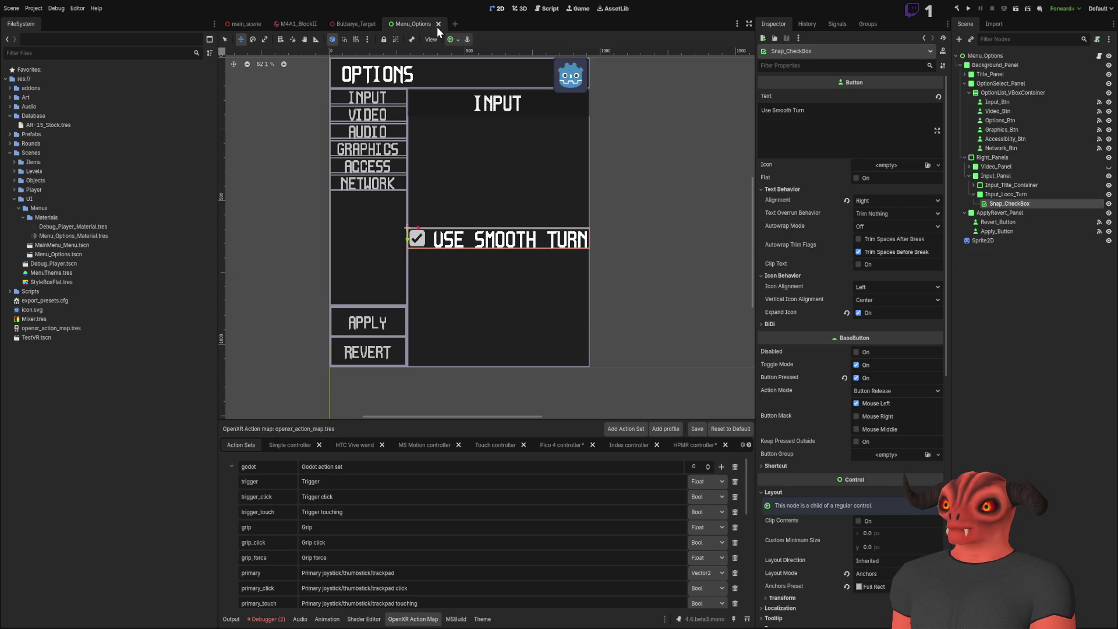
{"action": "left_click", "coordinate": [439, 24]}
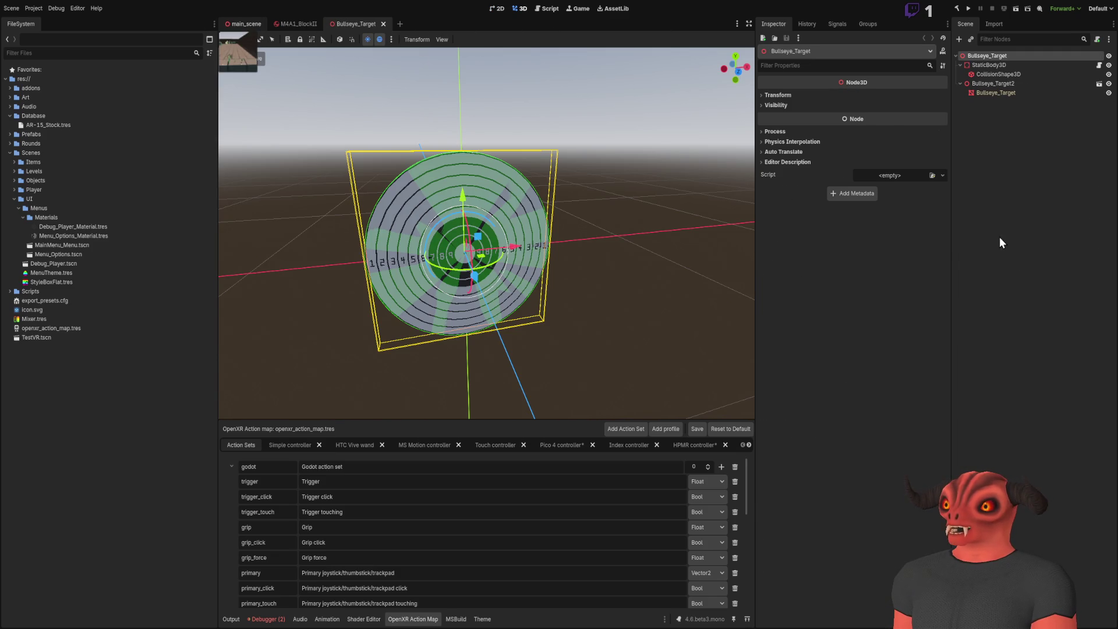
{"action": "key", "text": "ctrl+Tab"}
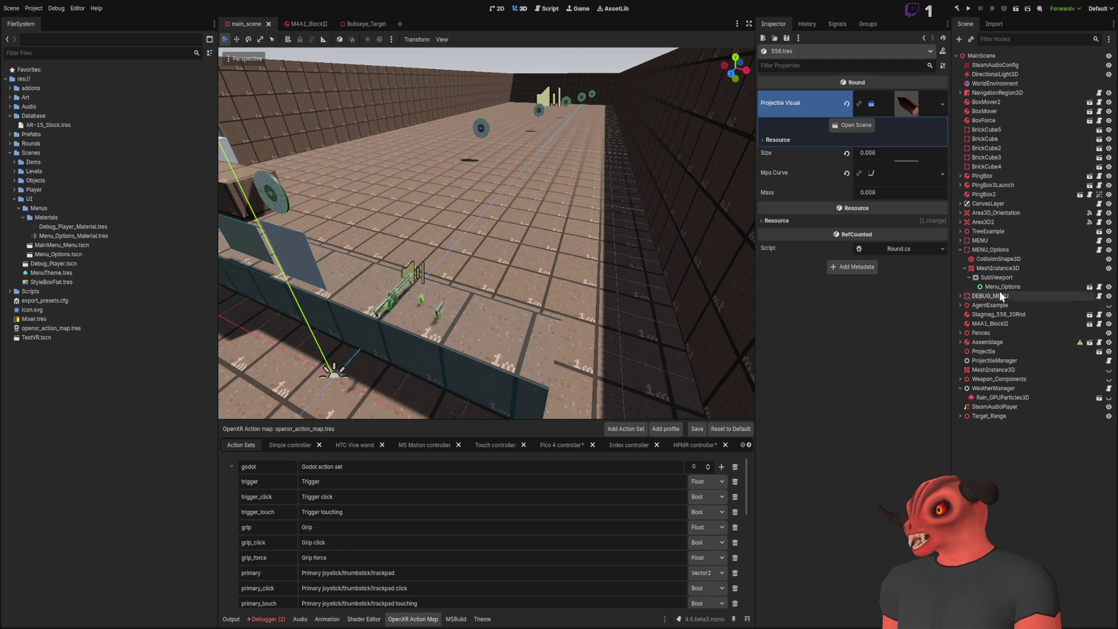
{"action": "left_click", "coordinate": [960, 251]}
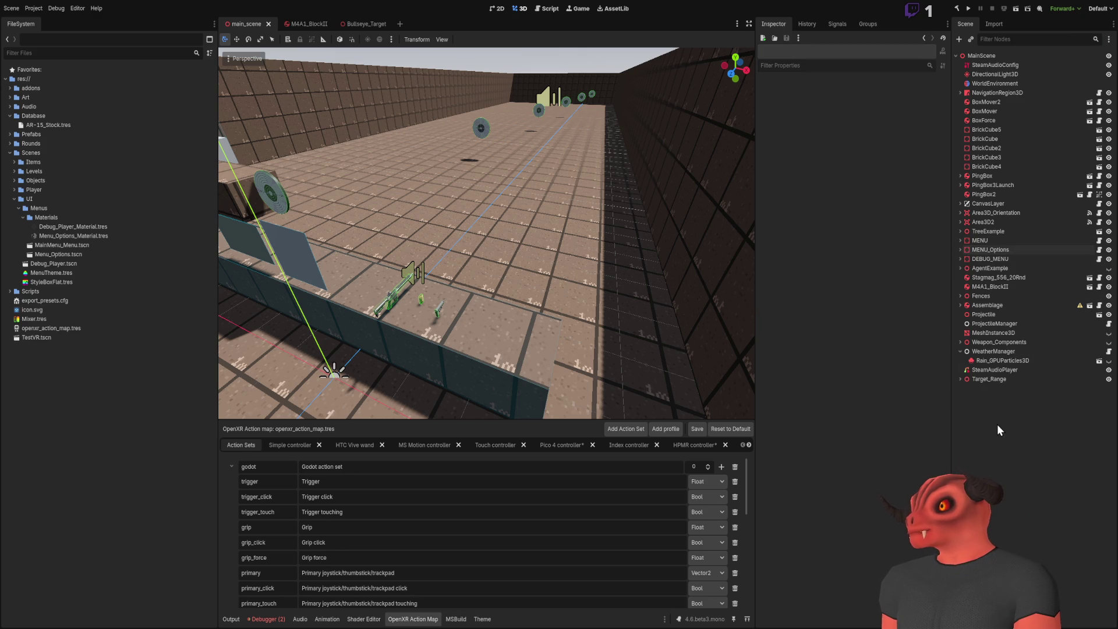
{"action": "left_click", "coordinate": [959, 365]}
{"action": "scroll", "coordinate": [456, 310], "scroll_direction": "up", "scroll_amount": 3}
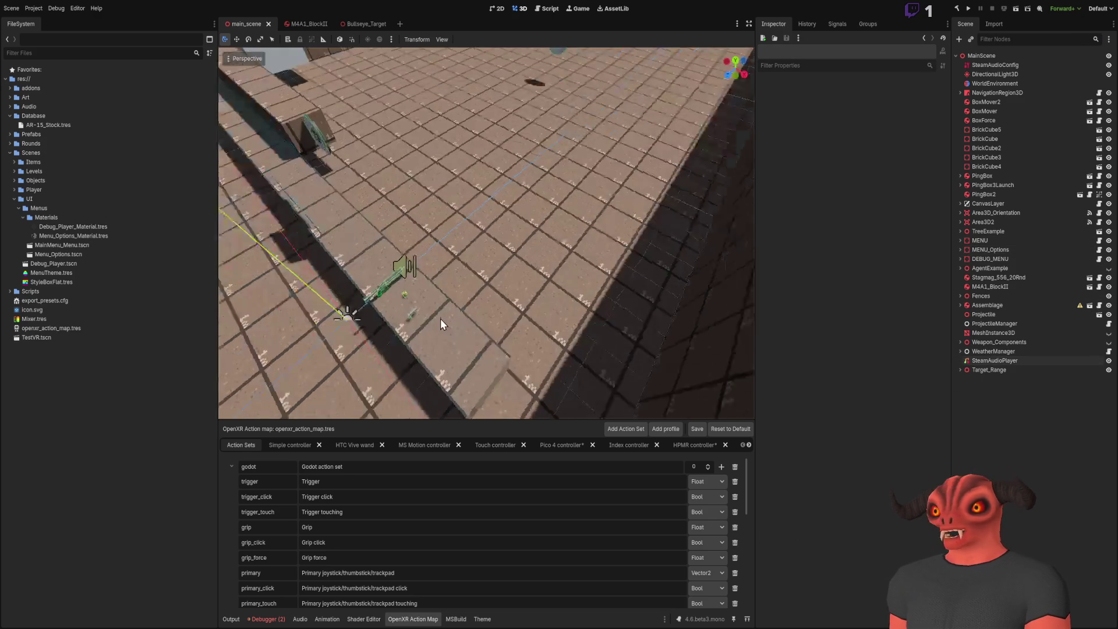
{"action": "left_click_drag", "start_coordinate": [306, 281], "coordinate": [443, 262]}
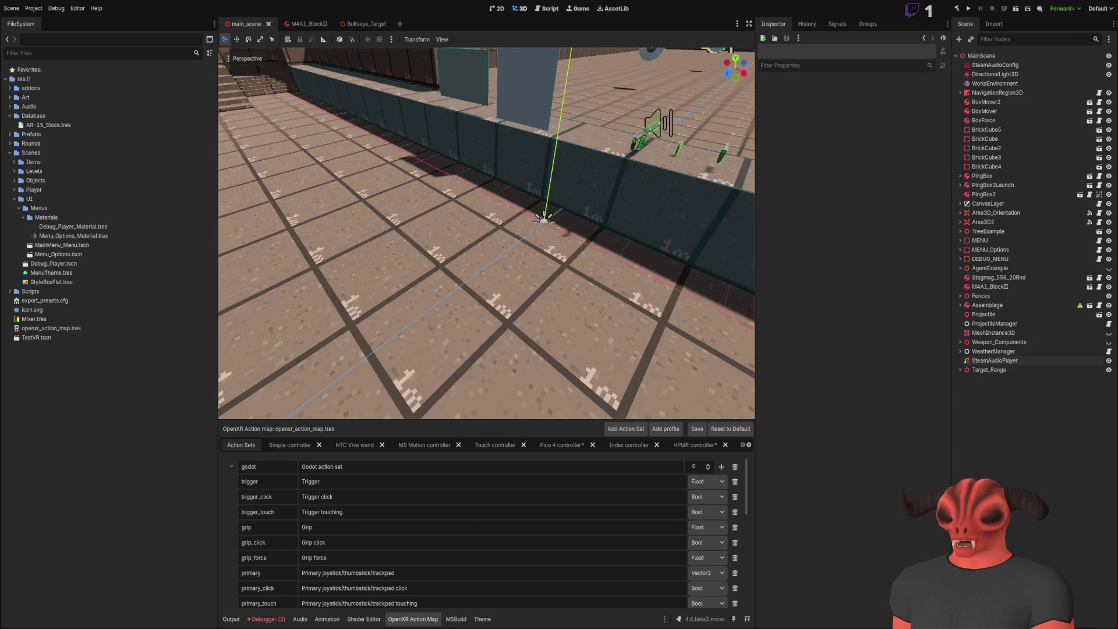
- Clear the debugger's error list, show the output log, and return to Visual Studio
{"action": "left_click", "coordinate": [266, 620]}
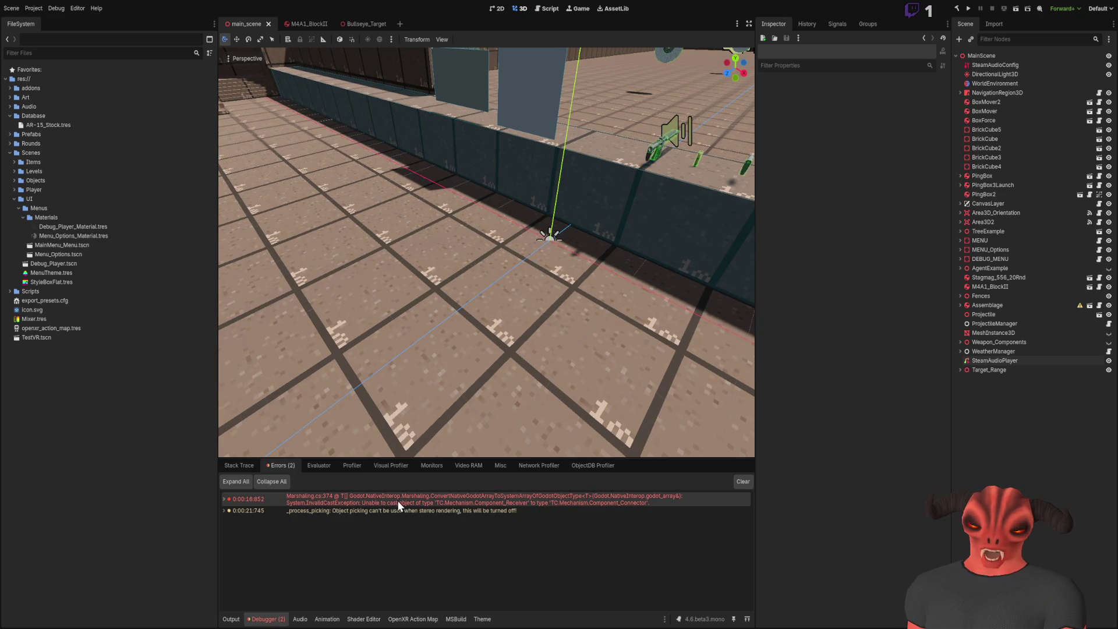
{"action": "left_click", "coordinate": [233, 465]}
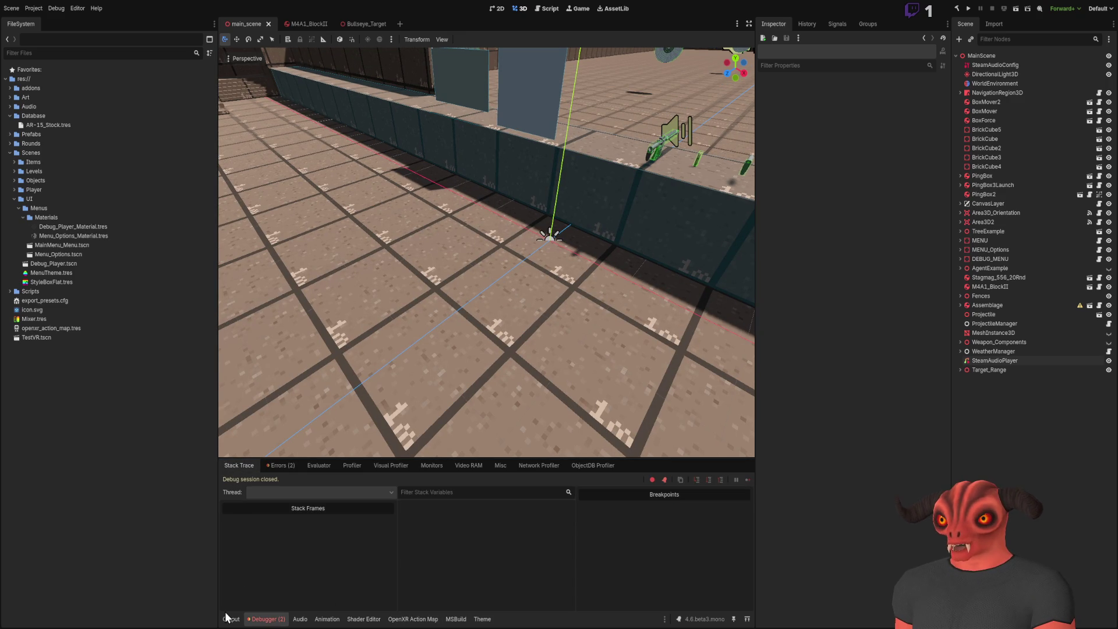
{"action": "left_click", "coordinate": [227, 619]}
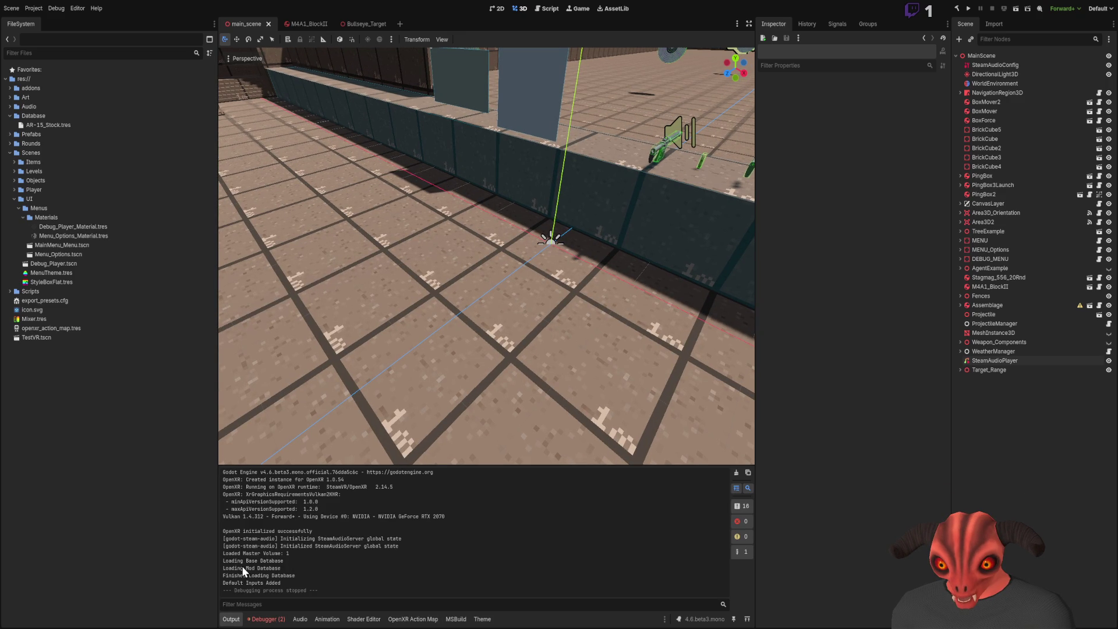
{"action": "key", "text": "alt+Tab"}
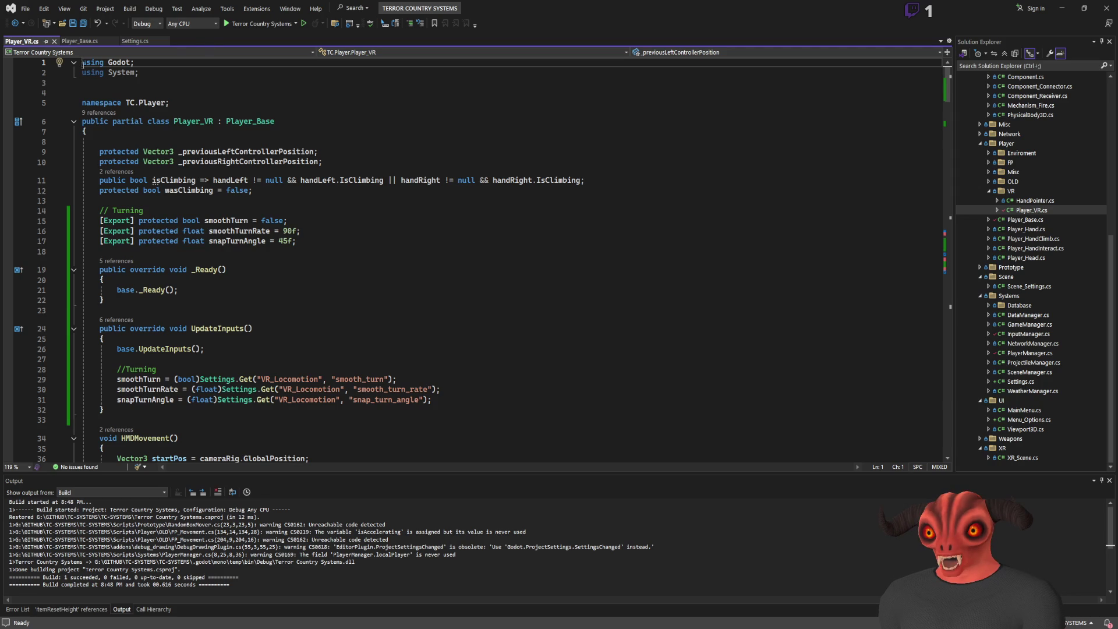
- In Settings.cs, review LoadSettings, selecting the master volume print and SettingsFilePath on line 95
{"action": "left_click", "coordinate": [126, 44]}
{"action": "scroll", "coordinate": [245, 303], "scroll_direction": "down", "scroll_amount": 20}
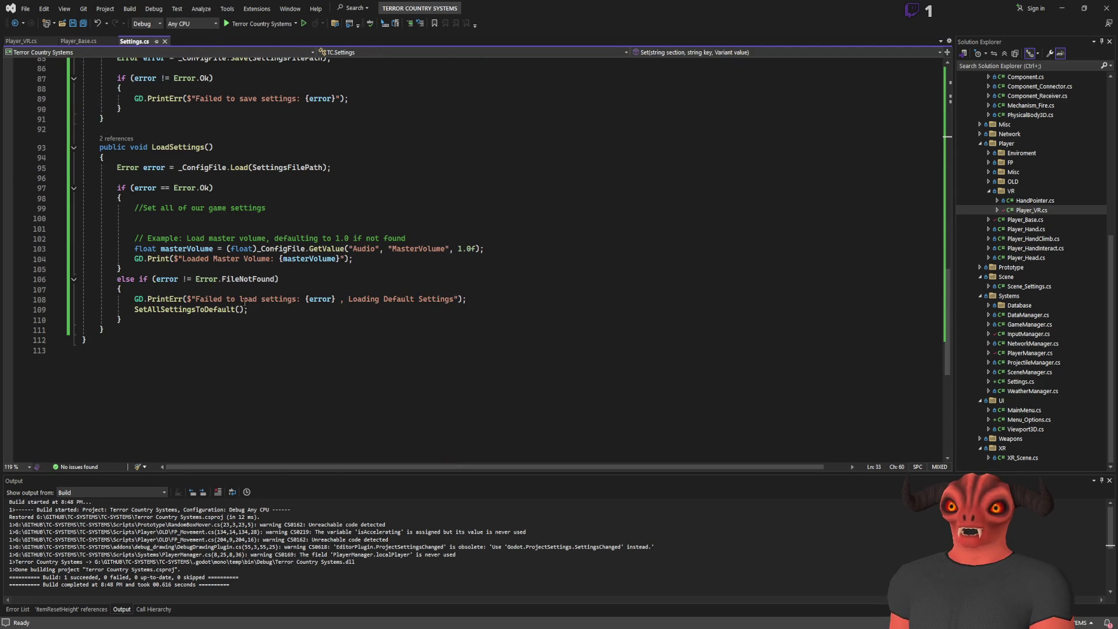
{"action": "left_click_drag", "start_coordinate": [135, 258], "coordinate": [431, 259]}
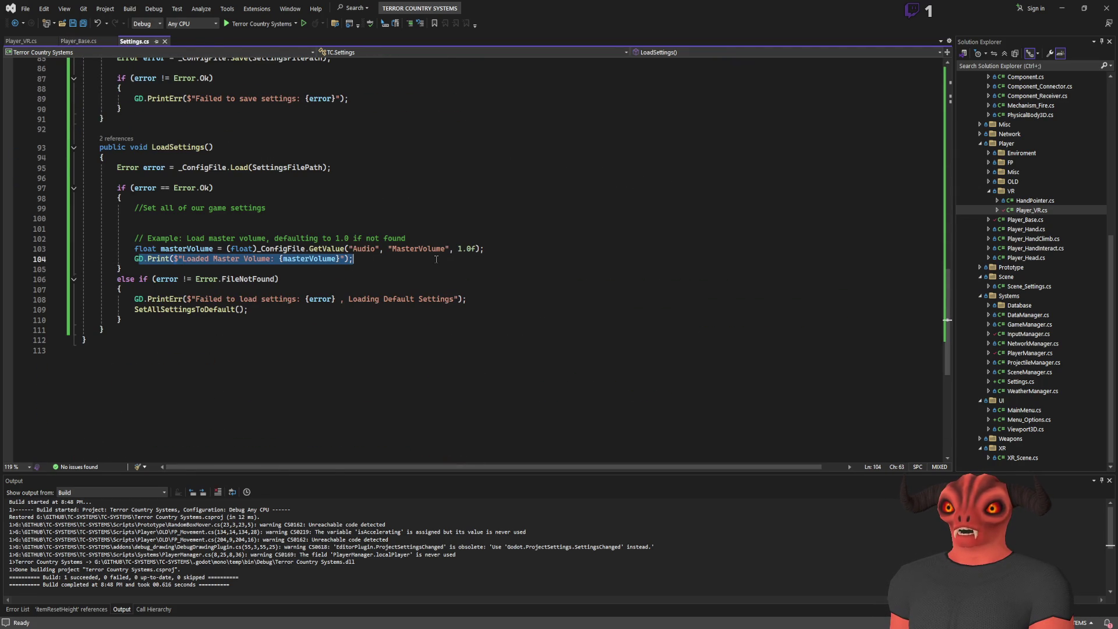
{"action": "left_click", "coordinate": [198, 150]}
{"action": "left_click", "coordinate": [237, 168]}
{"action": "double_click", "coordinate": [288, 168]}
{"action": "scroll", "coordinate": [241, 169], "scroll_direction": "up", "scroll_amount": 8}
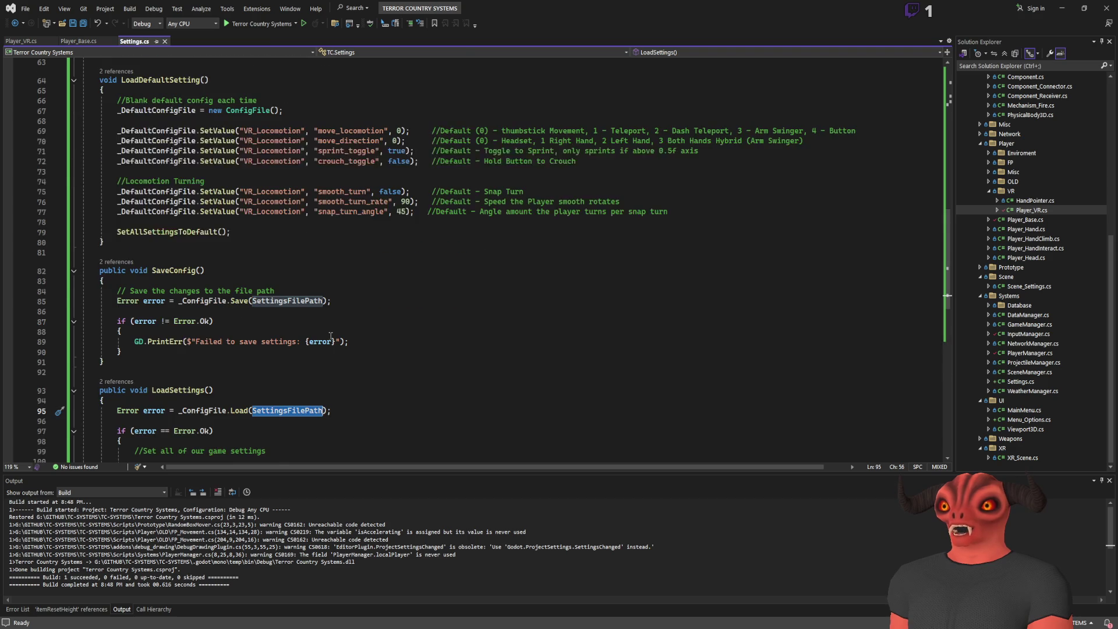
{"action": "scroll", "coordinate": [331, 336], "scroll_direction": "down", "scroll_amount": 4}
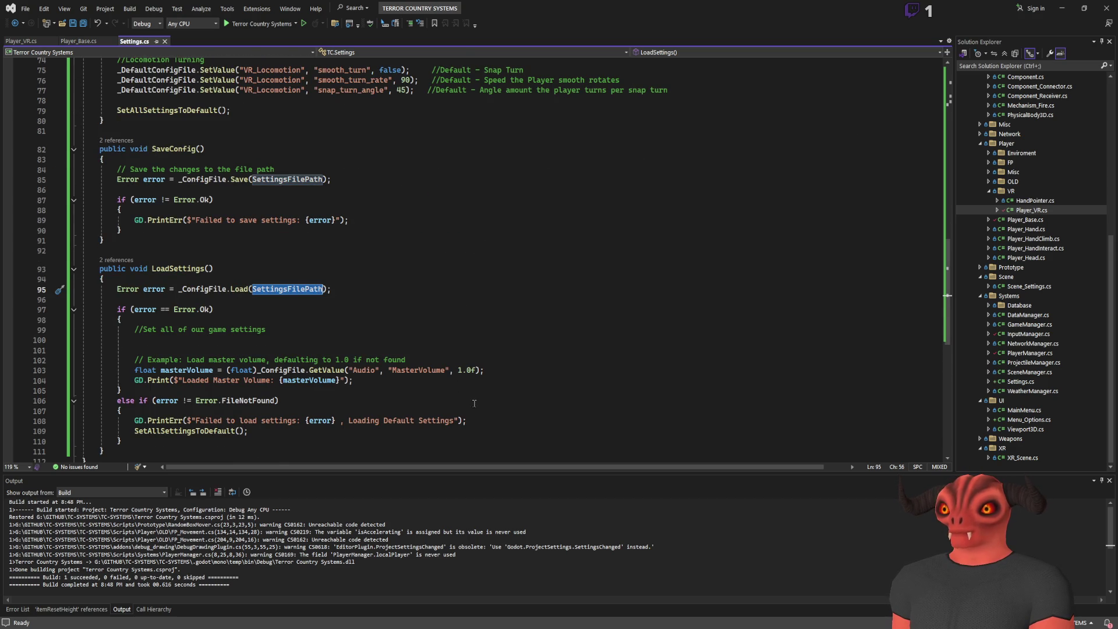
- Select the res:// root folder in Godot's FileSystem, then return to Visual Studio
{"action": "key", "text": "alt+Tab"}
{"action": "left_click", "coordinate": [23, 79]}
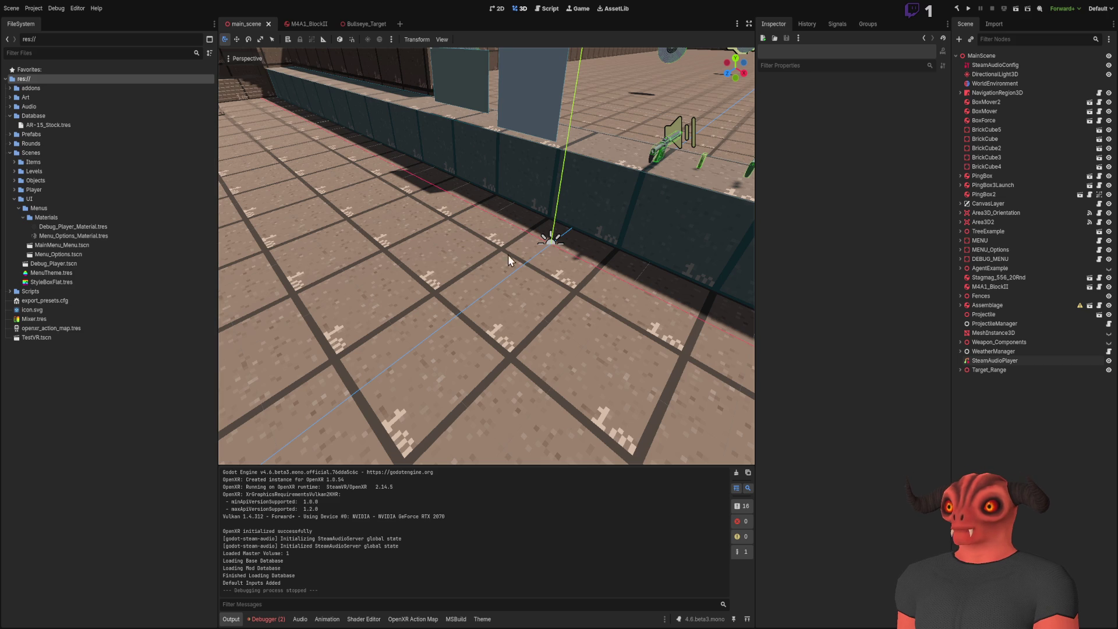
{"action": "key", "text": "alt+Tab"}
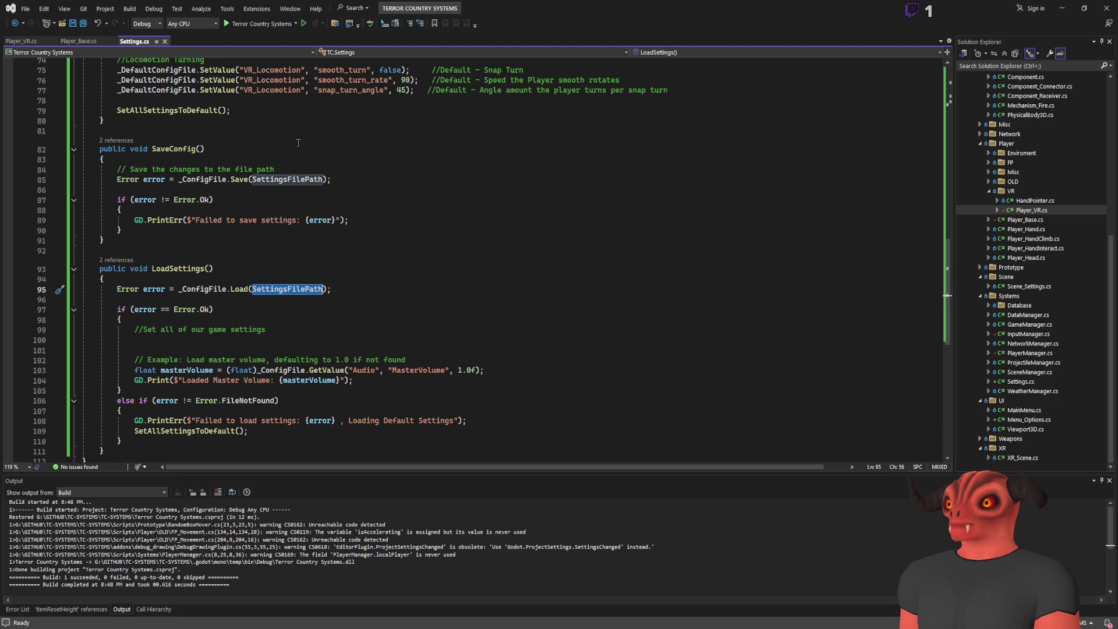
- Review the move_locomotion and turning defaults (lines 69, 75–77) in Settings.cs, then open InputManager.cs
{"action": "scroll", "coordinate": [489, 233], "scroll_direction": "up", "scroll_amount": 13}
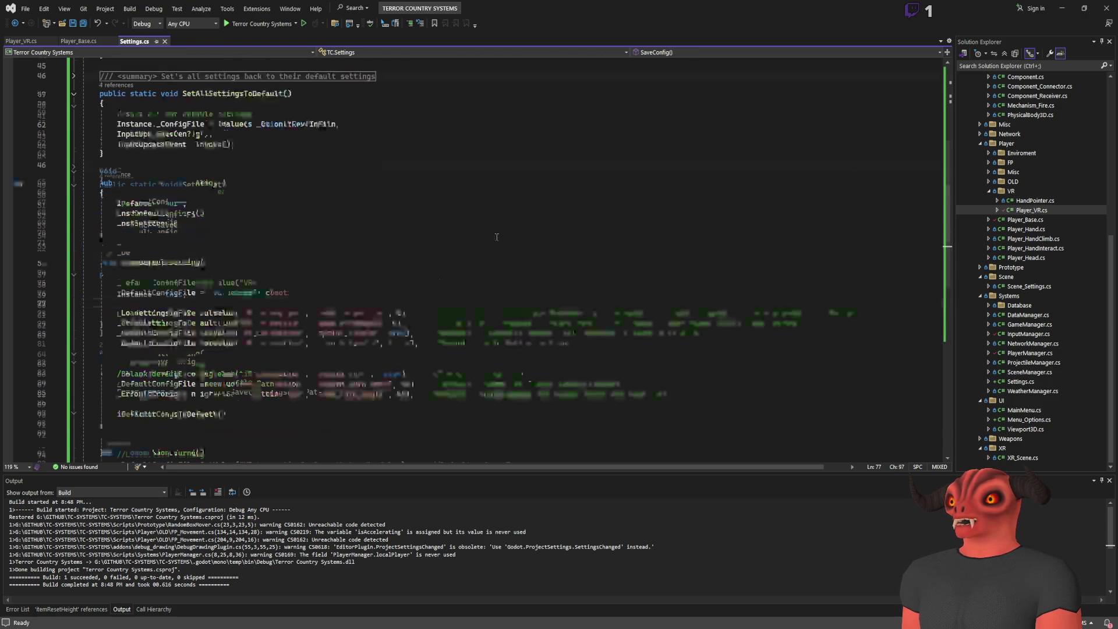
{"action": "scroll", "coordinate": [490, 233], "scroll_direction": "up", "scroll_amount": 9}
{"action": "scroll", "coordinate": [511, 266], "scroll_direction": "down", "scroll_amount": 13}
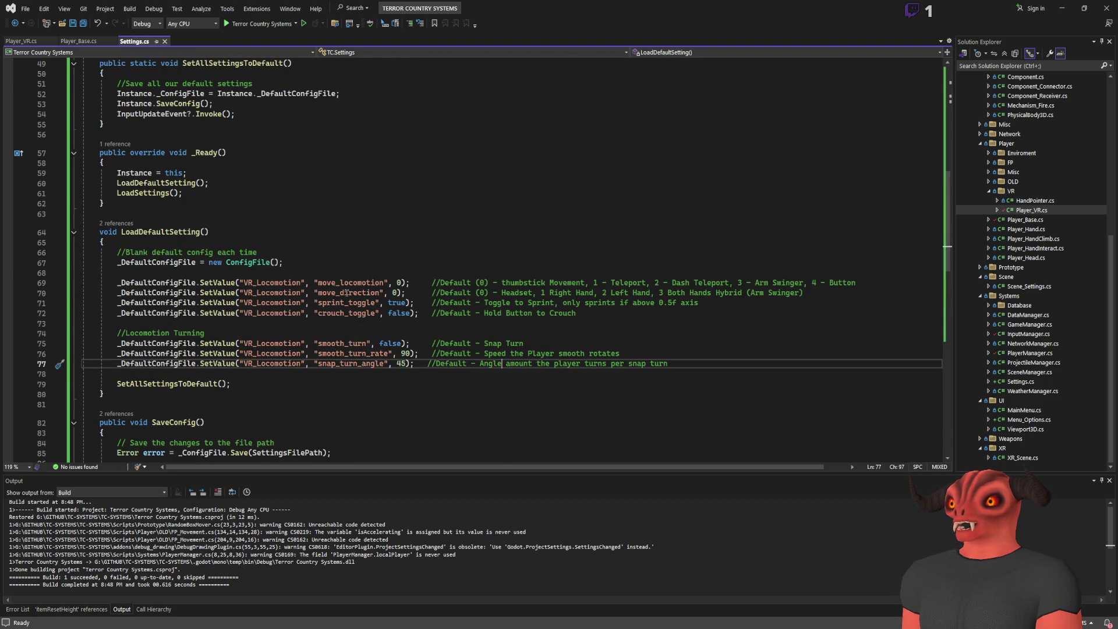
{"action": "left_click_drag", "start_coordinate": [314, 282], "coordinate": [458, 283]}
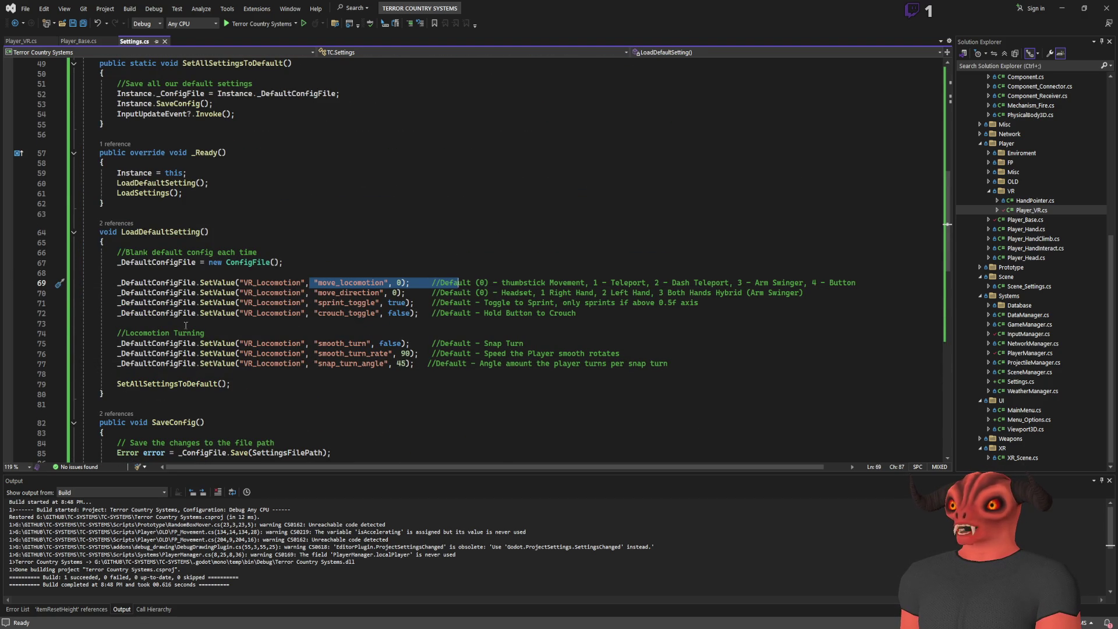
{"action": "left_click_drag", "start_coordinate": [117, 344], "coordinate": [117, 374]}
{"action": "scroll", "coordinate": [472, 276], "scroll_direction": "down", "scroll_amount": 10}
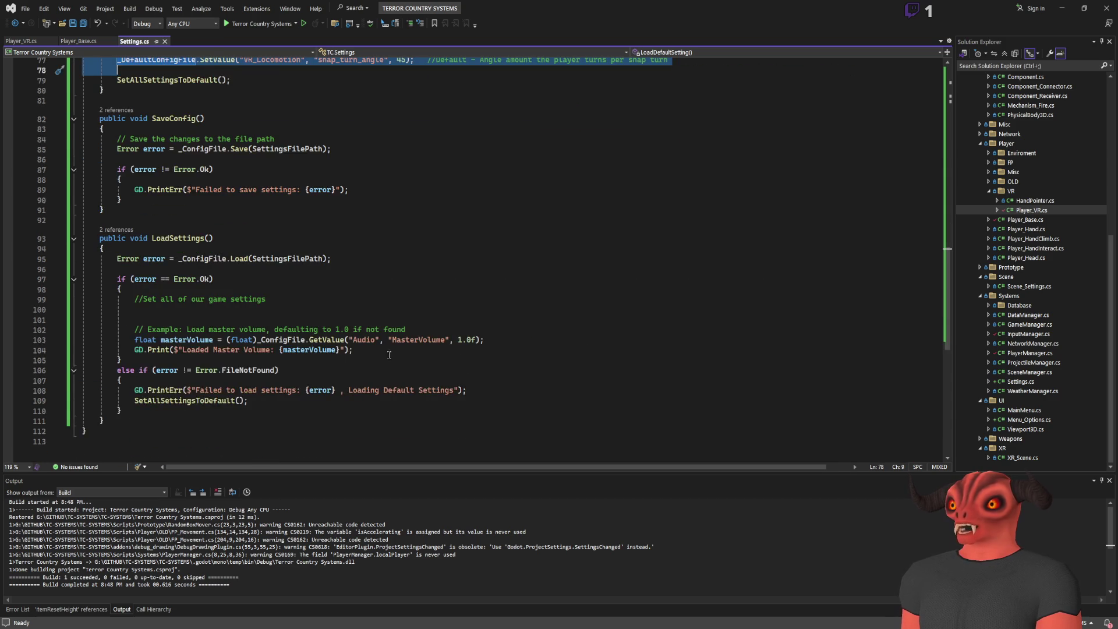
{"action": "scroll", "coordinate": [471, 276], "scroll_direction": "up", "scroll_amount": 8}
{"action": "scroll", "coordinate": [472, 276], "scroll_direction": "up", "scroll_amount": 8}
{"action": "scroll", "coordinate": [460, 357], "scroll_direction": "down", "scroll_amount": 11}
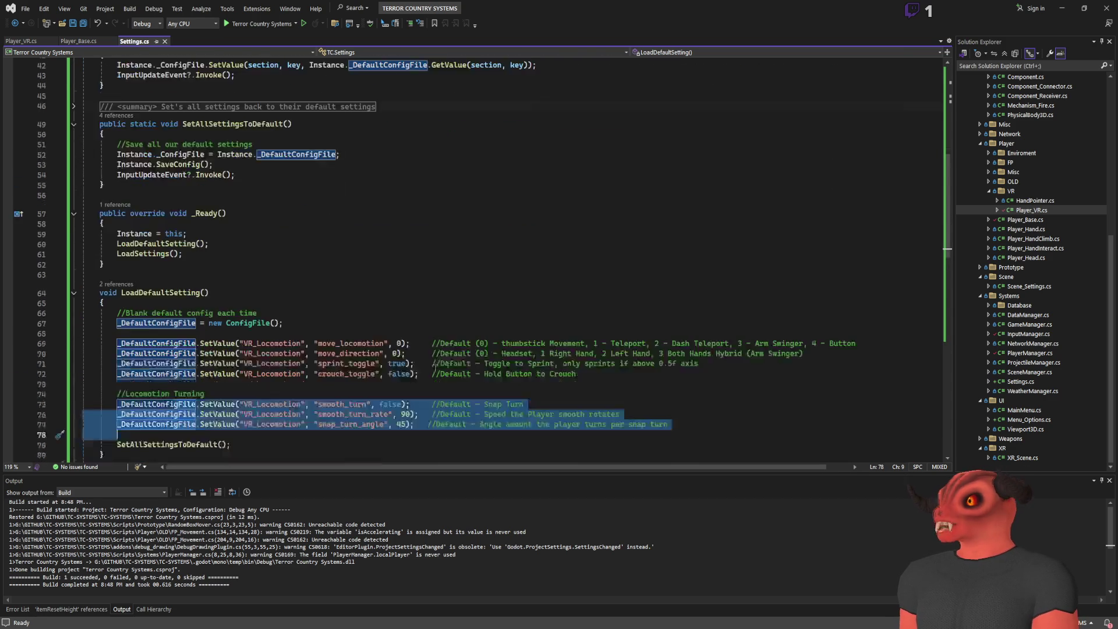
{"action": "left_click", "coordinate": [373, 362]}
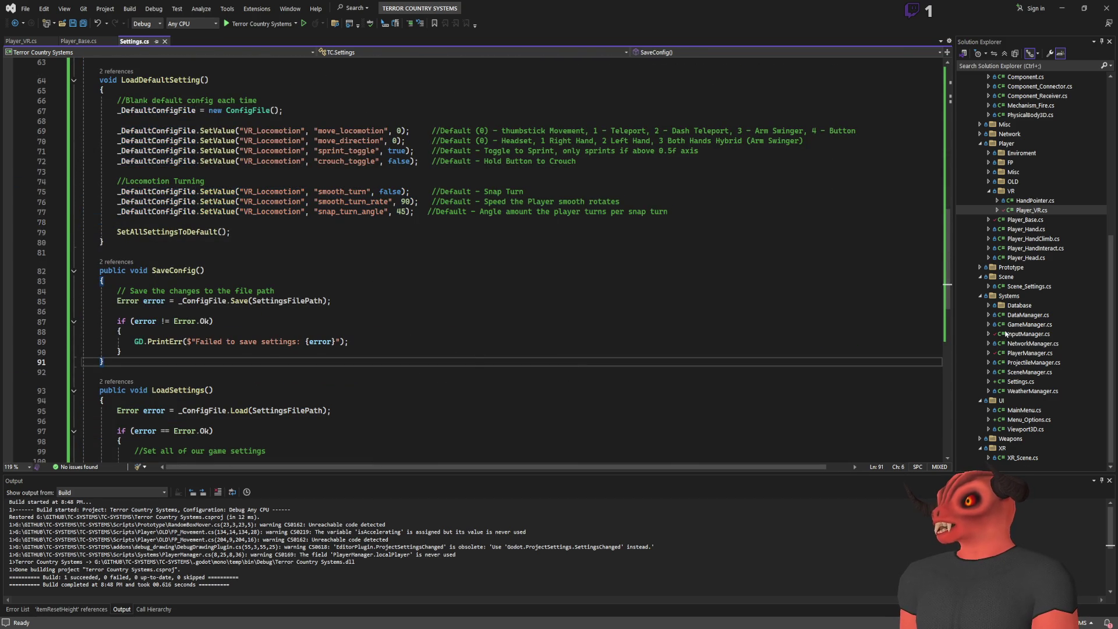
{"action": "double_click", "coordinate": [1029, 334]}
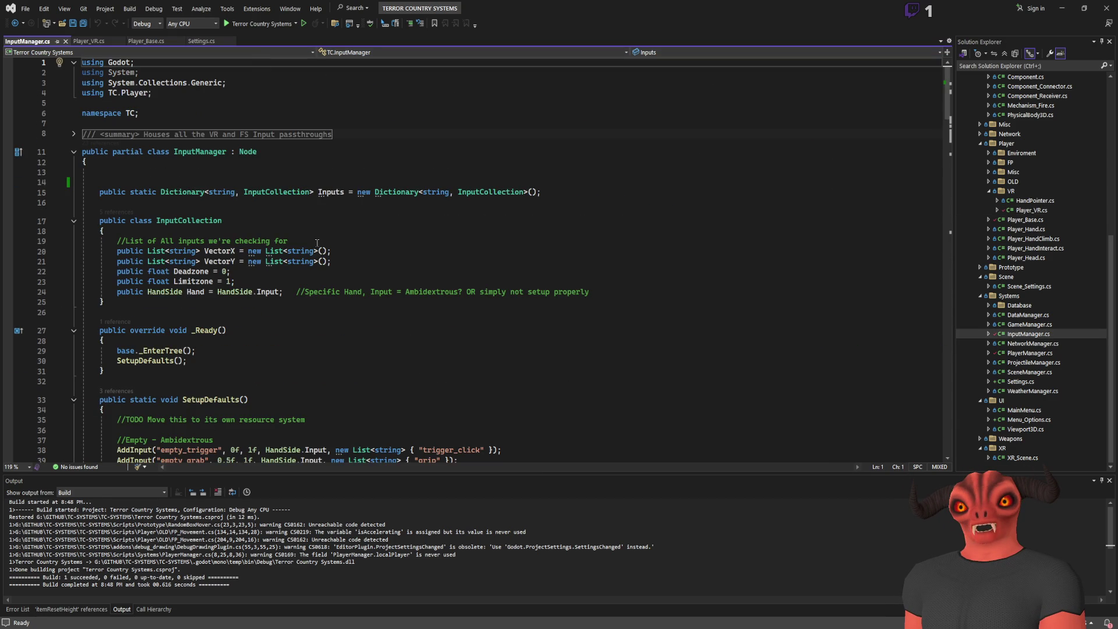
{"action": "scroll", "coordinate": [317, 240], "scroll_direction": "down", "scroll_amount": 5}
{"action": "scroll", "coordinate": [318, 240], "scroll_direction": "down", "scroll_amount": 10}
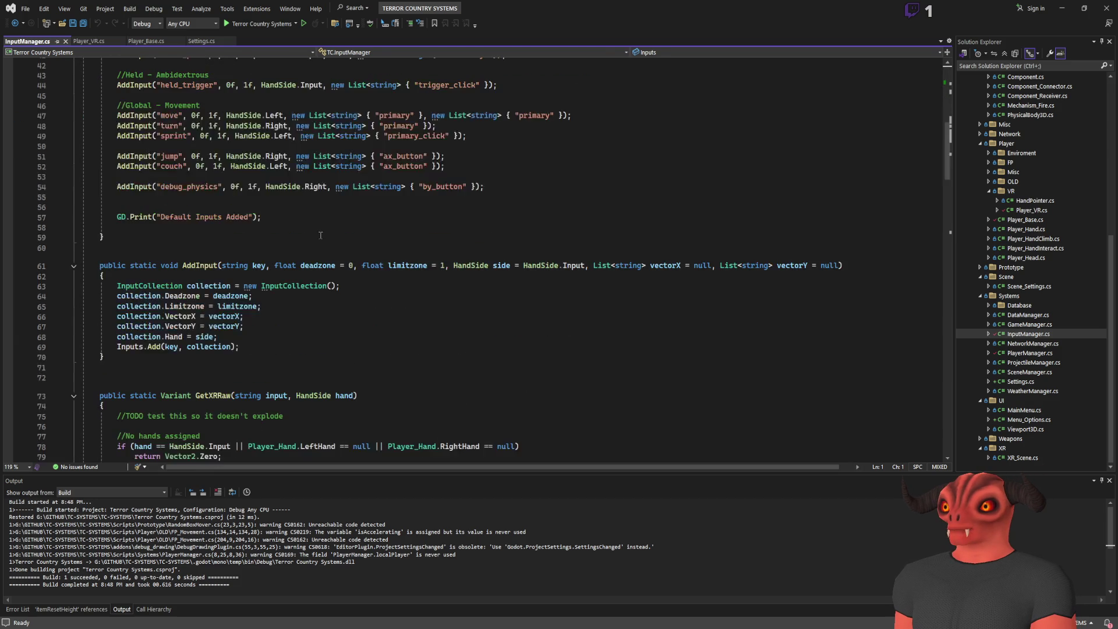
{"action": "scroll", "coordinate": [321, 233], "scroll_direction": "up", "scroll_amount": 10}
{"action": "scroll", "coordinate": [319, 230], "scroll_direction": "down", "scroll_amount": 6}
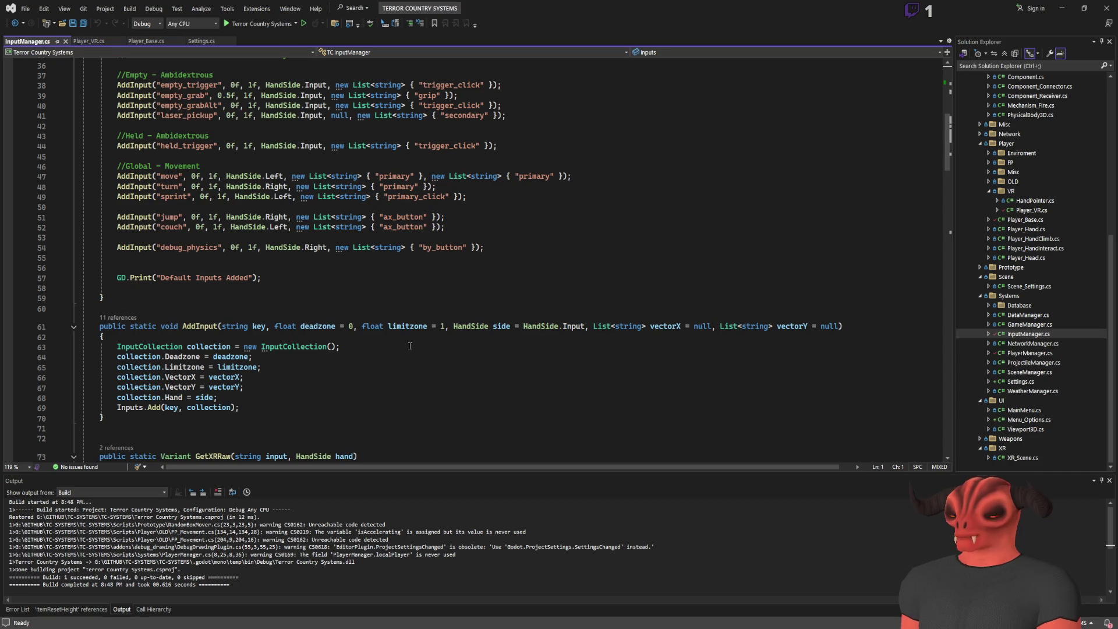
{"action": "left_click", "coordinate": [369, 284]}
{"action": "scroll", "coordinate": [369, 283], "scroll_direction": "up", "scroll_amount": 6}
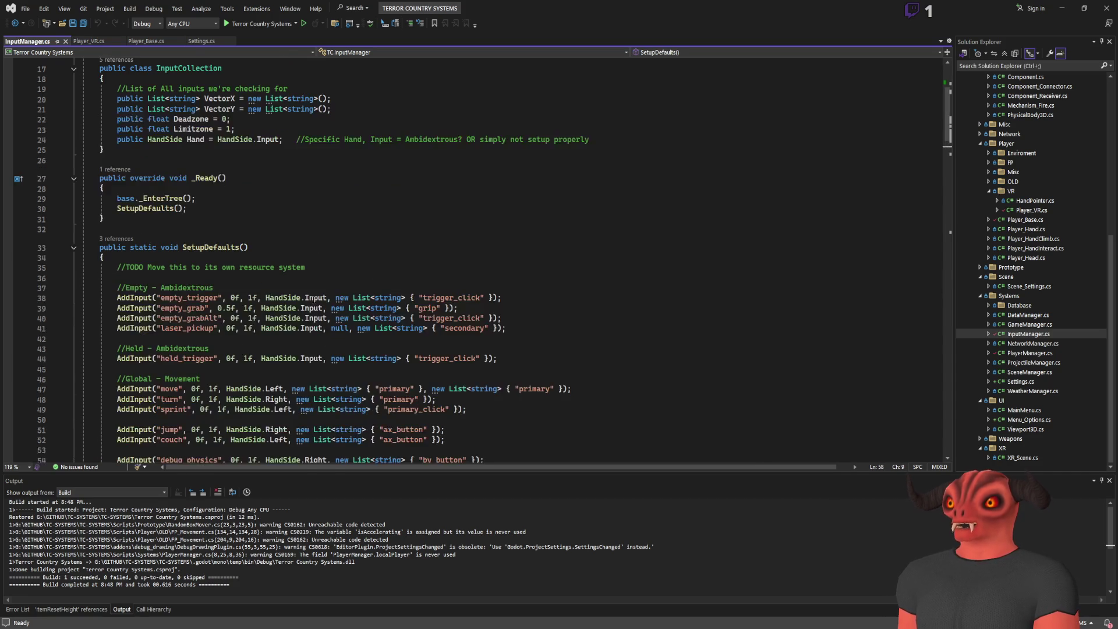
{"action": "scroll", "coordinate": [309, 298], "scroll_direction": "down", "scroll_amount": 6}
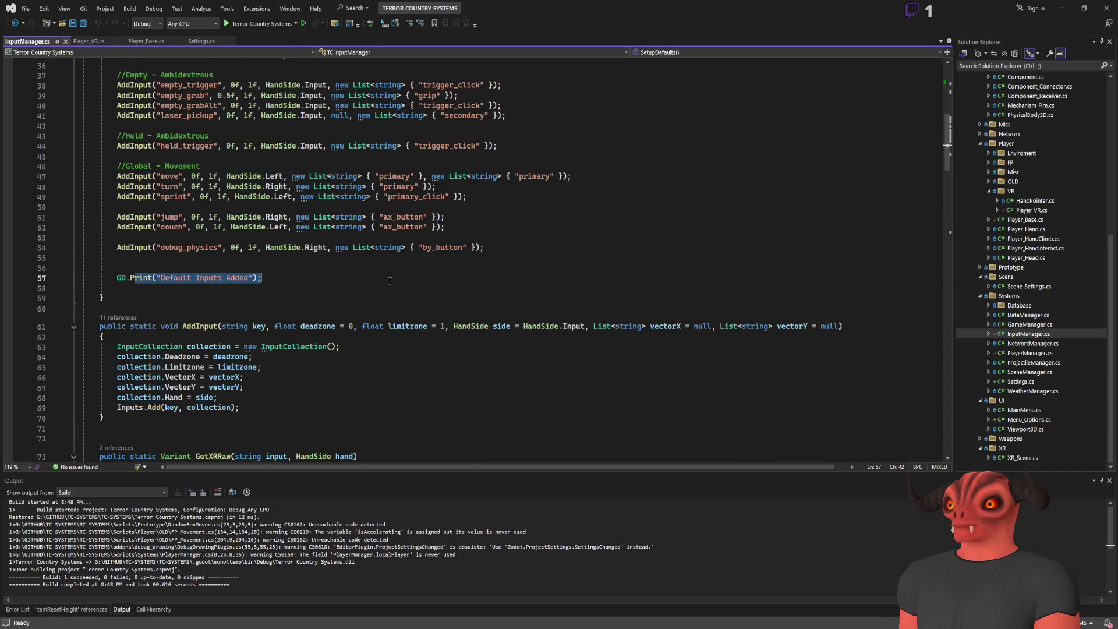
{"action": "scroll", "coordinate": [174, 175], "scroll_direction": "up", "scroll_amount": 3}
{"action": "left_click_drag", "start_coordinate": [183, 166], "coordinate": [250, 327]}
{"action": "left_click", "coordinate": [609, 255]}
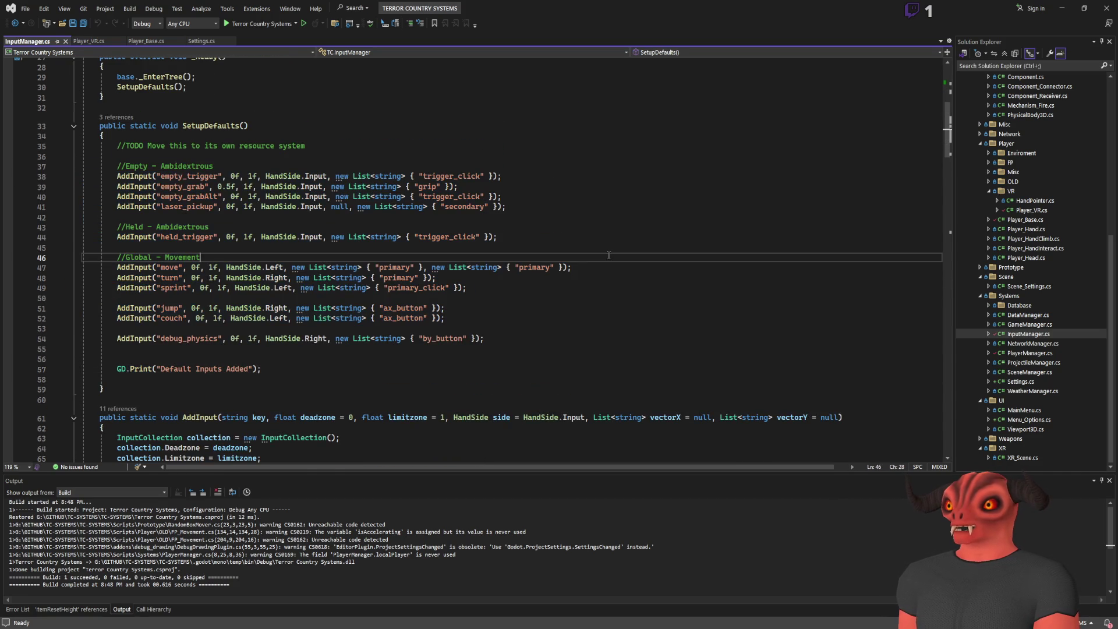
{"action": "key", "text": "alt+Tab"}
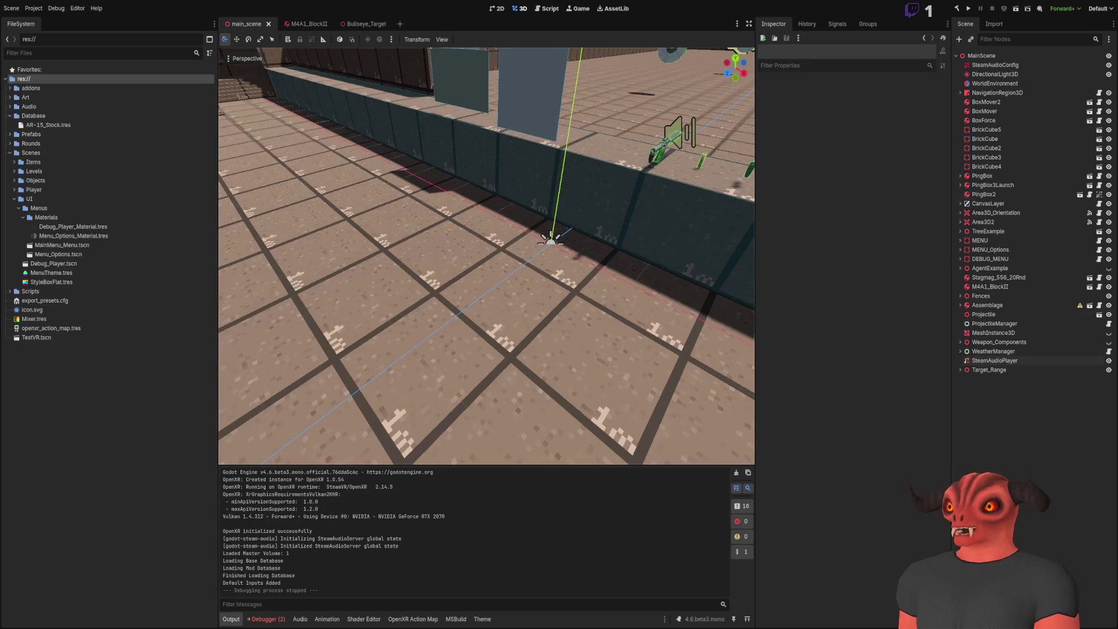
{"action": "key", "text": "alt+Tab"}
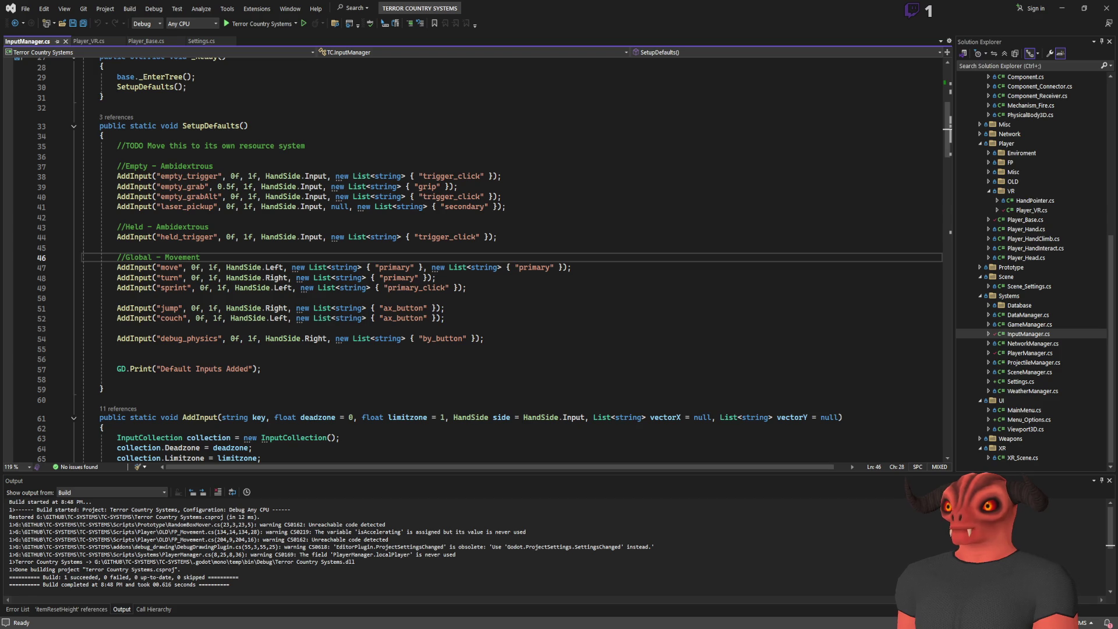
{"action": "scroll", "coordinate": [207, 170], "scroll_direction": "down", "scroll_amount": 8}
{"action": "scroll", "coordinate": [207, 171], "scroll_direction": "up", "scroll_amount": 12}
{"action": "scroll", "coordinate": [207, 171], "scroll_direction": "up", "scroll_amount": 5}
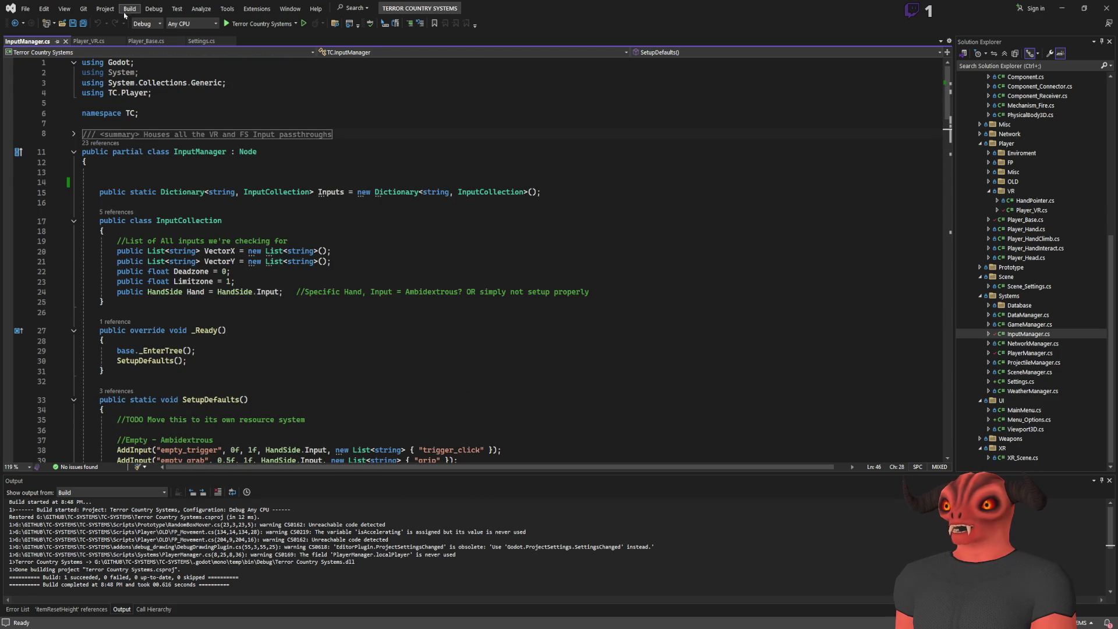
{"action": "left_click", "coordinate": [77, 42]}
- Find all references to InputJumpPressed and open its use in Player_Base.cs
{"action": "scroll", "coordinate": [351, 270], "scroll_direction": "down", "scroll_amount": 12}
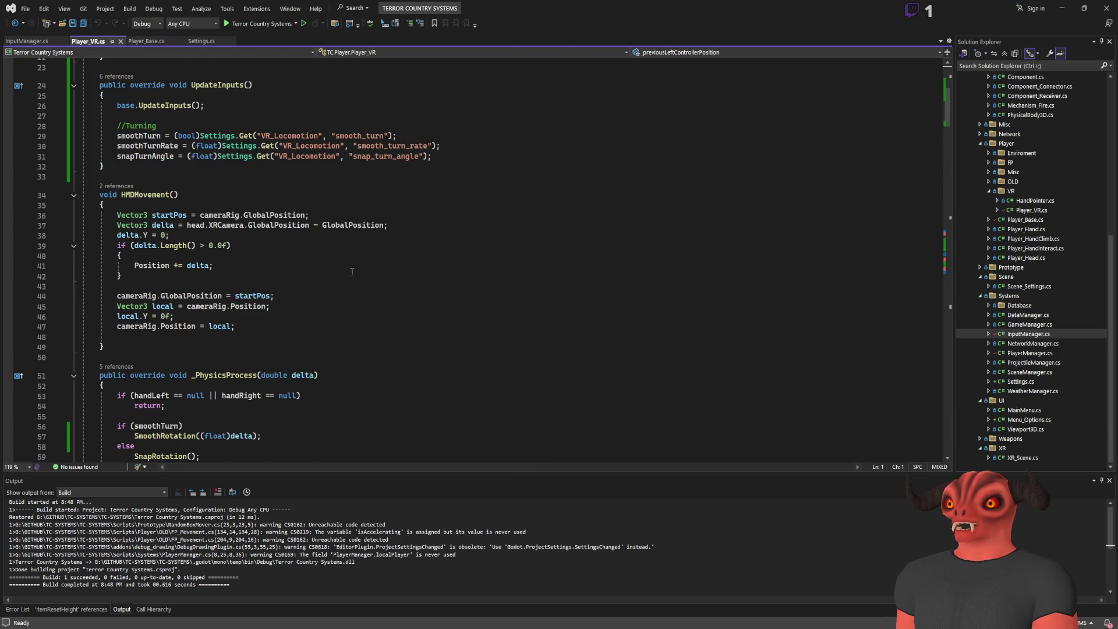
{"action": "scroll", "coordinate": [352, 272], "scroll_direction": "down", "scroll_amount": 3}
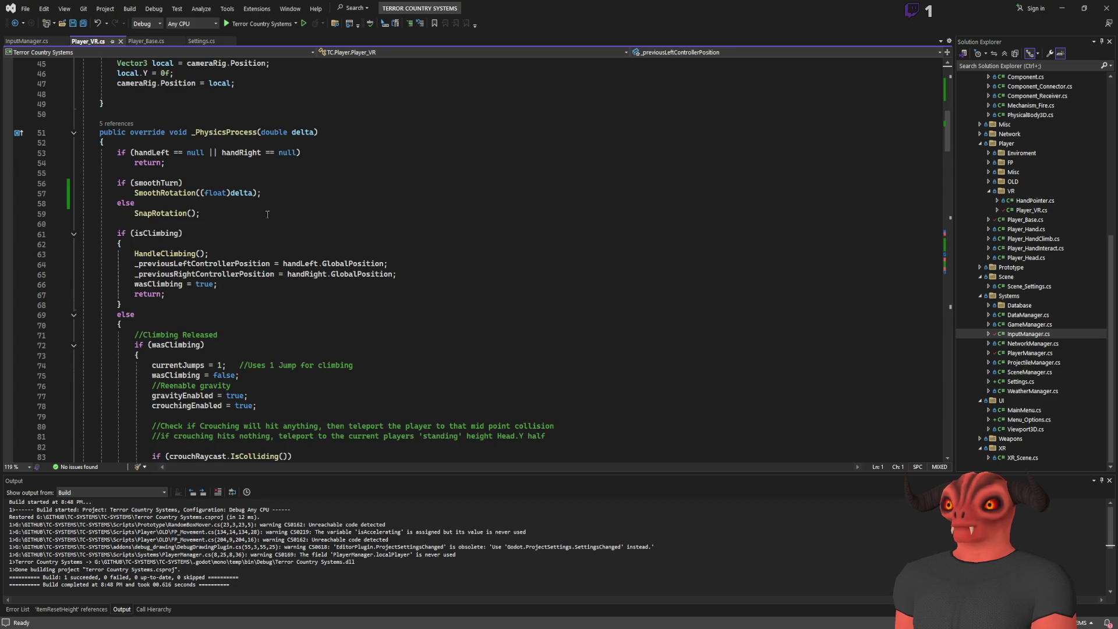
{"action": "scroll", "coordinate": [267, 215], "scroll_direction": "down", "scroll_amount": 20}
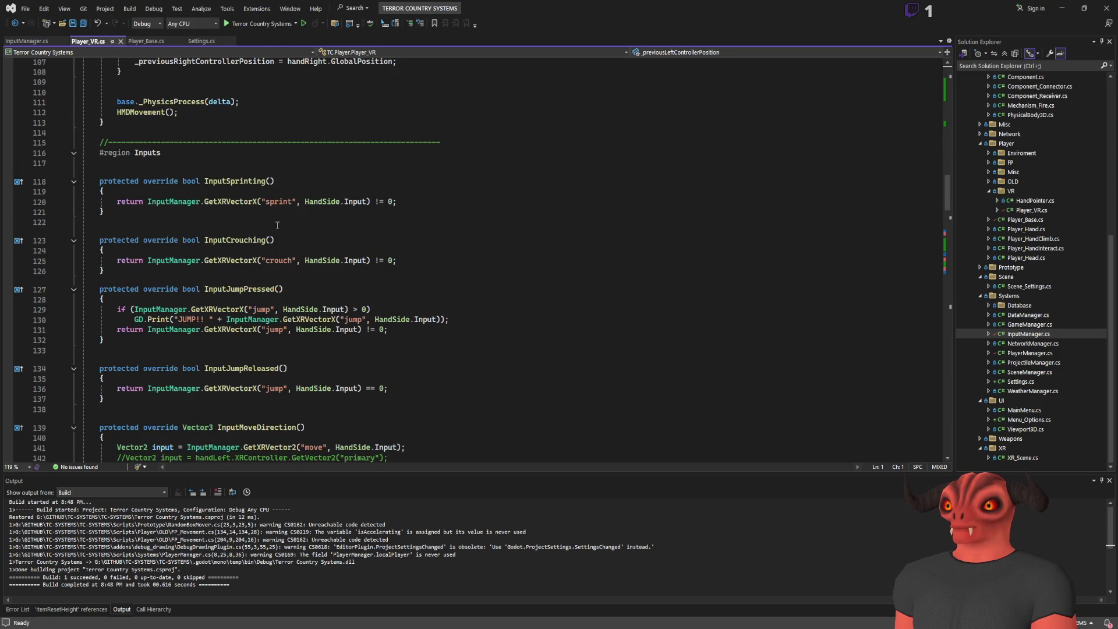
{"action": "left_click", "coordinate": [234, 181]}
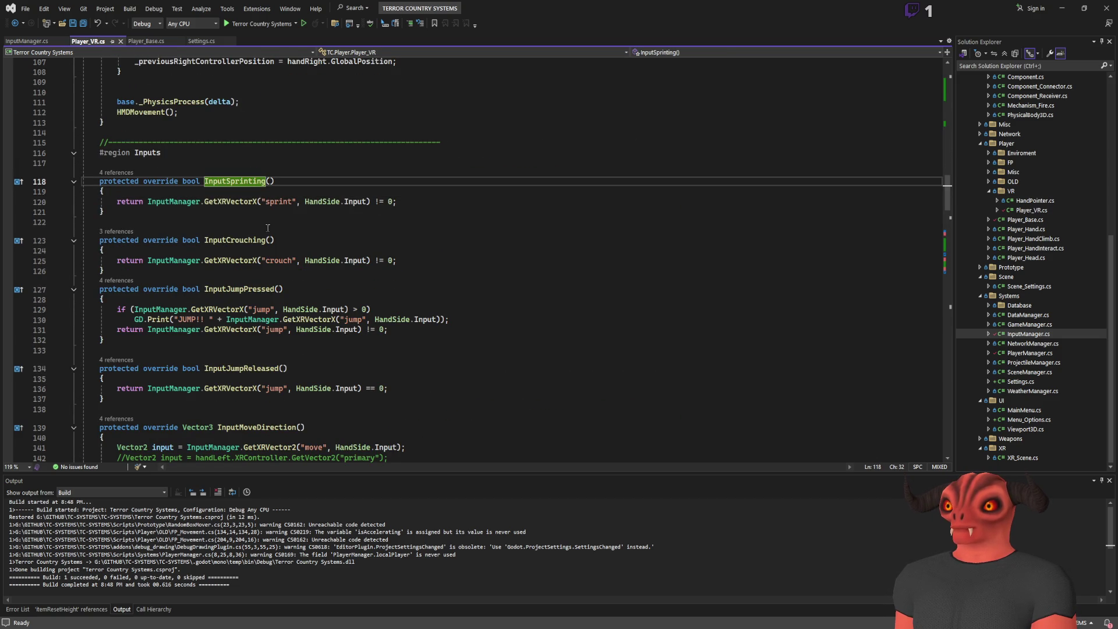
{"action": "left_click", "coordinate": [270, 289]}
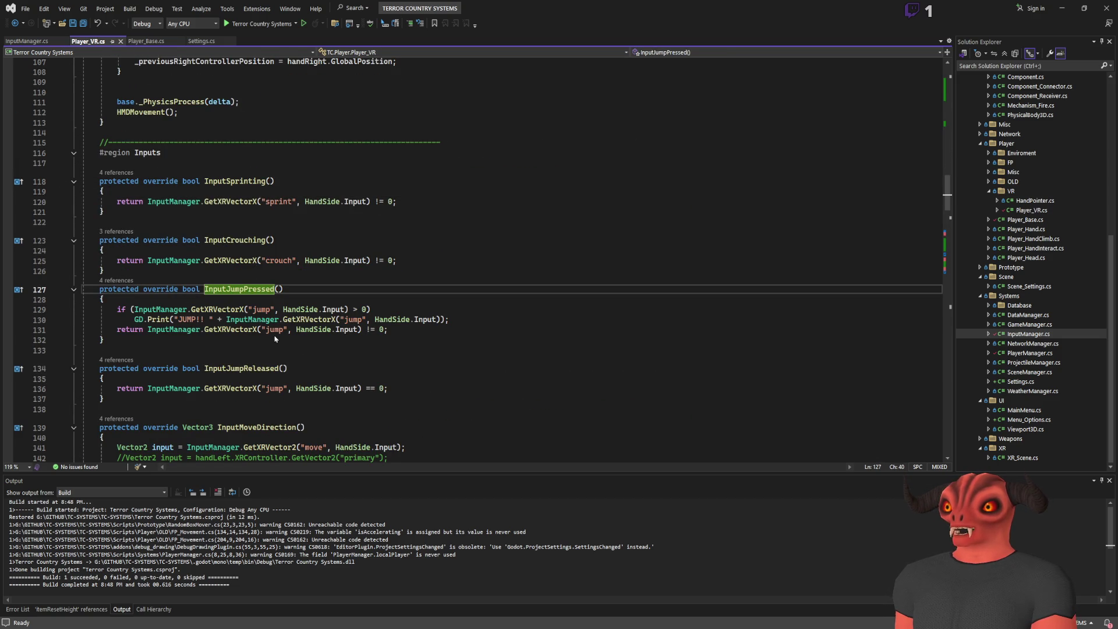
{"action": "key", "text": "shift+F12"}
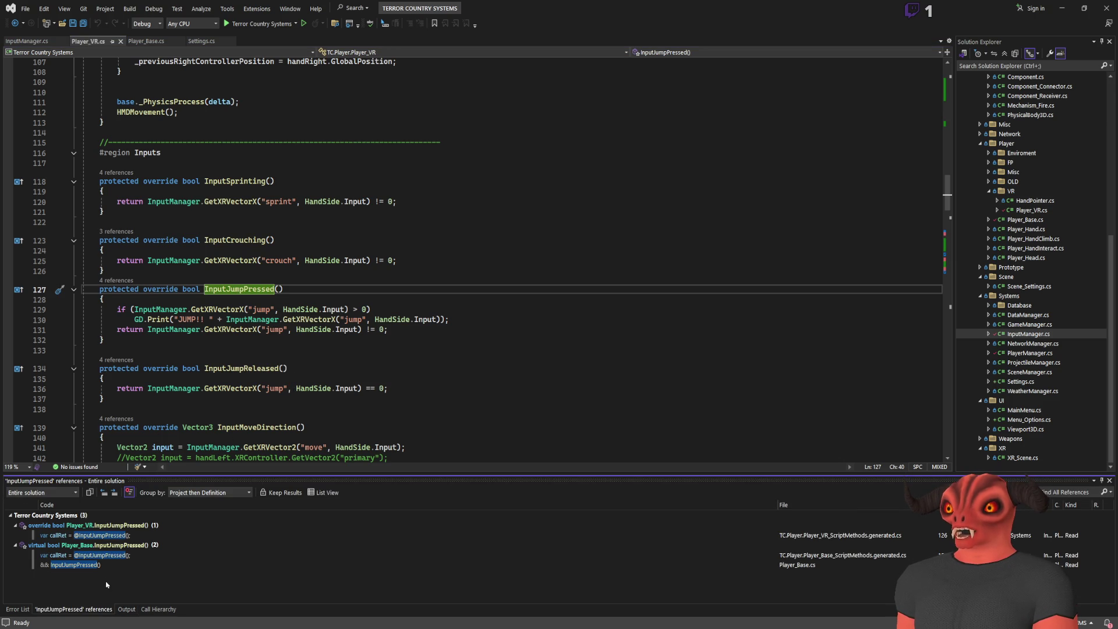
{"action": "double_click", "coordinate": [850, 564]}
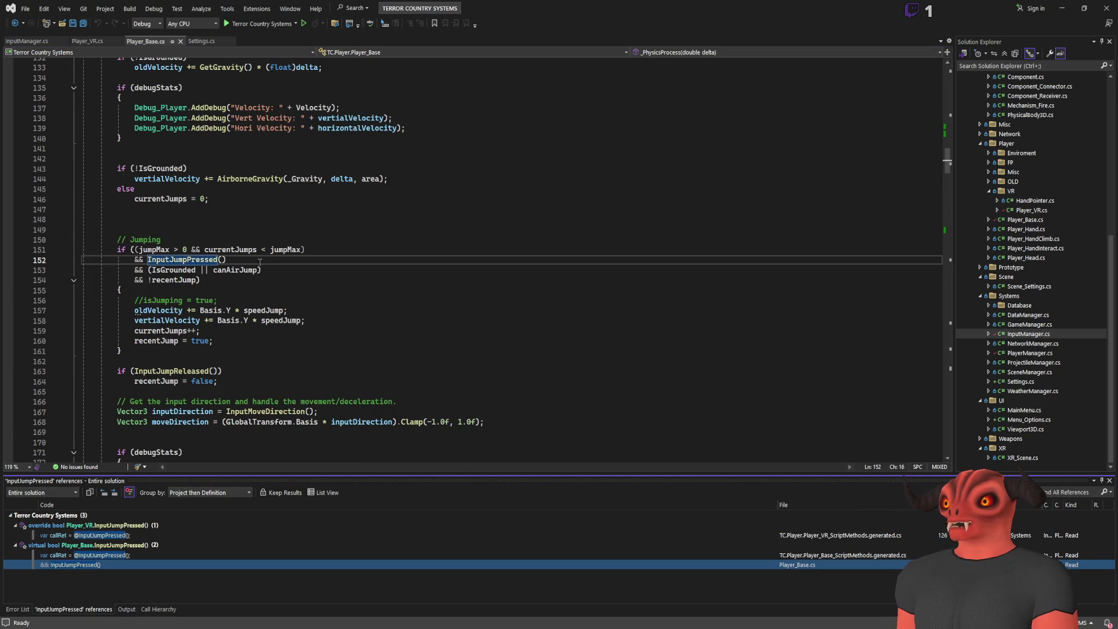
- Add GD.Print("JUMP JUMP JUMP"); to the jump block and save Player_Base.cs
{"action": "left_click", "coordinate": [261, 288]}
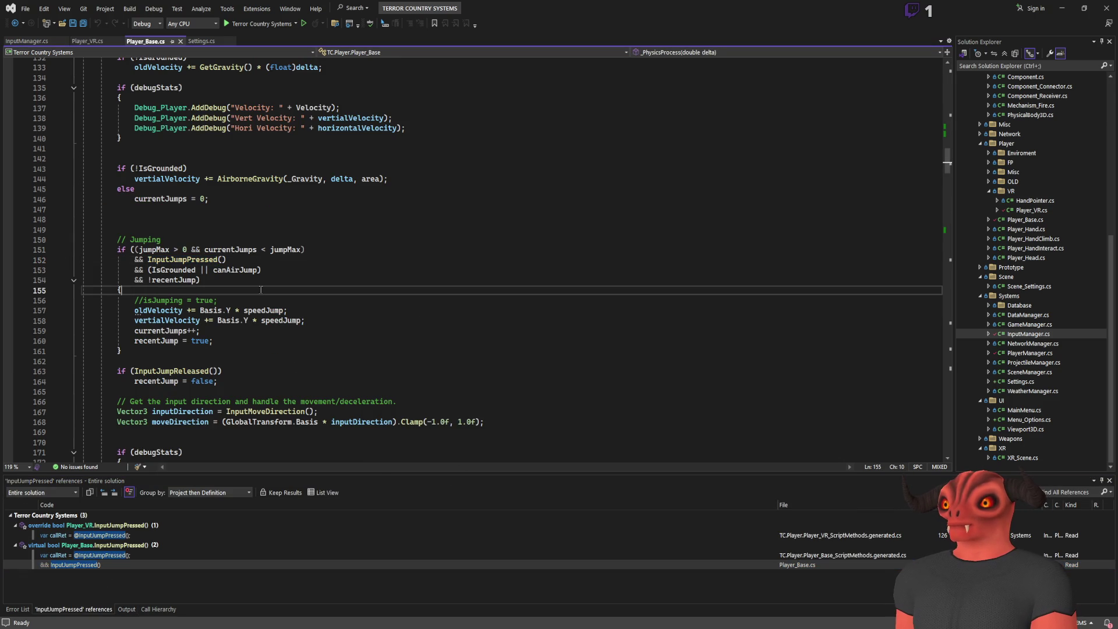
{"action": "key", "text": "Return"}
{"action": "type", "text": "GD.Print()"}
{"action": "key", "text": "BackSpace"}
{"action": "key", "text": "Left"}
{"action": "key", "text": "Left"}
{"action": "type", "text": "\"JUMP JUMP"}
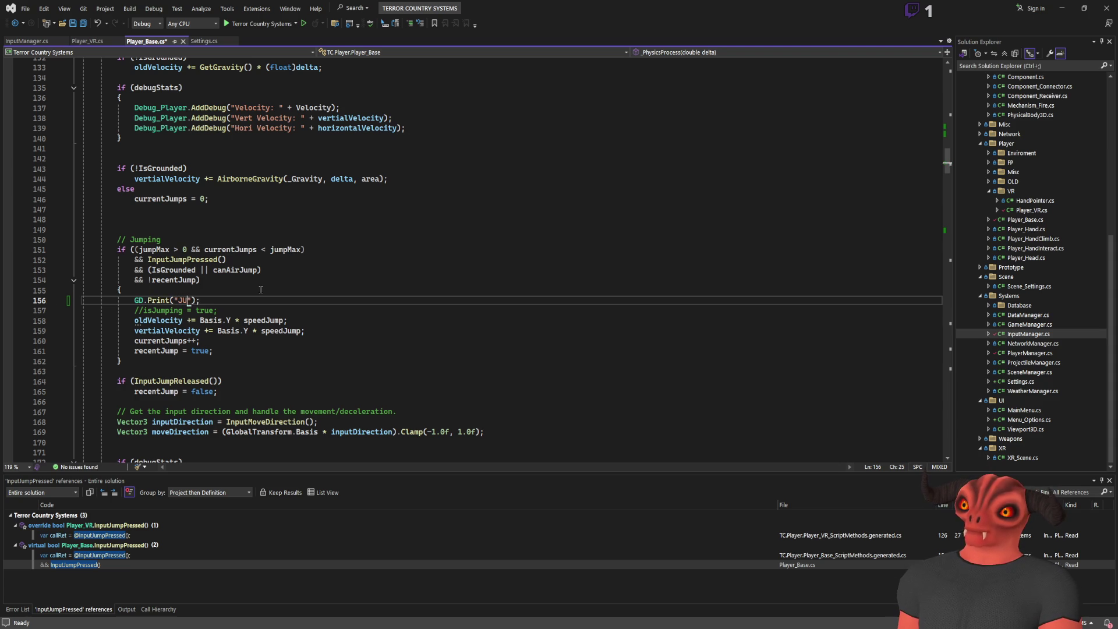
{"action": "key", "text": "BackSpace"}
{"action": "key", "text": "BackSpace"}
{"action": "key", "text": "BackSpace"}
{"action": "type", "text": "UMP JUMP JUM"}
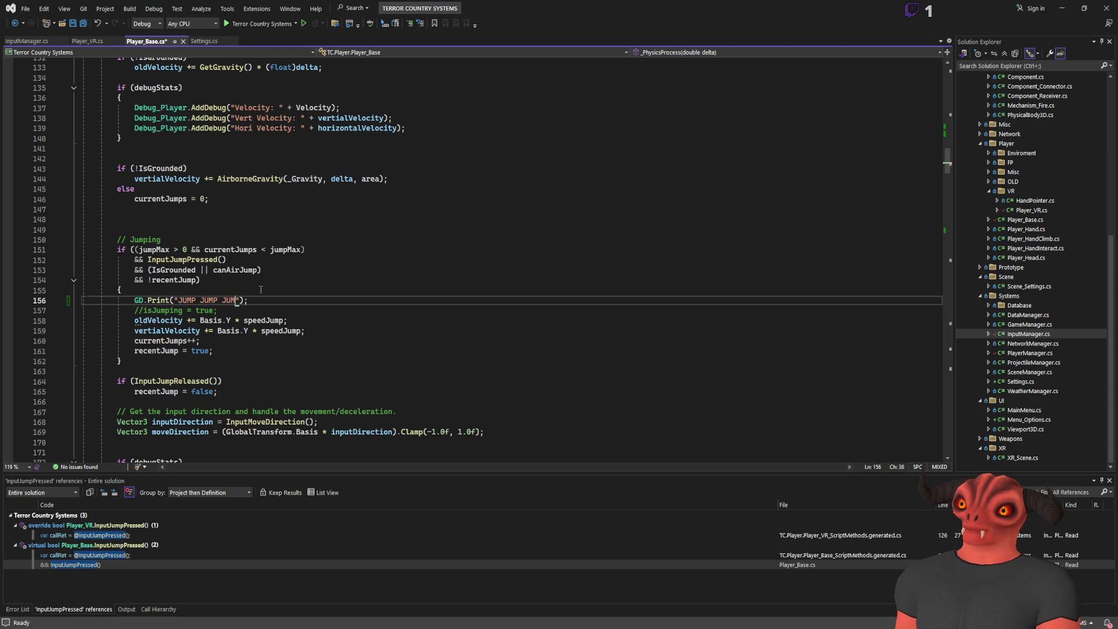
{"action": "key", "text": "ctrl+s"}
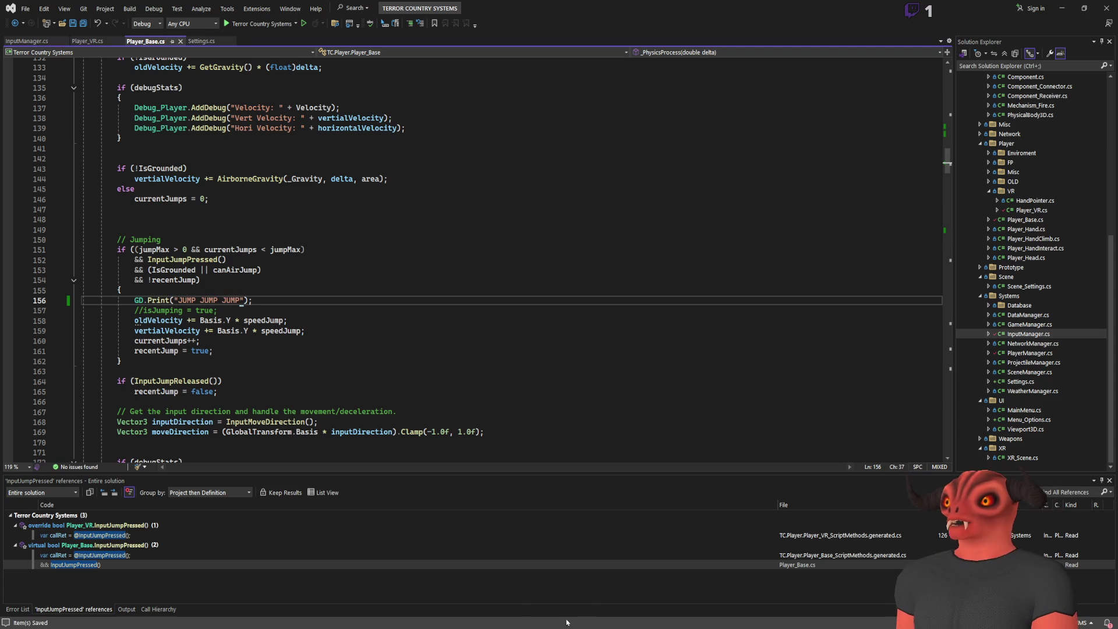
{"action": "key", "text": "alt+Tab"}
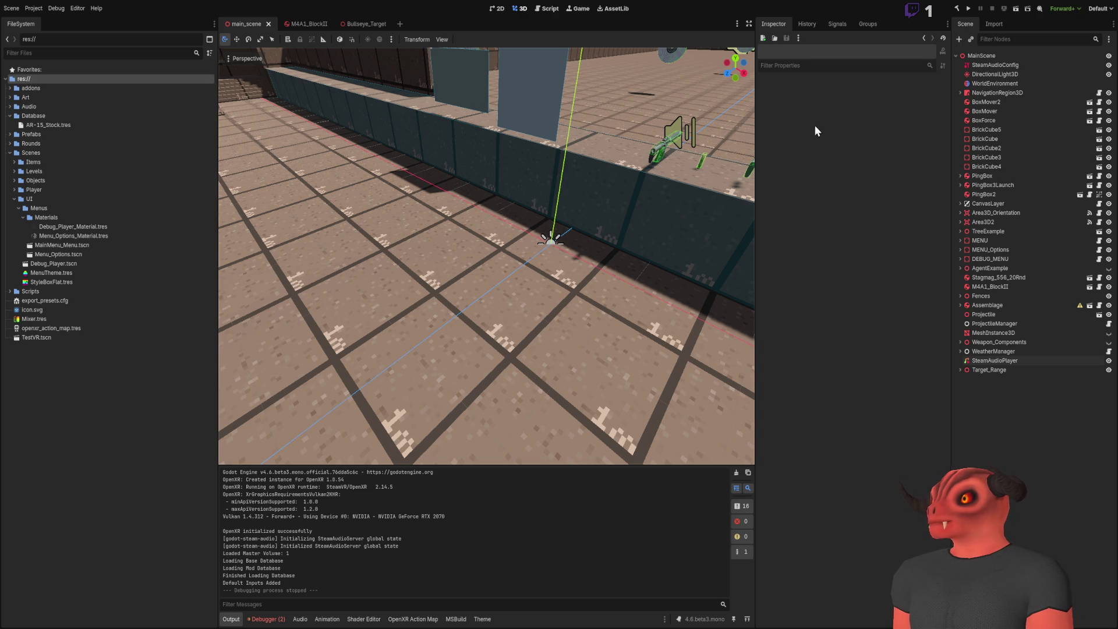
- Build the .NET project, test-run the game's jumping, then stop the run
{"action": "left_click", "coordinate": [959, 9]}
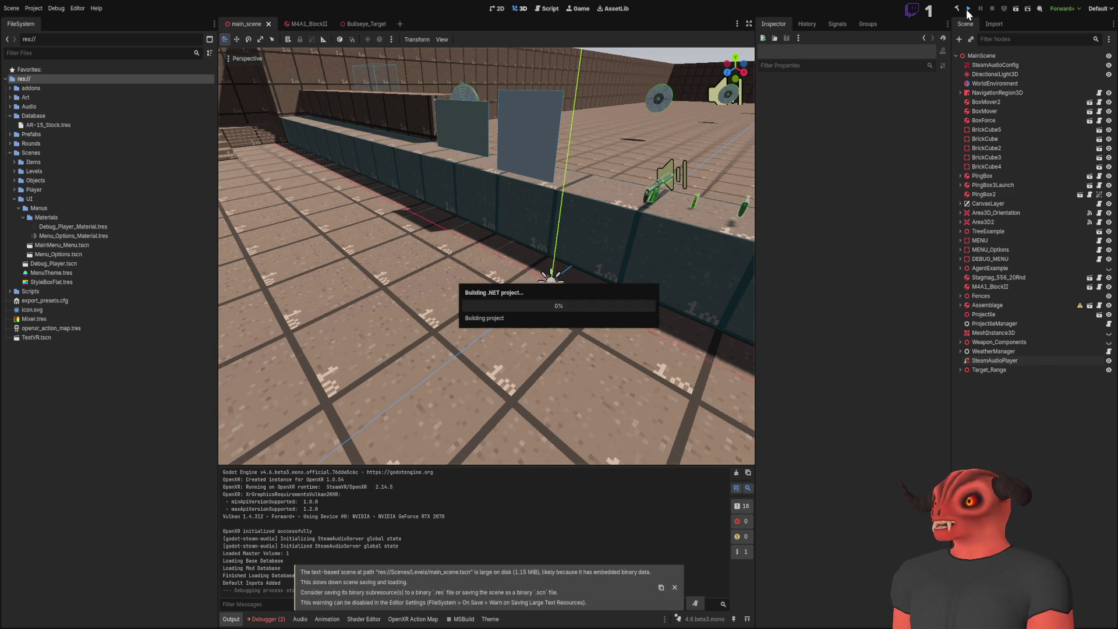
{"action": "left_click", "coordinate": [969, 10]}
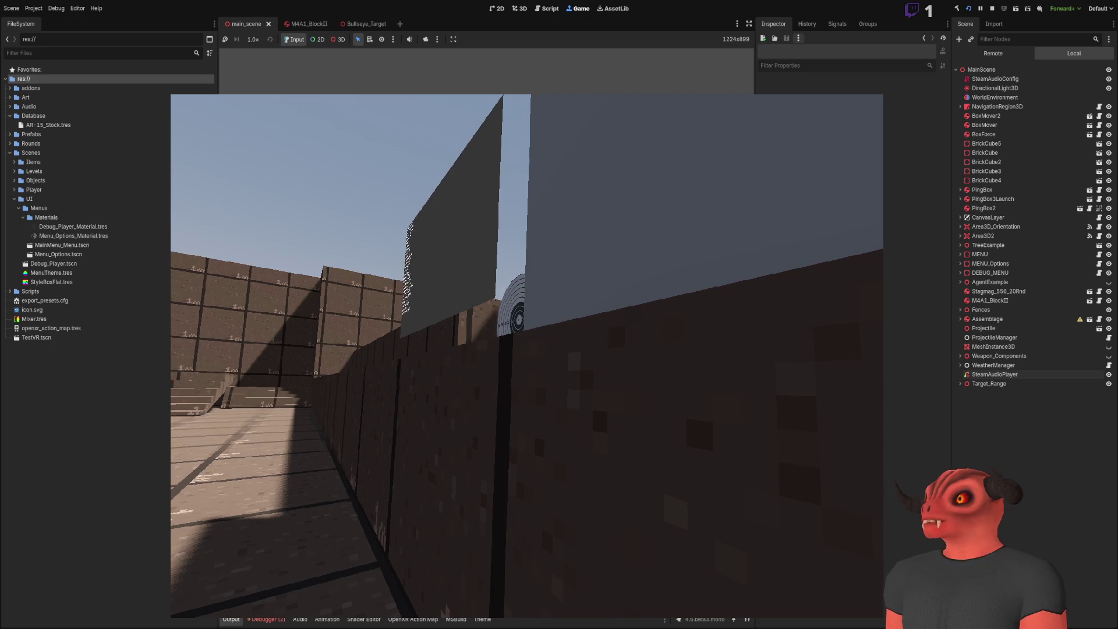
{"action": "left_click", "coordinate": [992, 8]}
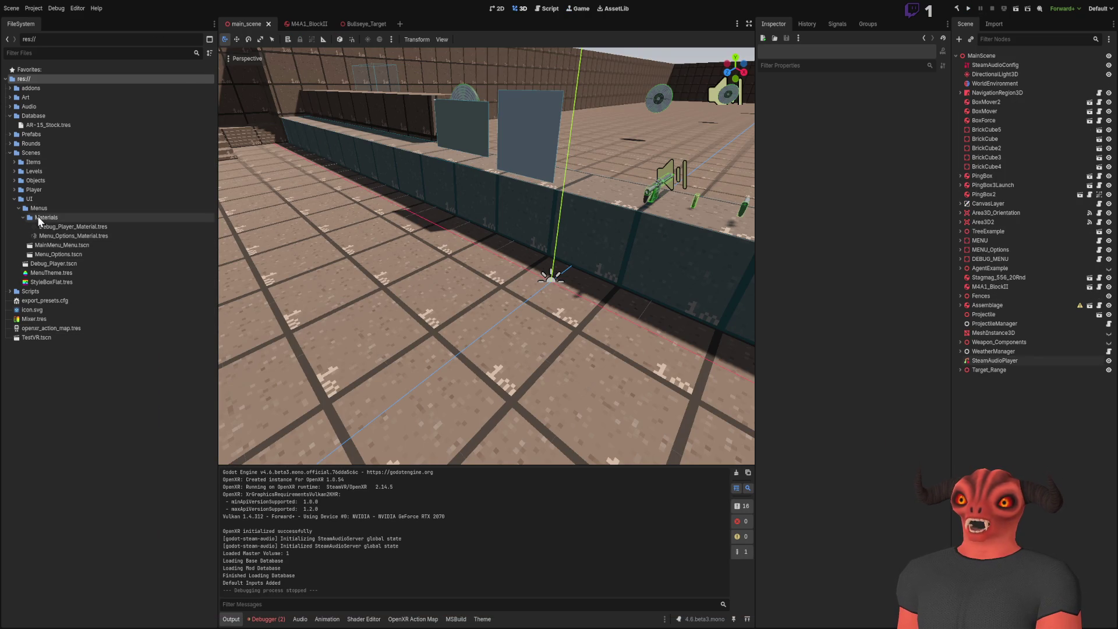
{"action": "left_click", "coordinate": [15, 191]}
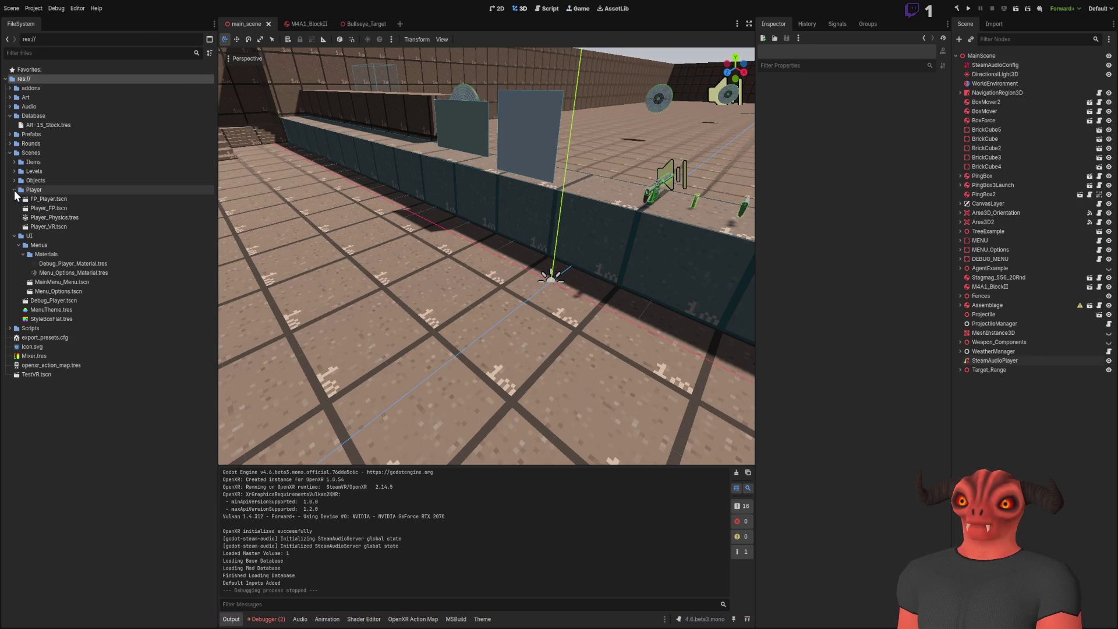
- Open the Player_VR scene and inspect its XR_Right and Head nodes around the rig
{"action": "double_click", "coordinate": [56, 227]}
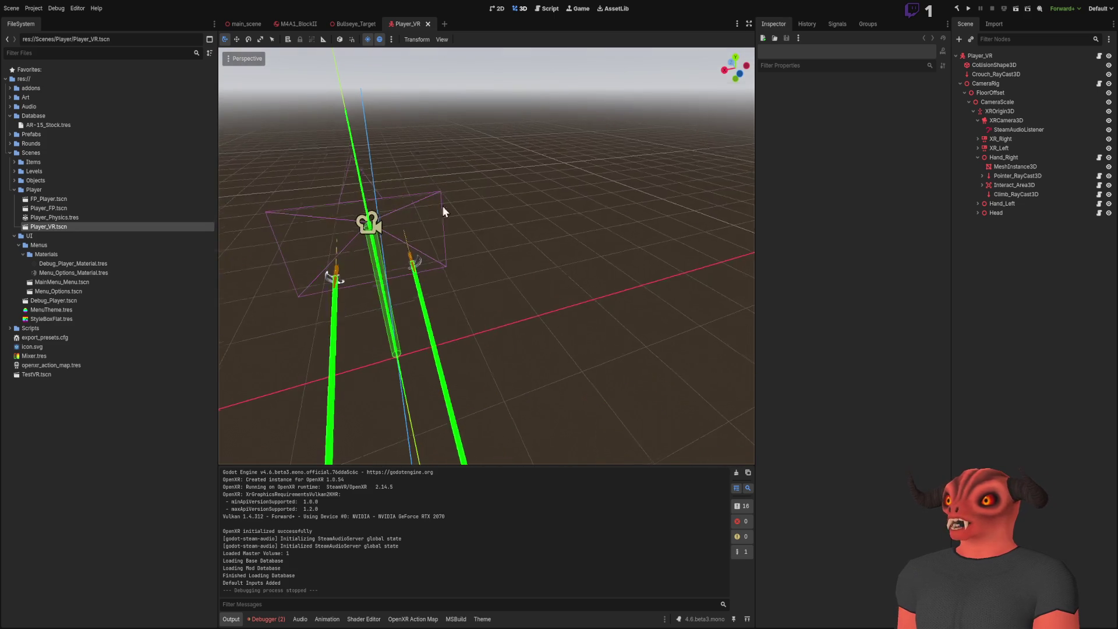
{"action": "left_click", "coordinate": [977, 139]}
{"action": "left_click", "coordinate": [977, 139]}
{"action": "left_click", "coordinate": [978, 212]}
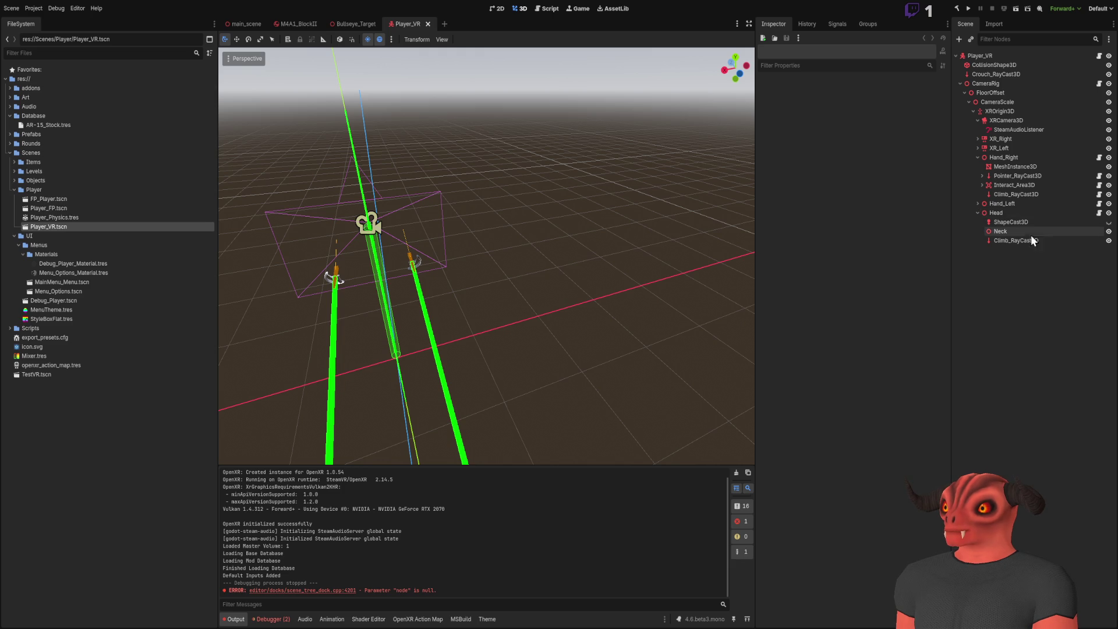
{"action": "left_click", "coordinate": [978, 213]}
{"action": "mouse_move", "coordinate": [641, 134]}
{"action": "left_mouse_down"}
{"action": "mouse_move", "coordinate": [553, 140]}
{"action": "mouse_move", "coordinate": [747, 145]}
{"action": "mouse_move", "coordinate": [628, 159]}
{"action": "mouse_move", "coordinate": [656, 142]}
{"action": "left_mouse_up"}
{"action": "scroll", "coordinate": [473, 148], "scroll_direction": "up", "scroll_amount": 8}
{"action": "scroll", "coordinate": [500, 158], "scroll_direction": "down", "scroll_amount": 6}
{"action": "mouse_move", "coordinate": [557, 157]}
{"action": "left_mouse_down"}
{"action": "mouse_move", "coordinate": [452, 117]}
{"action": "mouse_move", "coordinate": [557, 170]}
{"action": "left_mouse_up"}
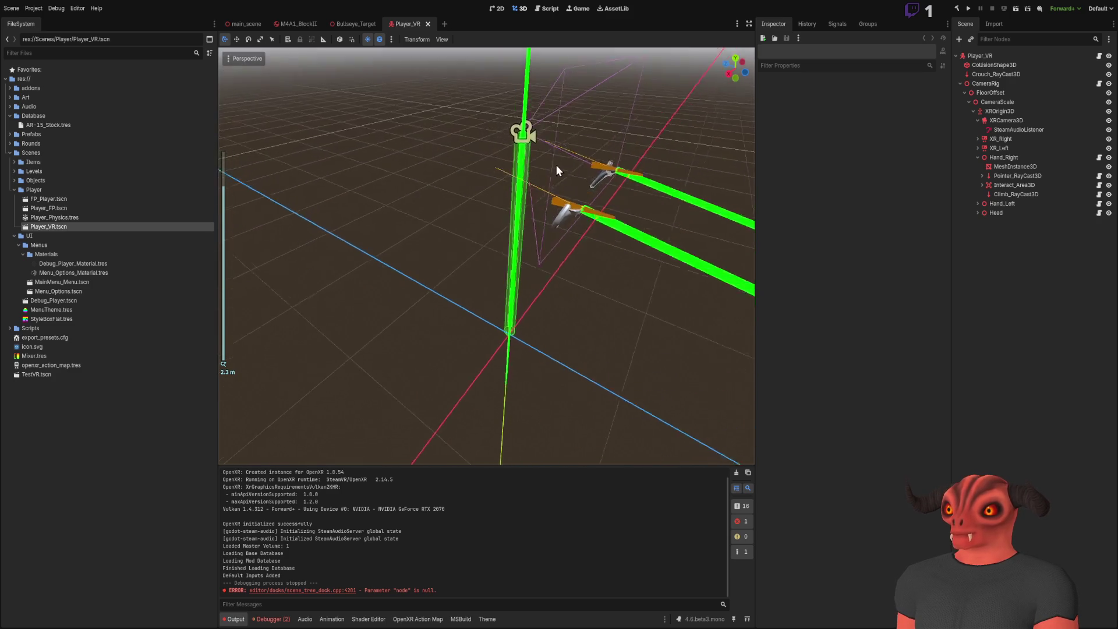
- Browse the debugger's profiler and monitor tabs, ending on the Errors list
{"action": "left_click", "coordinate": [266, 618]}
{"action": "left_click", "coordinate": [280, 466]}
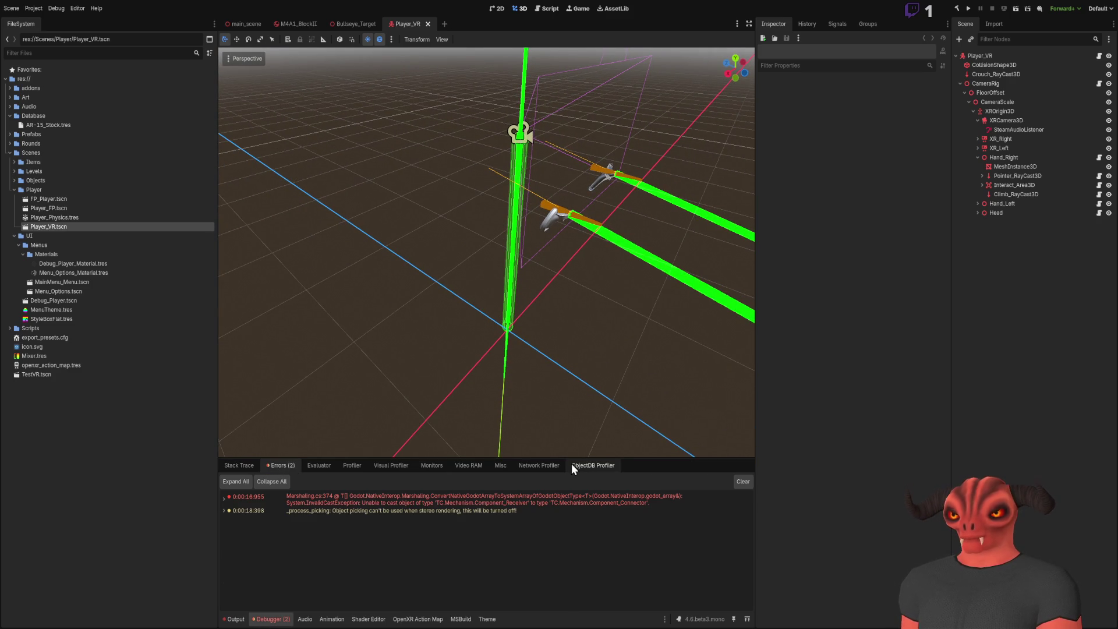
{"action": "left_click", "coordinate": [541, 464]}
{"action": "left_click", "coordinate": [440, 470]}
{"action": "left_click", "coordinate": [352, 469]}
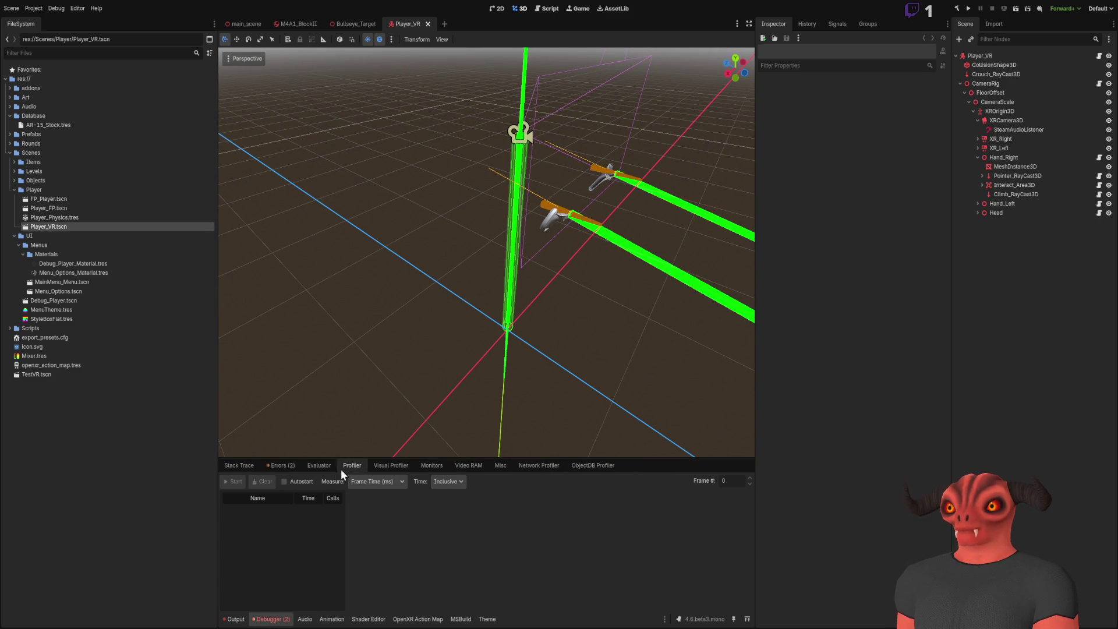
{"action": "left_click", "coordinate": [289, 470]}
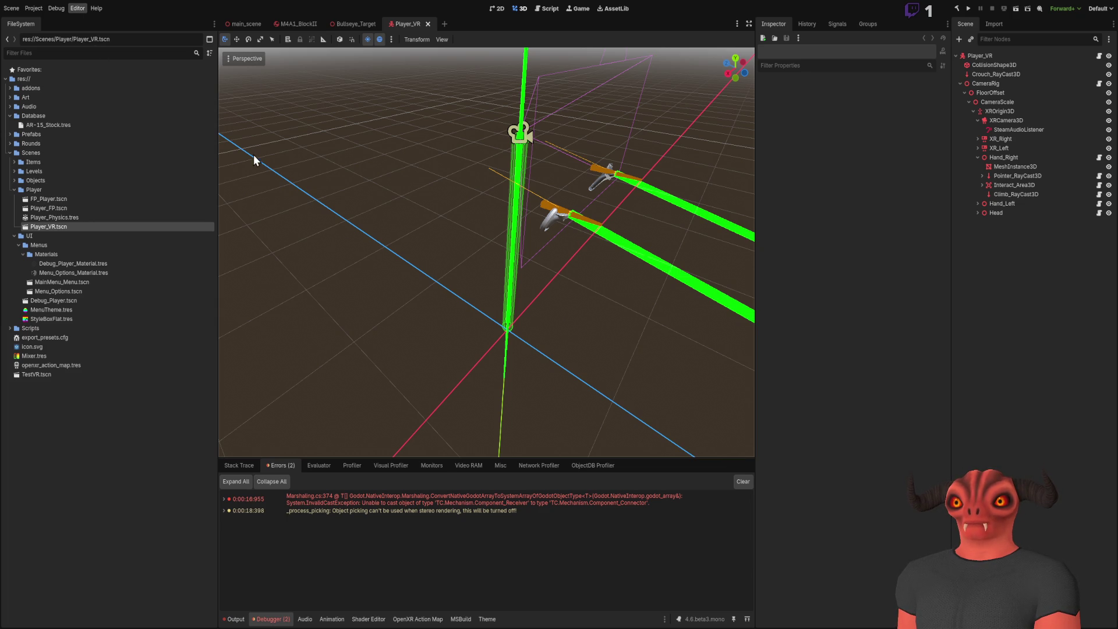
{"action": "scroll", "coordinate": [409, 476], "scroll_direction": "down", "scroll_amount": 5}
- Scroll through the OpenXR action map, then switch the bottom panel to the Output log
{"action": "scroll", "coordinate": [410, 476], "scroll_direction": "up", "scroll_amount": 5}
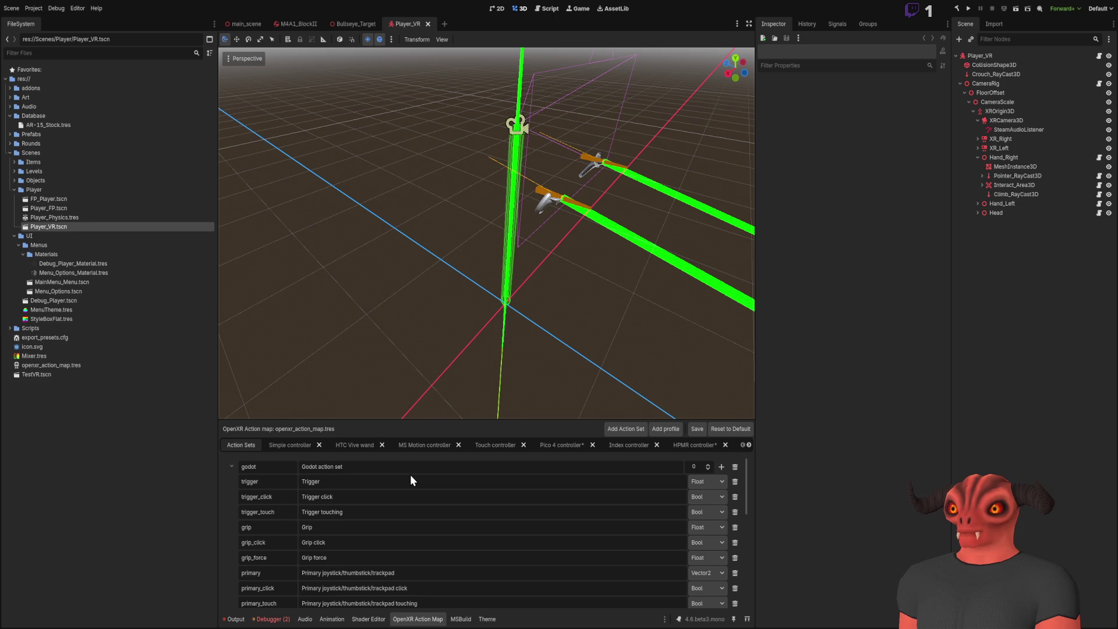
{"action": "scroll", "coordinate": [463, 524], "scroll_direction": "down", "scroll_amount": 5}
{"action": "scroll", "coordinate": [463, 524], "scroll_direction": "up", "scroll_amount": 5}
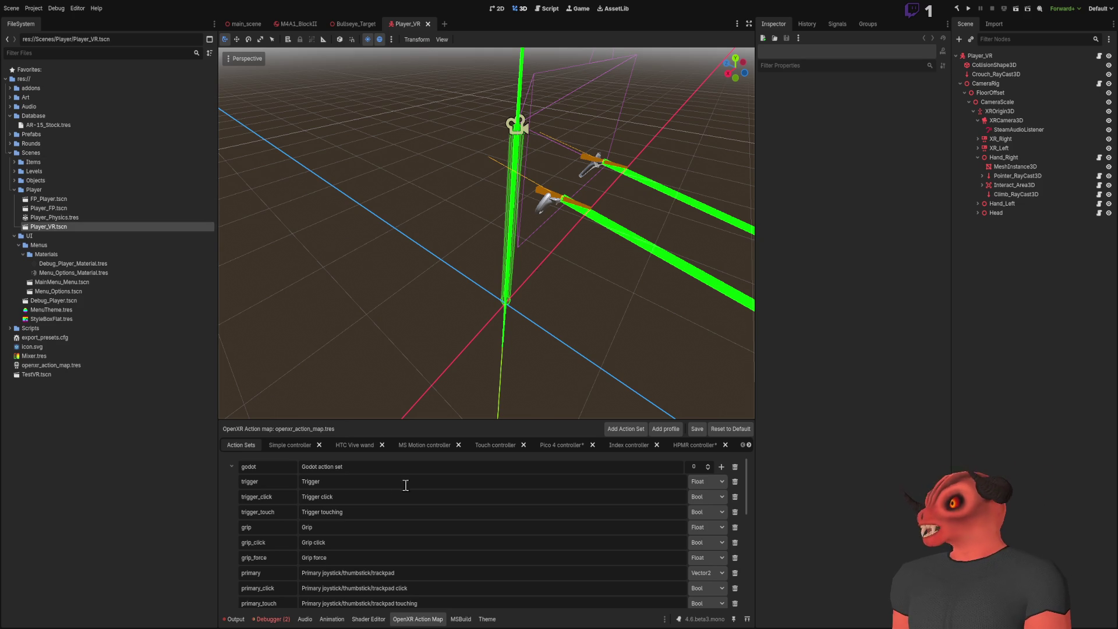
{"action": "scroll", "coordinate": [358, 540], "scroll_direction": "down", "scroll_amount": 8}
{"action": "left_click", "coordinate": [271, 619]}
{"action": "left_click", "coordinate": [235, 619]}
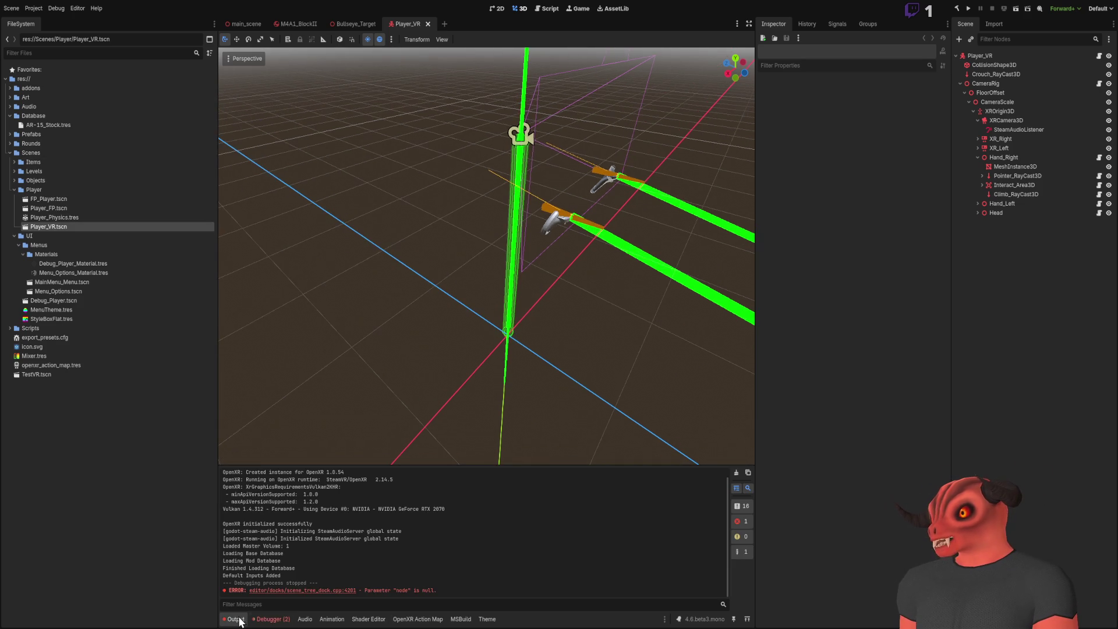
- Check the debugger's Errors, Profiler and Stack Trace tabs, then orbit main_scene along the wall
{"action": "left_click", "coordinate": [270, 619]}
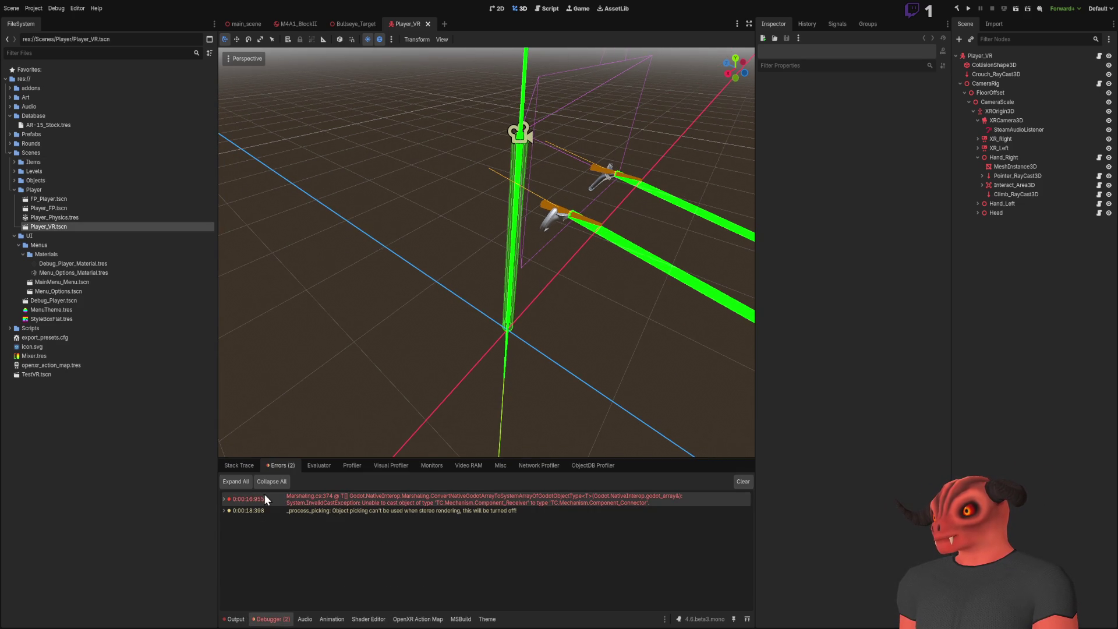
{"action": "left_click", "coordinate": [364, 464]}
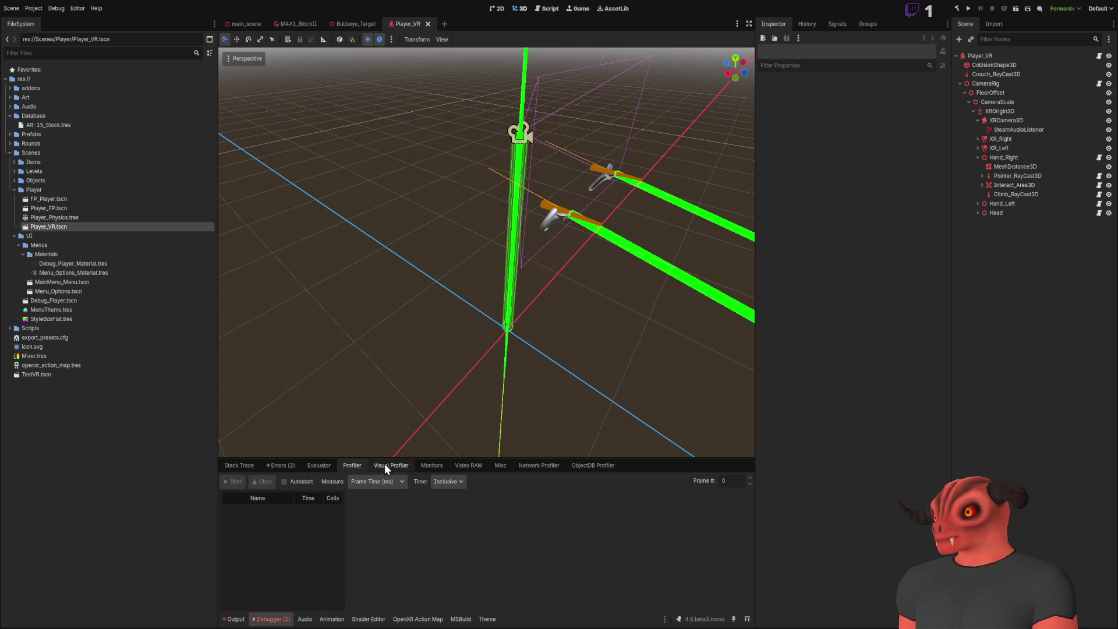
{"action": "left_click", "coordinate": [241, 469]}
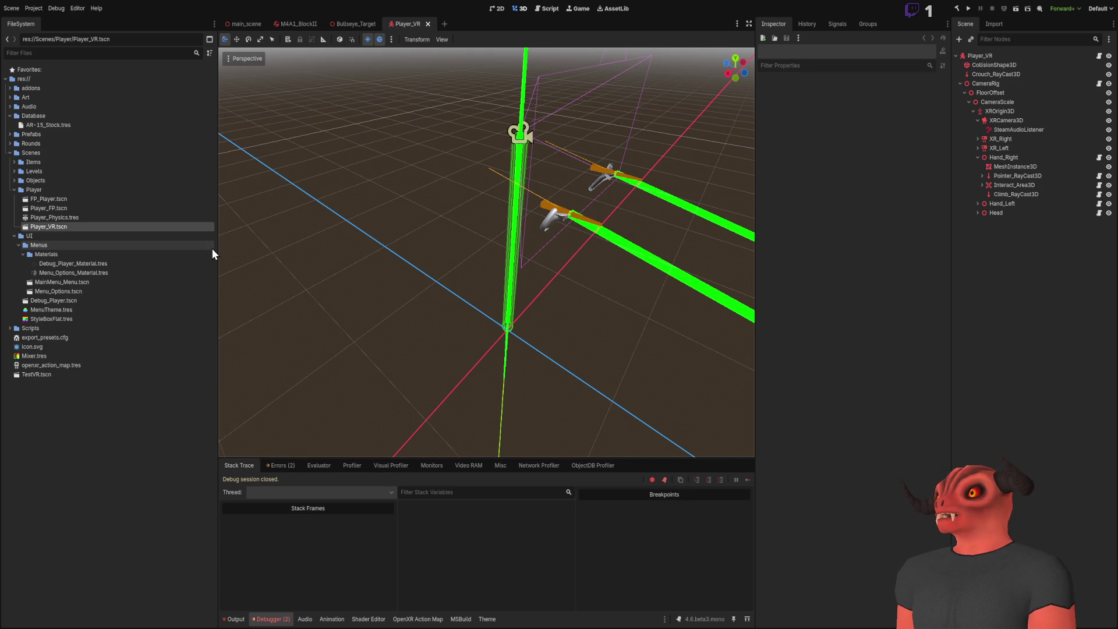
{"action": "left_click", "coordinate": [254, 26]}
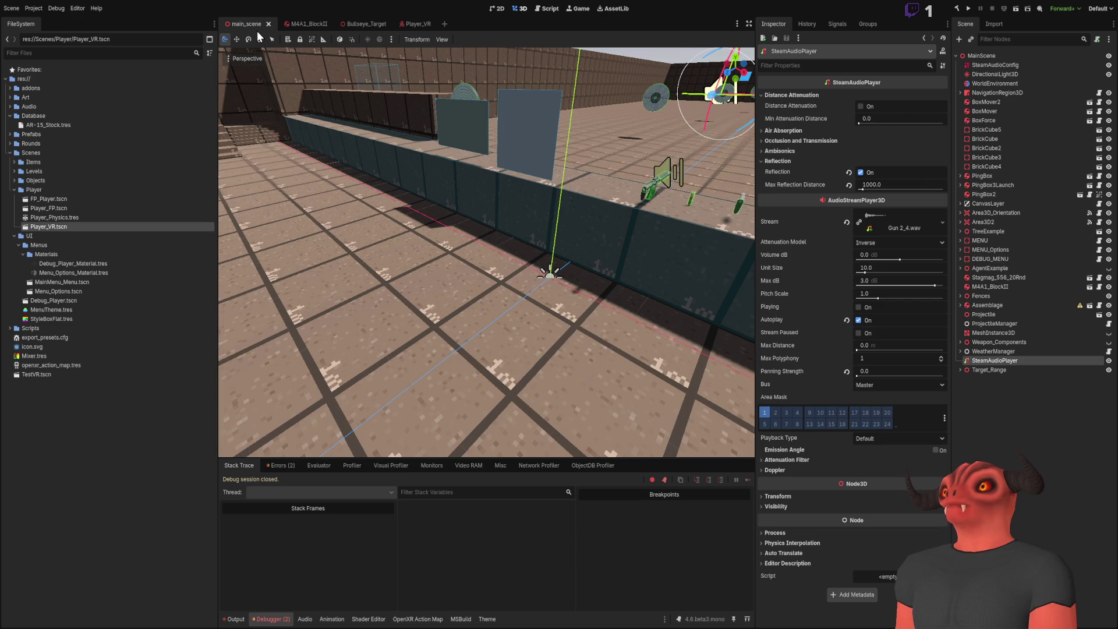
{"action": "mouse_move", "coordinate": [443, 337]}
{"action": "left_mouse_down"}
{"action": "mouse_move", "coordinate": [463, 377]}
{"action": "mouse_move", "coordinate": [455, 382]}
{"action": "mouse_move", "coordinate": [289, 384]}
{"action": "mouse_move", "coordinate": [491, 339]}
{"action": "mouse_move", "coordinate": [573, 379]}
{"action": "left_mouse_up"}
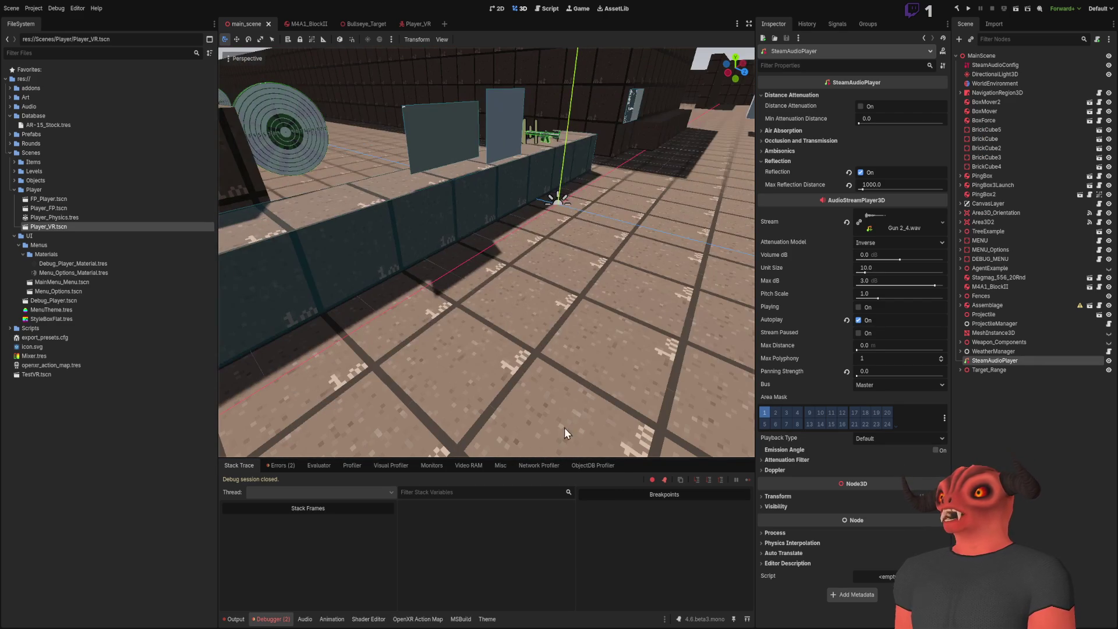
{"action": "left_click", "coordinate": [416, 619]}
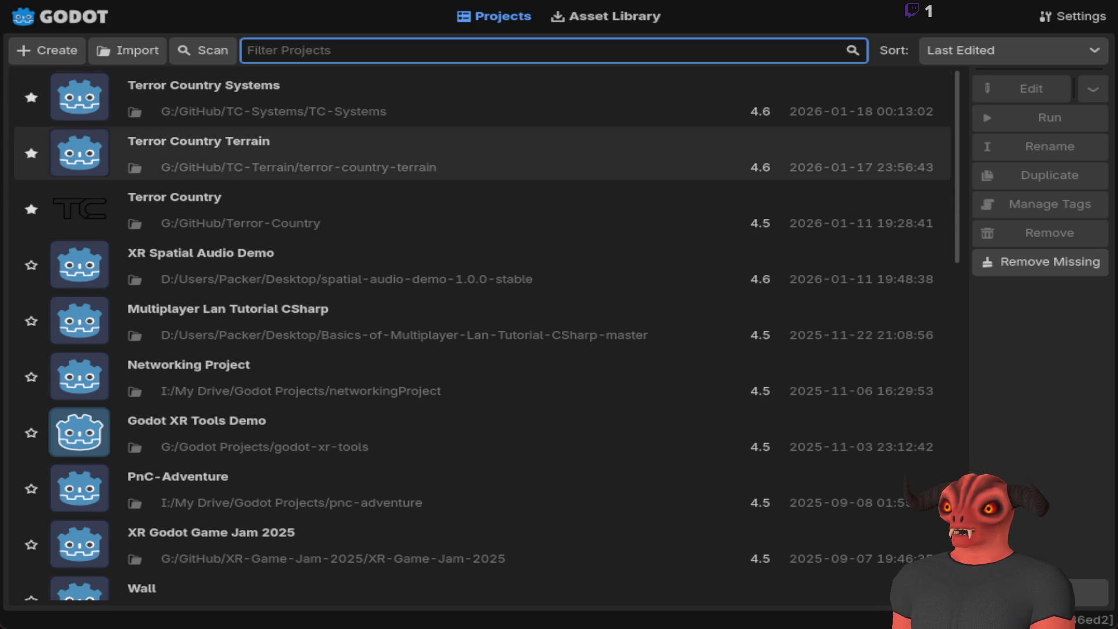
- Open the Terror Country Systems project from the Project Manager and run it
{"action": "left_click", "coordinate": [484, 116]}
{"action": "double_click", "coordinate": [270, 114]}
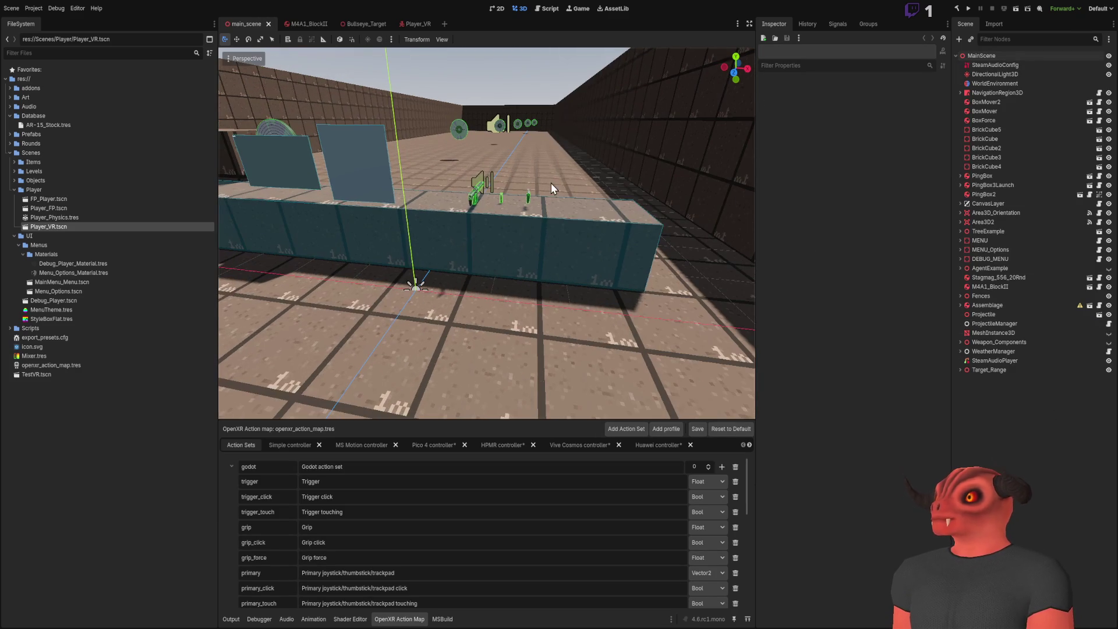
{"action": "left_click", "coordinate": [970, 9]}
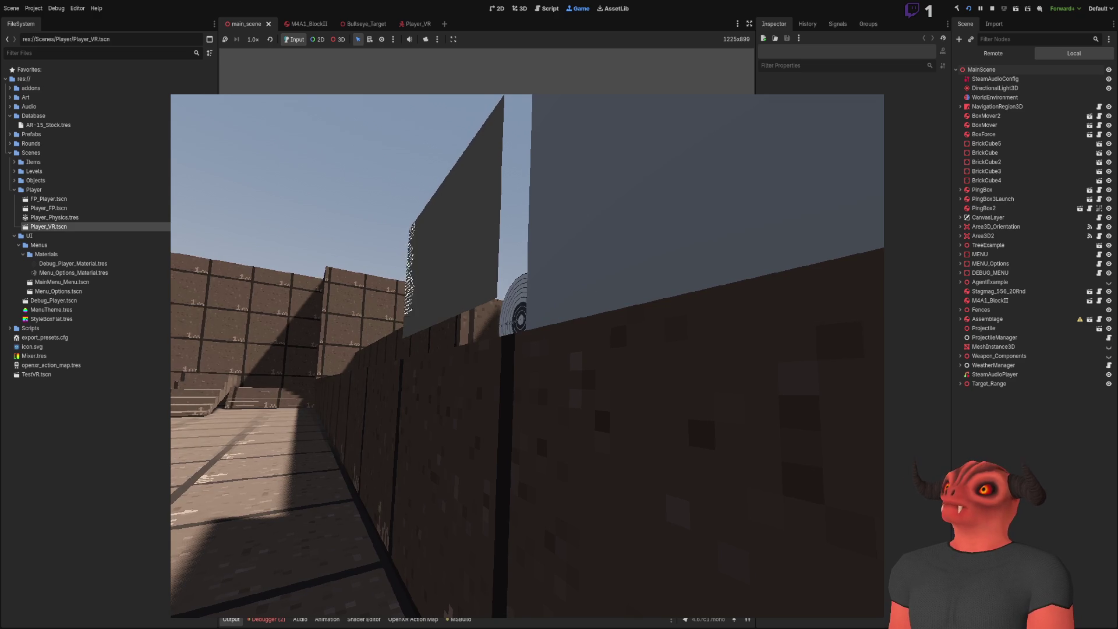
- Stop the running game test
{"action": "left_click", "coordinate": [993, 9]}
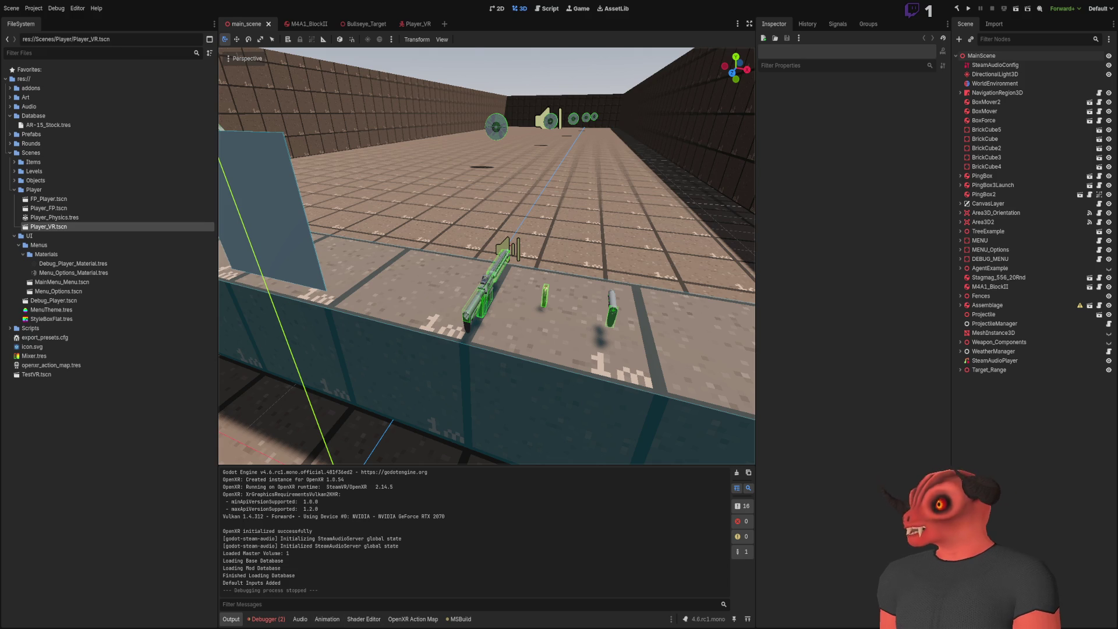
- Review Player_Base.cs in Visual Studio, then the two errors in Godot's debugger
{"action": "key", "text": "alt+Tab"}
{"action": "scroll", "coordinate": [482, 308], "scroll_direction": "up", "scroll_amount": 20}
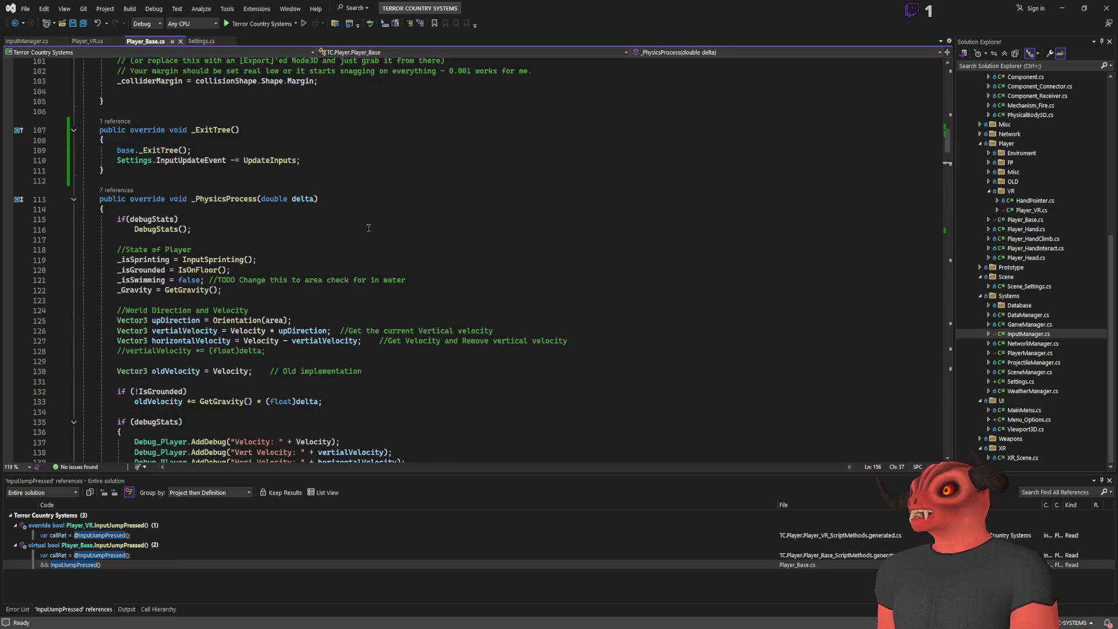
{"action": "scroll", "coordinate": [483, 307], "scroll_direction": "down", "scroll_amount": 5}
{"action": "scroll", "coordinate": [160, 294], "scroll_direction": "up", "scroll_amount": 1}
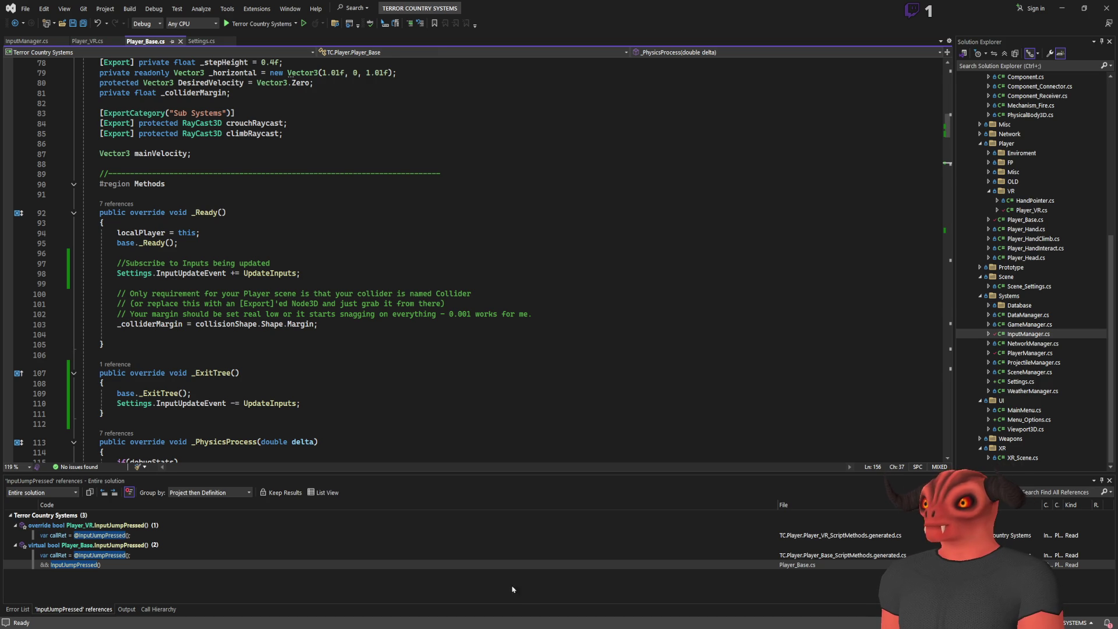
{"action": "key", "text": "alt+Tab"}
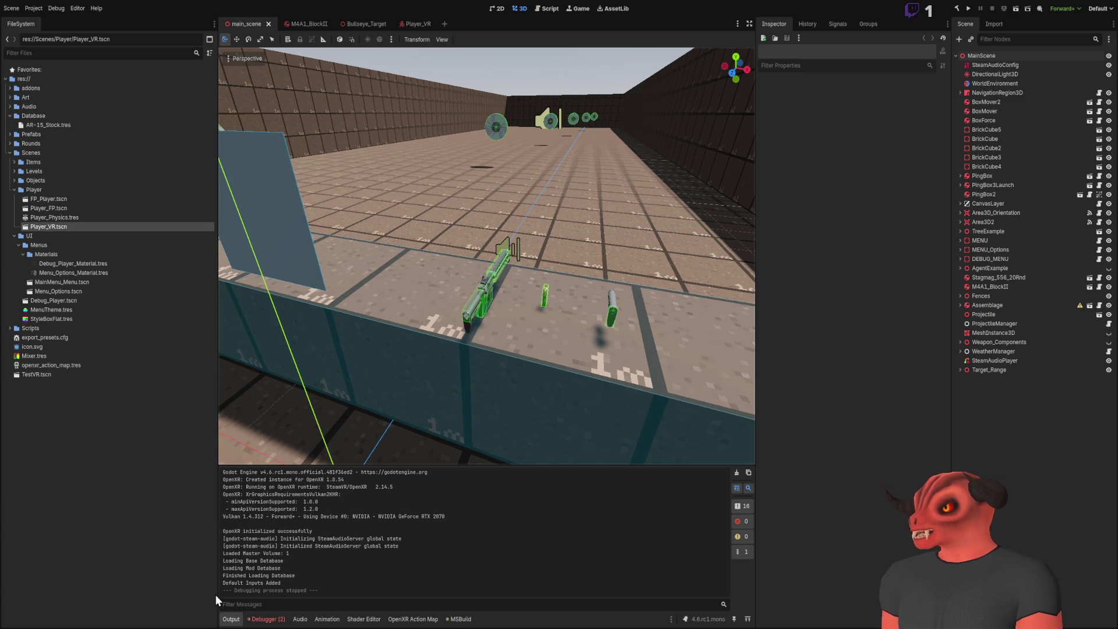
{"action": "left_click", "coordinate": [266, 619]}
{"action": "left_click", "coordinate": [298, 466]}
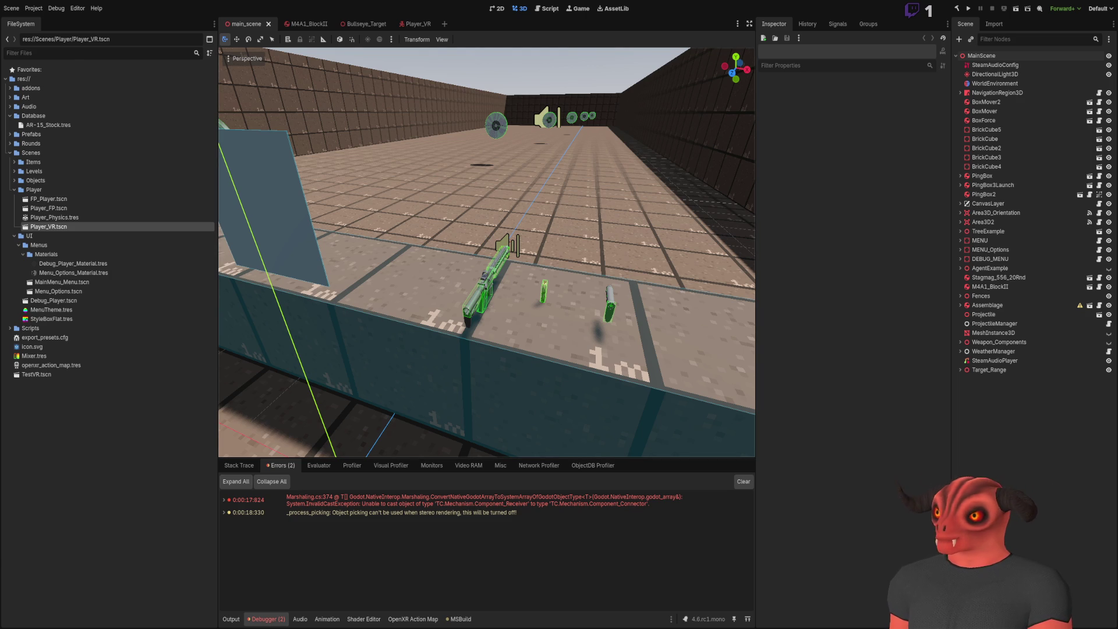
- Open InputManager.cs in Visual Studio and select the blank lines below the class brace
{"action": "key", "text": "alt+Tab"}
{"action": "scroll", "coordinate": [129, 122], "scroll_direction": "up", "scroll_amount": 9}
{"action": "left_click", "coordinate": [26, 40]}
{"action": "left_click_drag", "start_coordinate": [201, 182], "coordinate": [201, 165]}
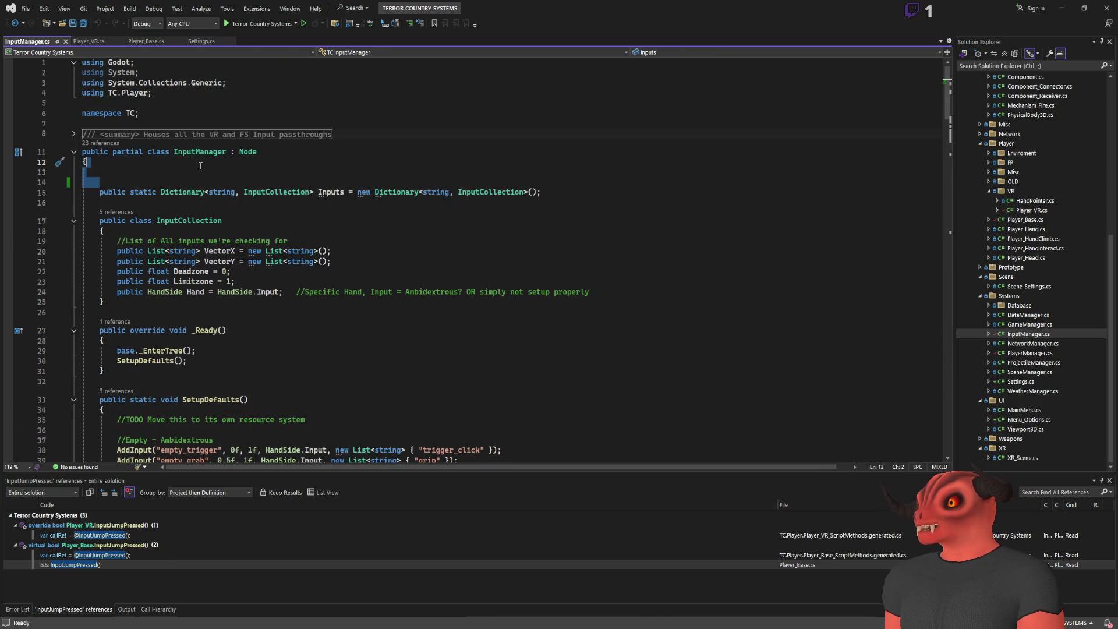
- Delete the blank lines after the InputManager class brace, glance at Godot, and return
{"action": "key", "text": "Delete"}
{"action": "left_click", "coordinate": [369, 207]}
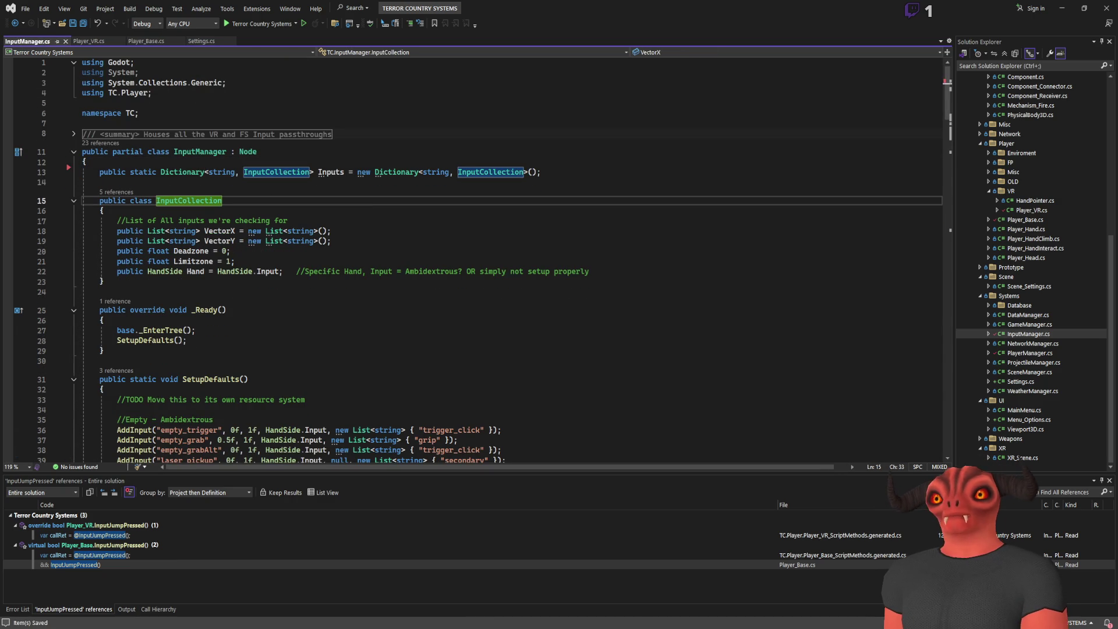
{"action": "key", "text": "alt+Tab"}
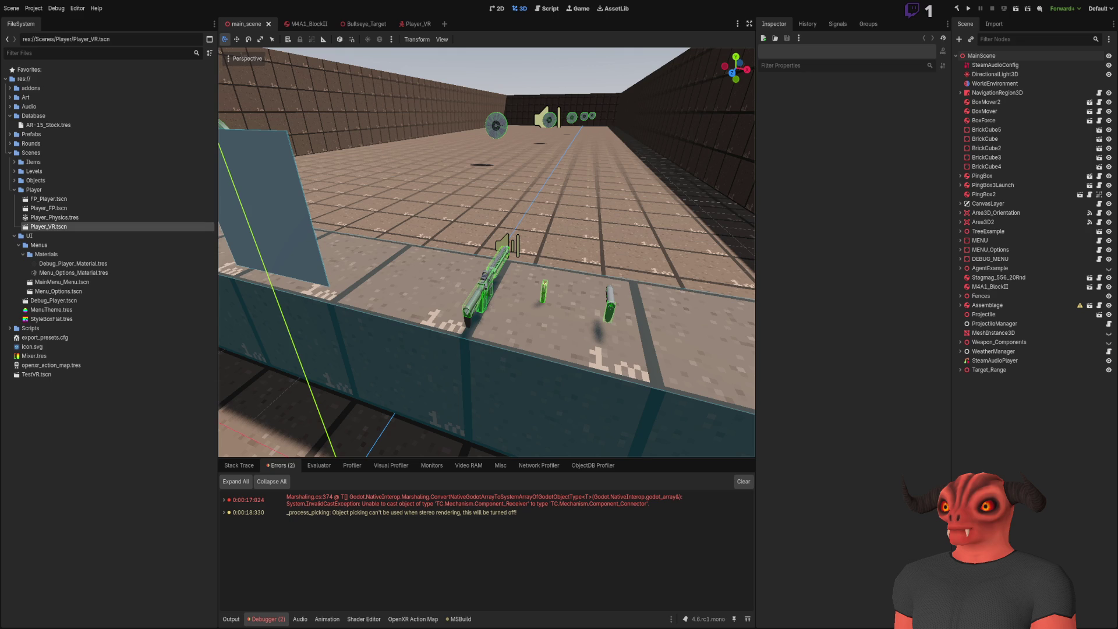
{"action": "key", "text": "alt+Tab"}
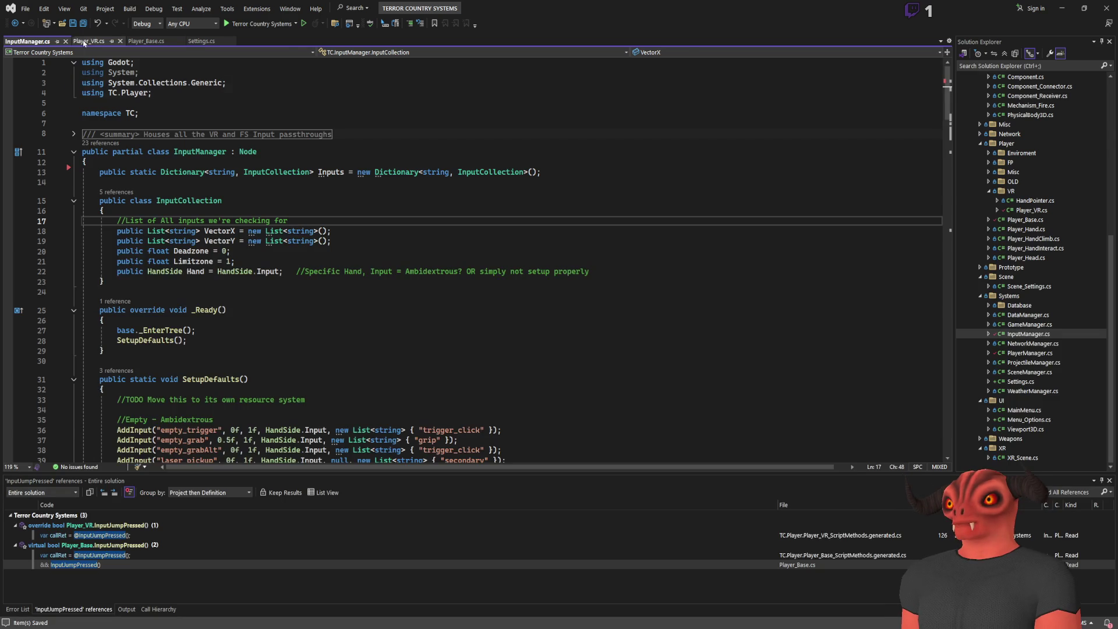
- Cut the GD.Print debug line out of the jump block in Player_Base.cs
{"action": "left_click", "coordinate": [86, 41]}
{"action": "key", "text": "Right"}
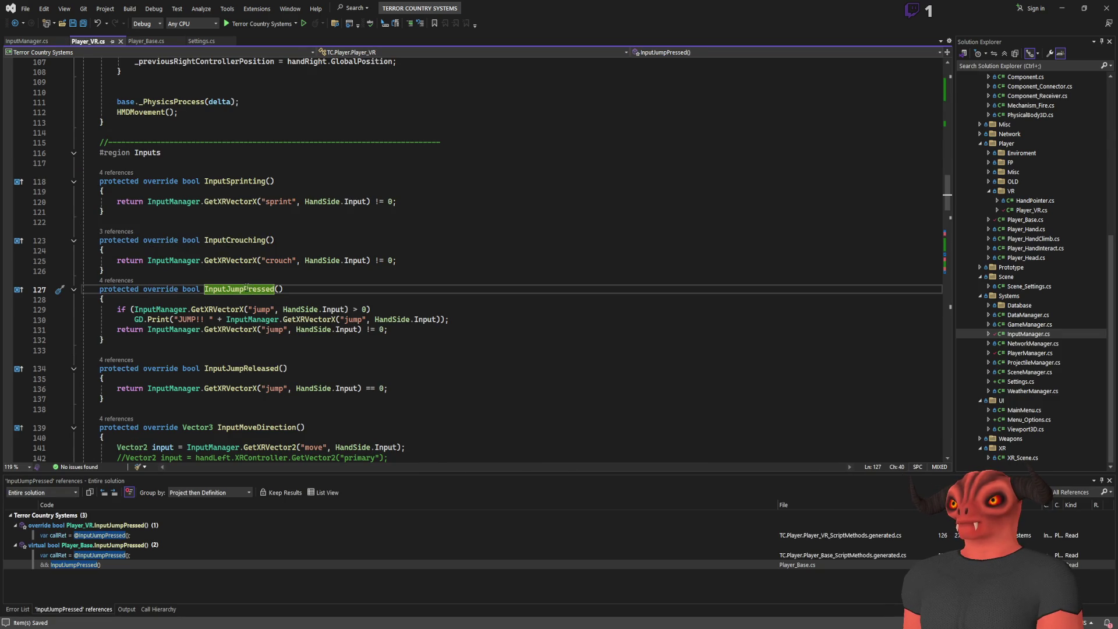
{"action": "key", "text": "shift+F12"}
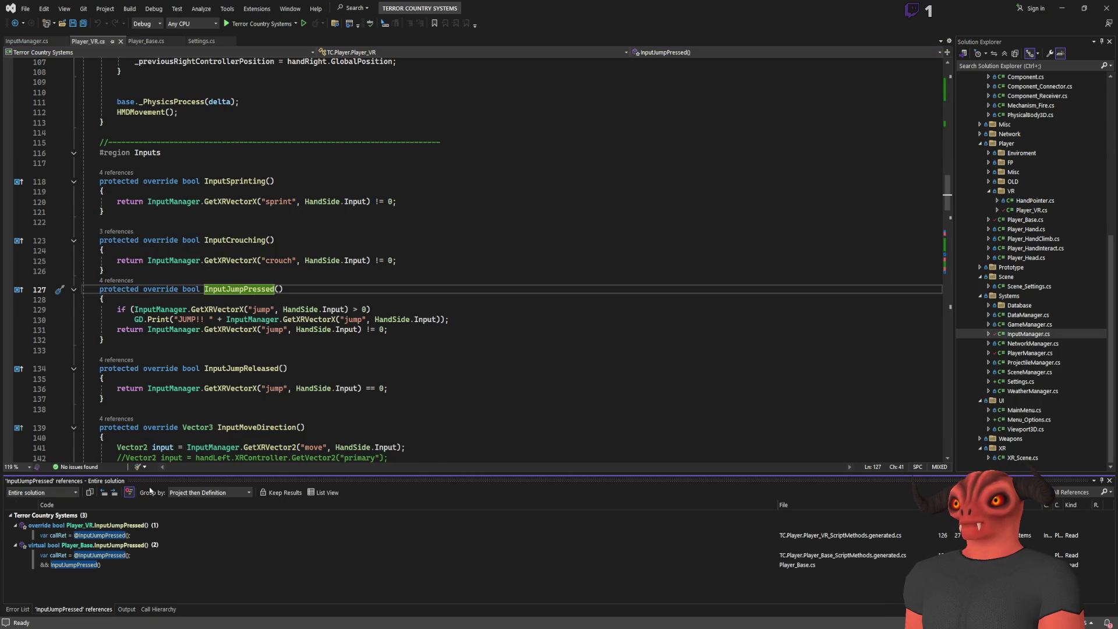
{"action": "double_click", "coordinate": [90, 566]}
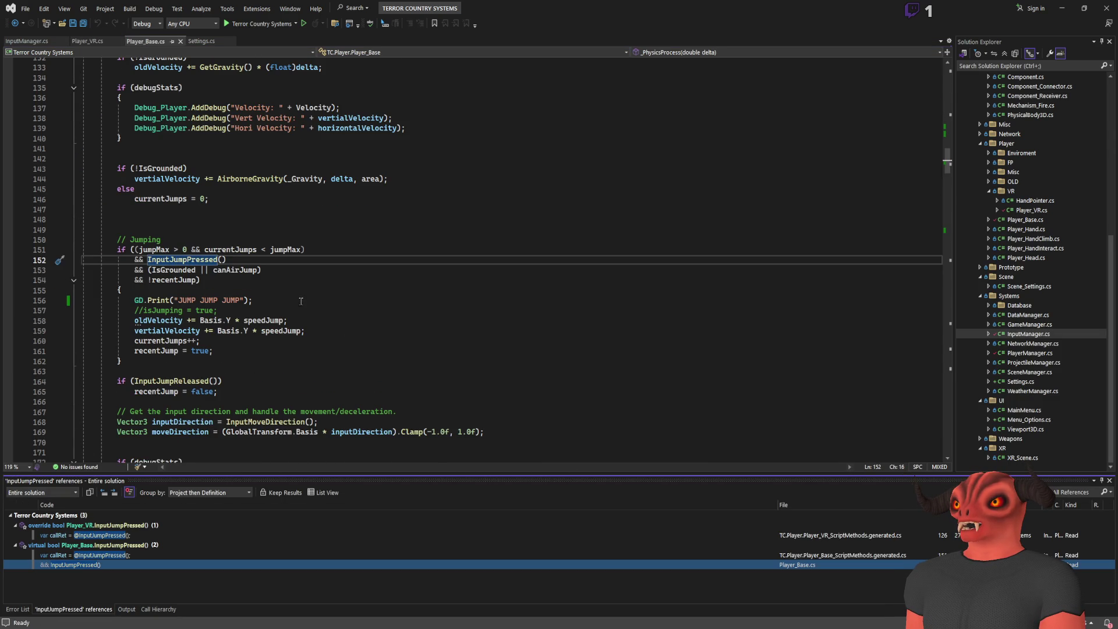
{"action": "left_click_drag", "start_coordinate": [252, 300], "coordinate": [125, 290]}
{"action": "key", "text": "ctrl+x"}
- Move the GD.Print("JUMP JUMP JUMP") line into the InputJumpPressed method body
{"action": "left_click", "coordinate": [186, 260]}
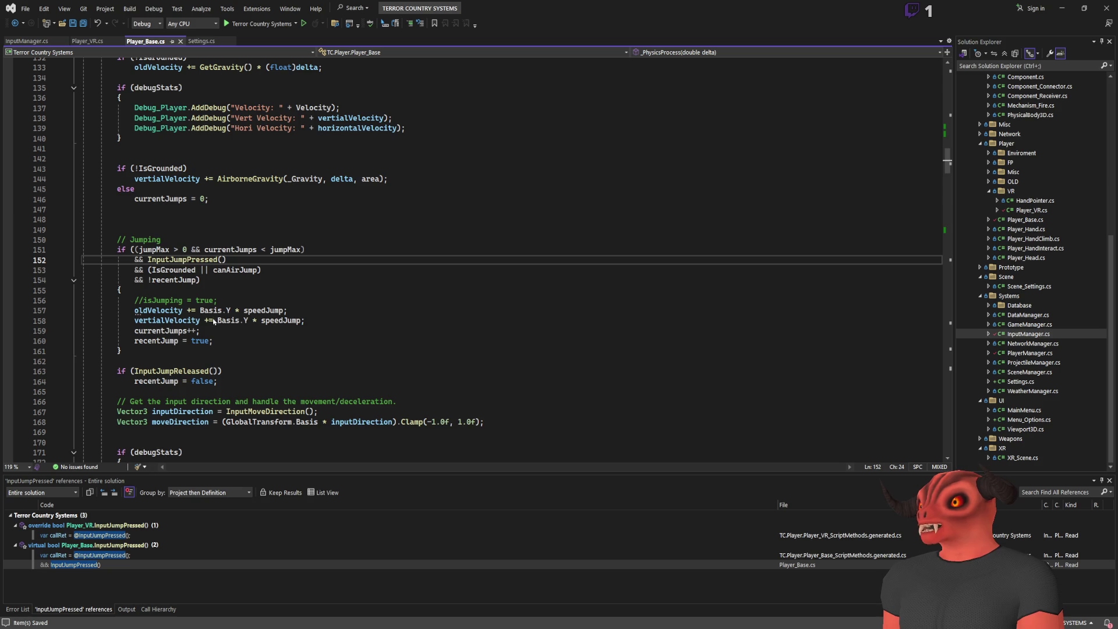
{"action": "key", "text": "F12"}
{"action": "left_click", "coordinate": [174, 270]}
{"action": "key", "text": "ctrl+v"}
{"action": "key", "text": "ctrl+s"}
{"action": "left_click", "coordinate": [408, 270]}
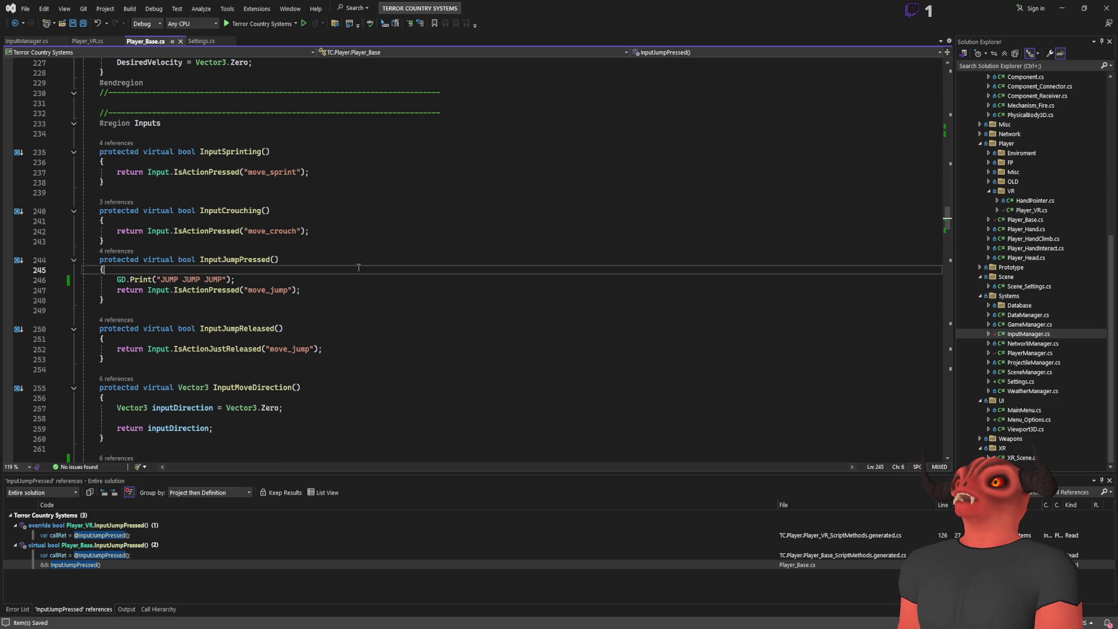
{"action": "left_click_drag", "start_coordinate": [240, 281], "coordinate": [245, 274]}
{"action": "key", "text": "Delete"}
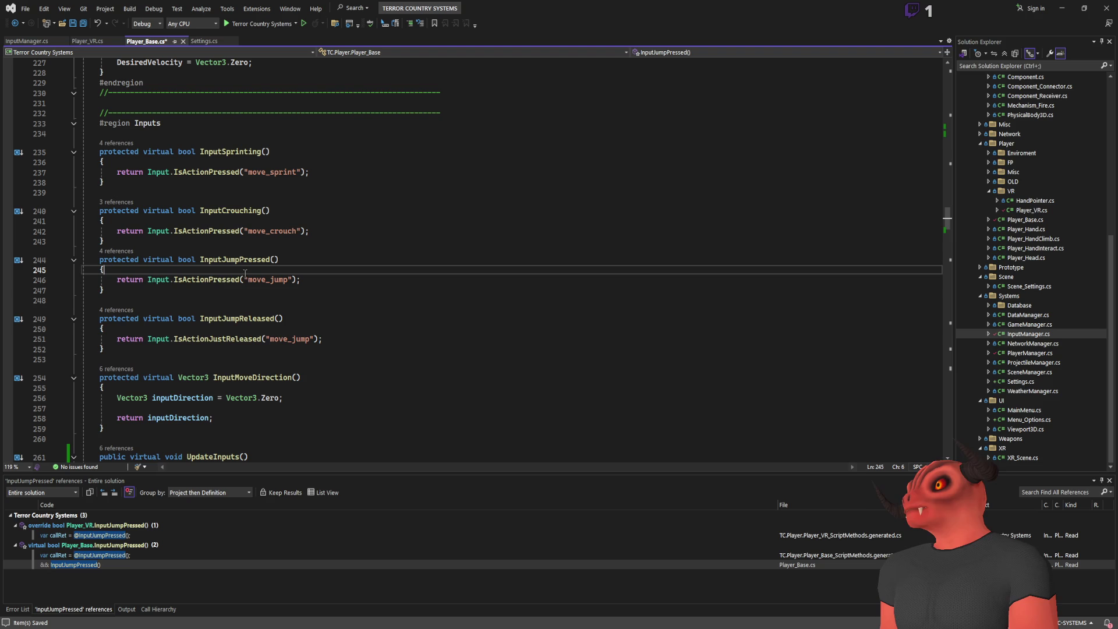
{"action": "left_click", "coordinate": [208, 284]}
{"action": "left_click", "coordinate": [232, 260]}
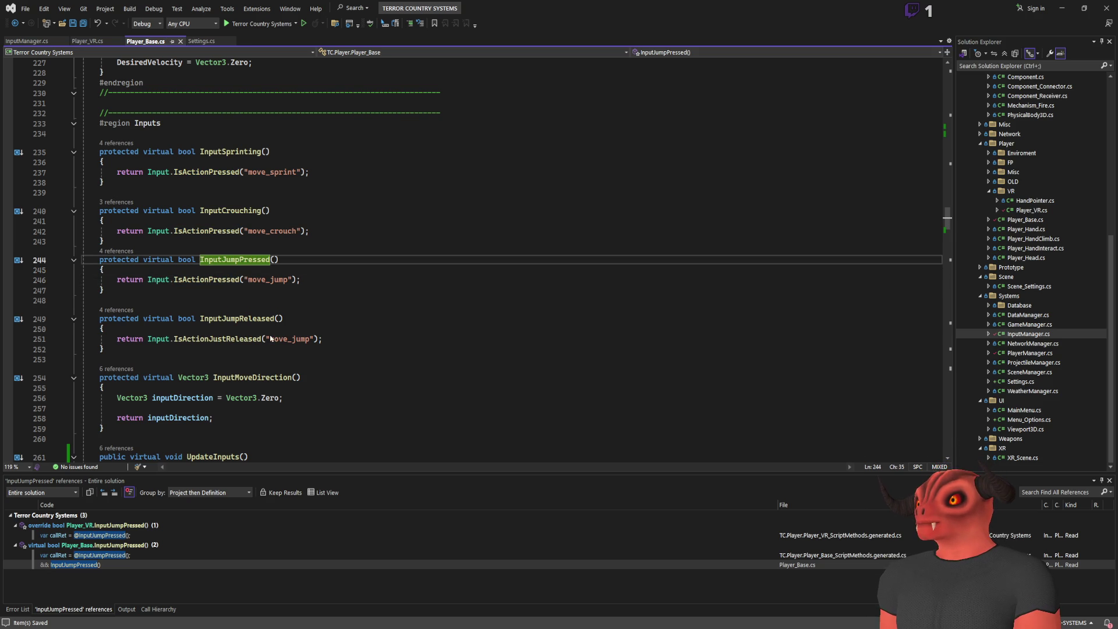
{"action": "key", "text": "shift+F12"}
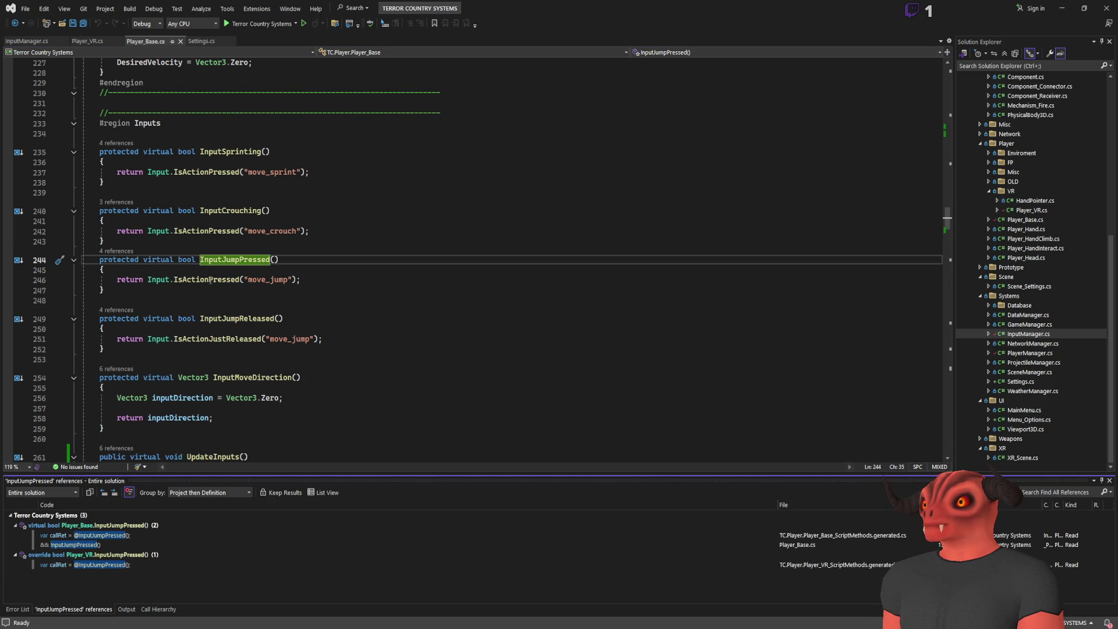
{"action": "left_click", "coordinate": [211, 281]}
{"action": "key", "text": "ctrl+v"}
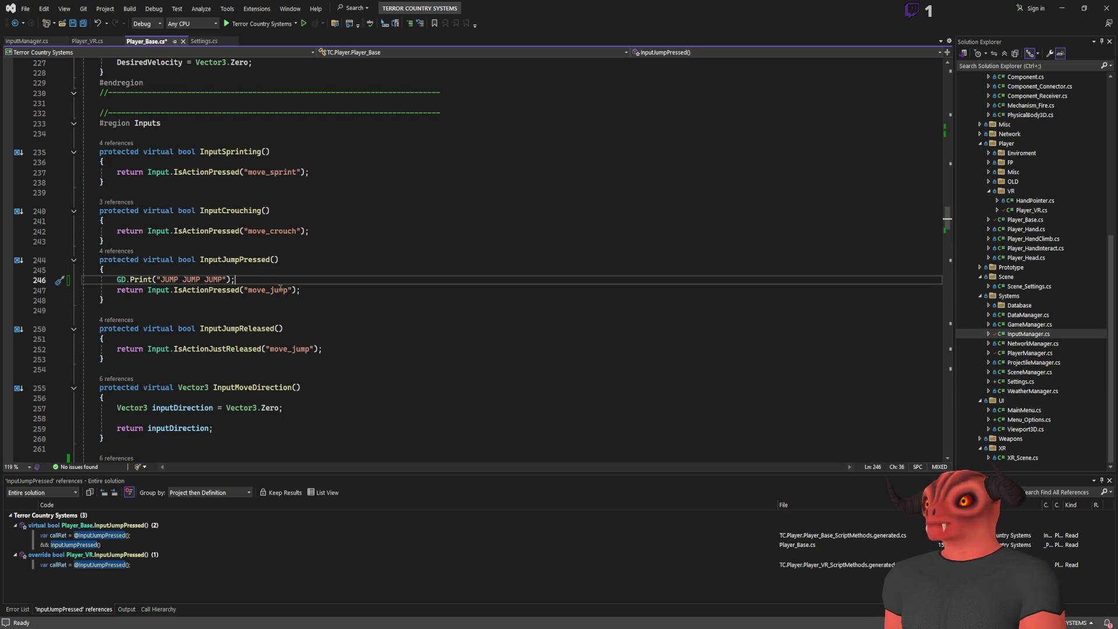
- Append + Input.IsActionPressed("move_jump") to the print, save, and build the C# project
{"action": "left_click_drag", "start_coordinate": [298, 291], "coordinate": [149, 291]}
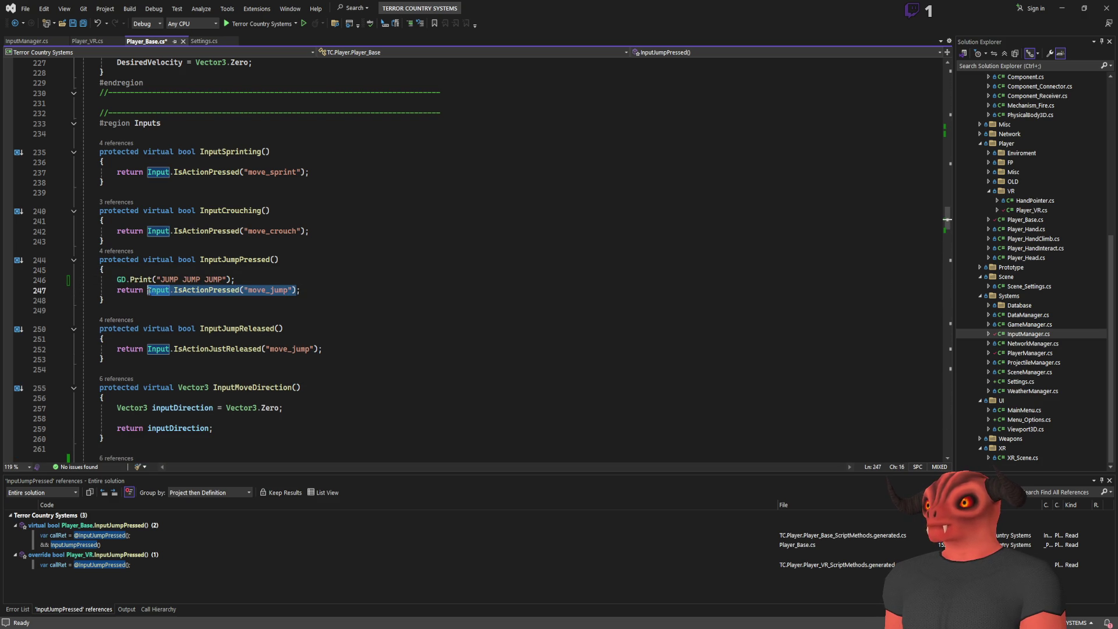
{"action": "key", "text": "ctrl+c"}
{"action": "left_click", "coordinate": [228, 280]}
{"action": "type", "text": "+"}
{"action": "key", "text": "ctrl+v"}
{"action": "key", "text": "ctrl+s"}
{"action": "key", "text": "ctrl+shift+b"}
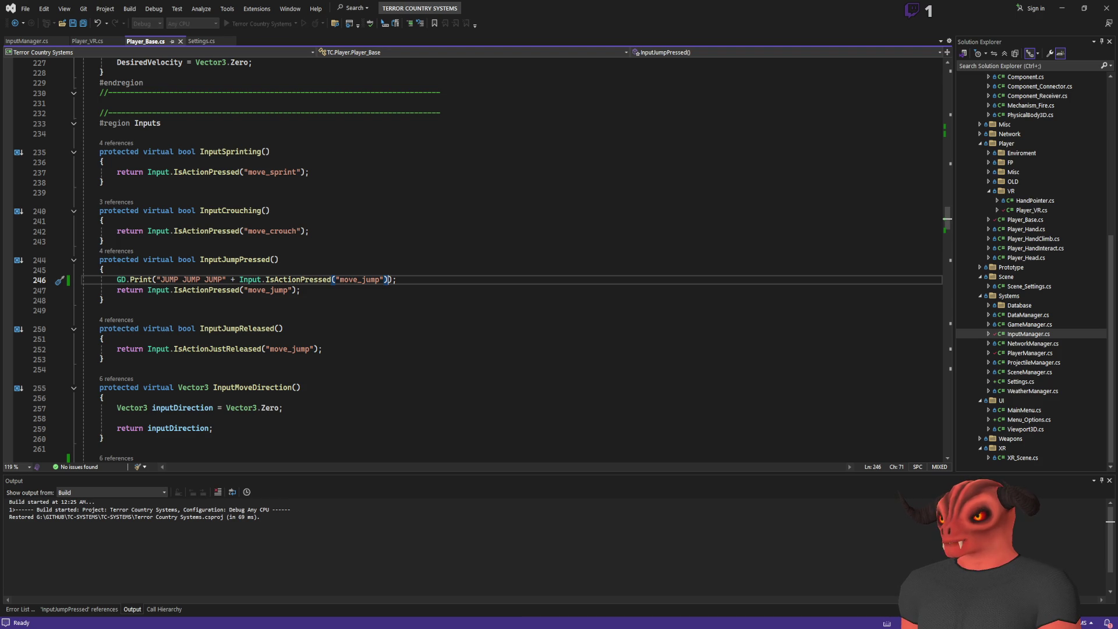
{"action": "key", "text": "alt+Tab"}
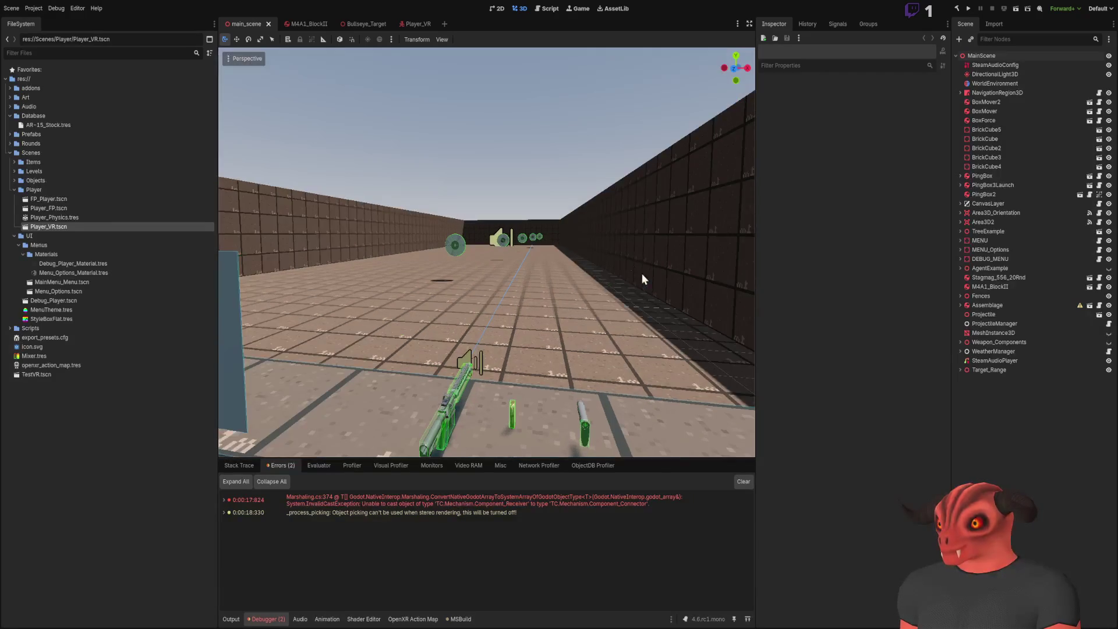
- Run the game and inspect the live Player_VR node under GameManager in the remote tree
{"action": "key", "text": "F5"}
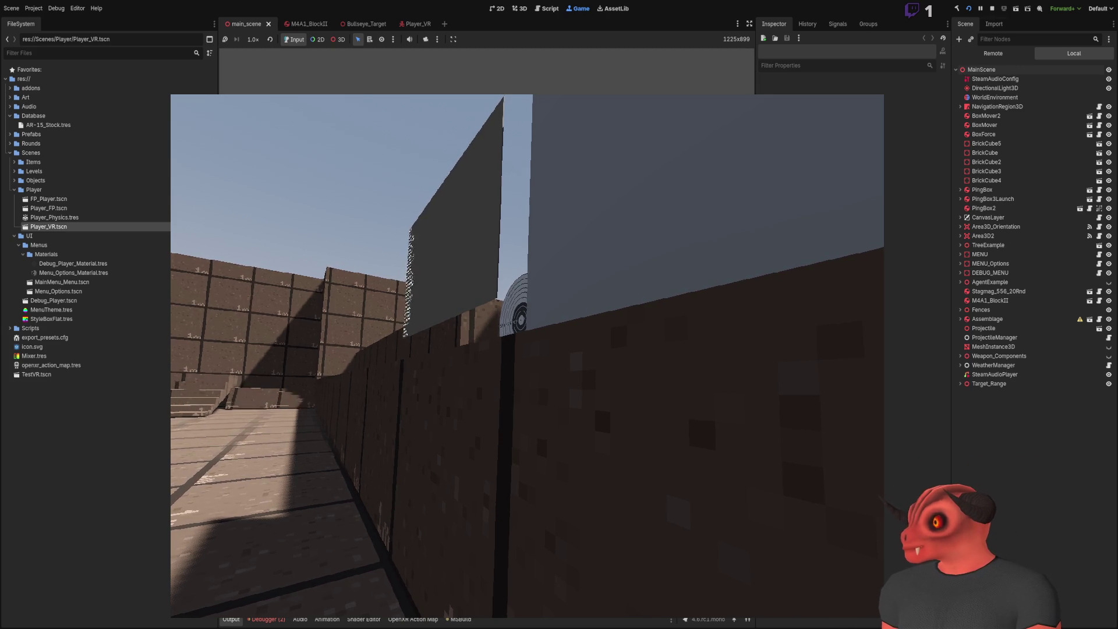
{"action": "left_click", "coordinate": [993, 53]}
{"action": "left_click", "coordinate": [960, 125]}
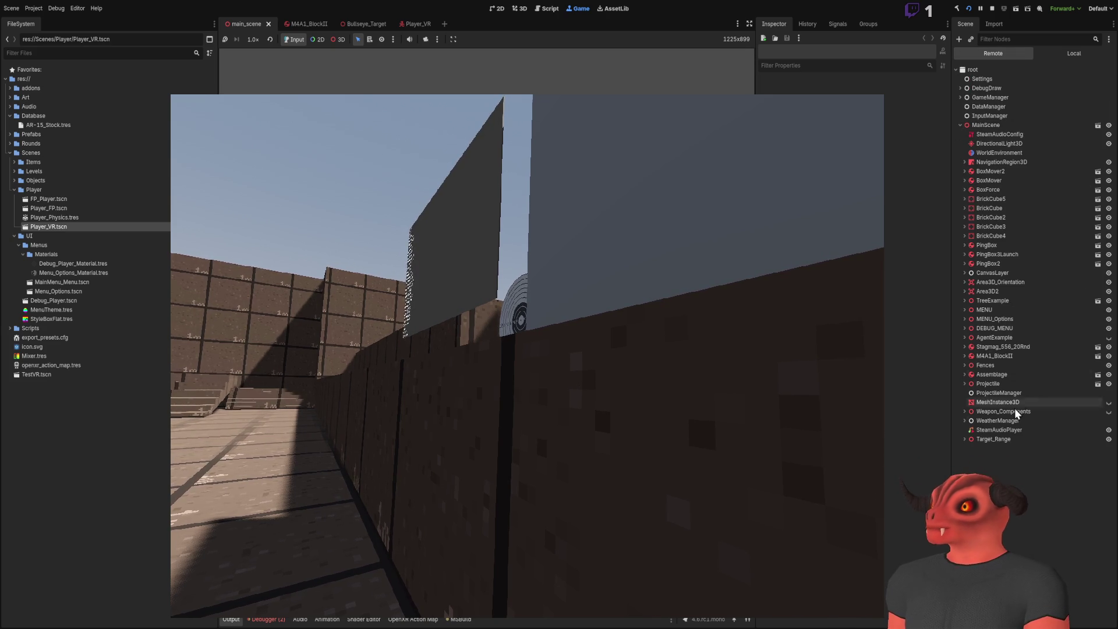
{"action": "left_click", "coordinate": [960, 125]}
{"action": "left_click", "coordinate": [961, 97]}
{"action": "left_click", "coordinate": [989, 106]}
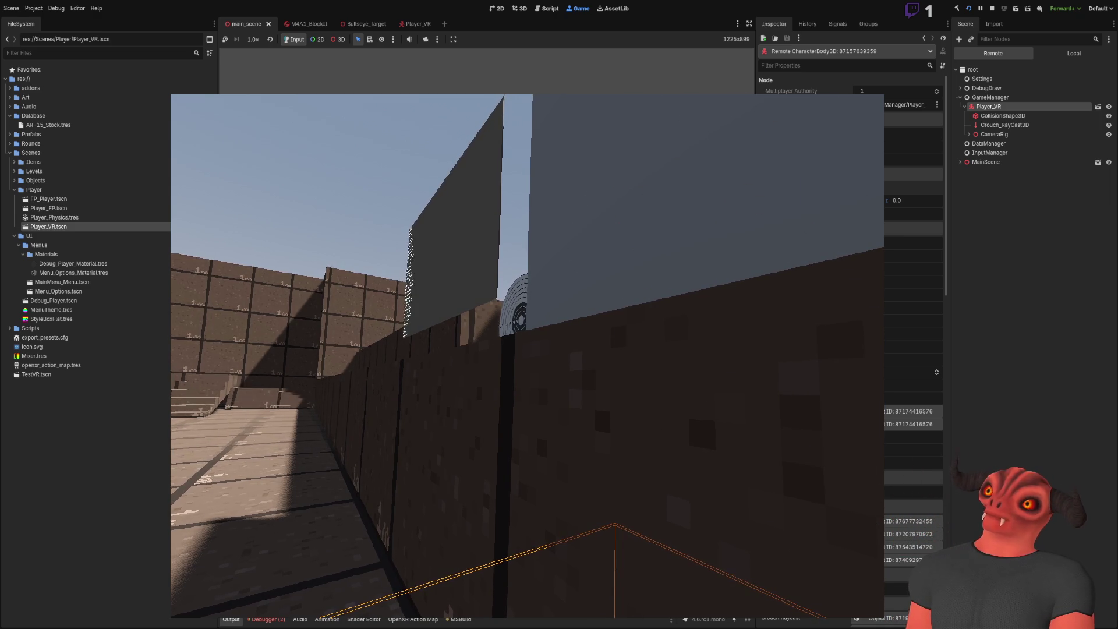
{"action": "key", "text": "alt+Tab"}
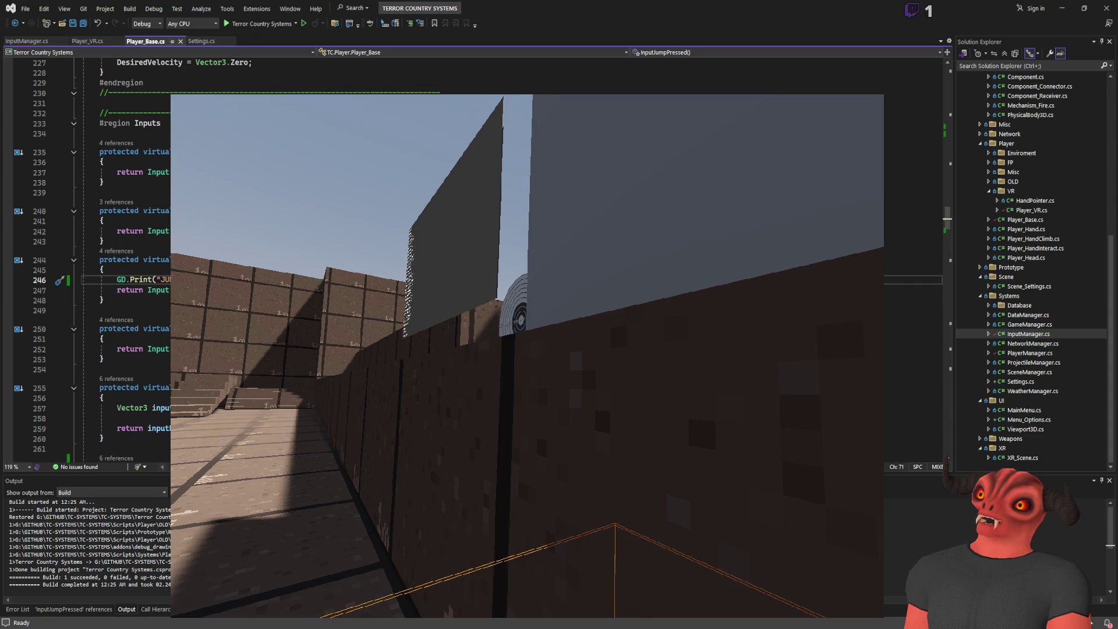
- In Player_Base.cs, find the InputJumpPressed definition through its references
{"action": "key", "text": "alt+Tab"}
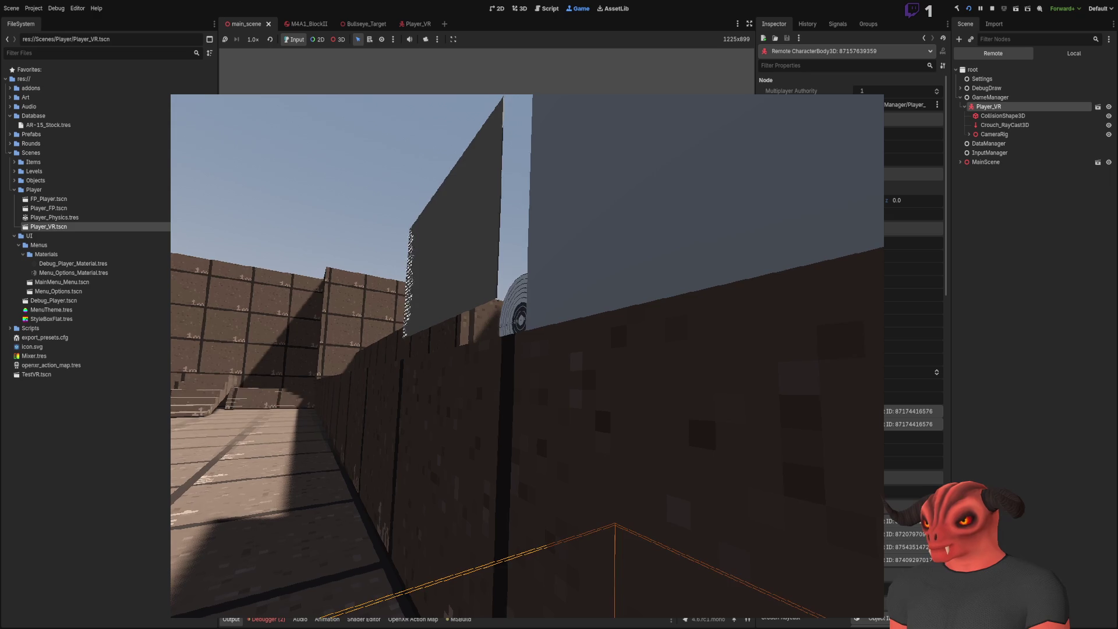
{"action": "key", "text": "alt+Tab"}
{"action": "key", "text": "Up"}
{"action": "key", "text": "Up"}
{"action": "key", "text": "shift+F12"}
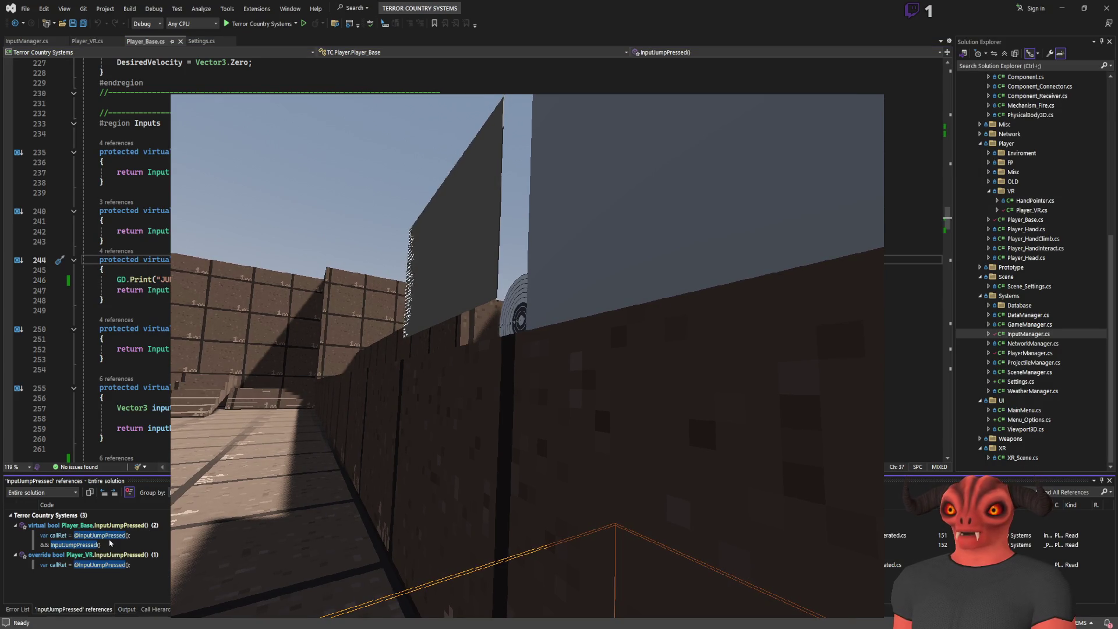
{"action": "left_click", "coordinate": [113, 536]}
{"action": "left_click", "coordinate": [92, 545]}
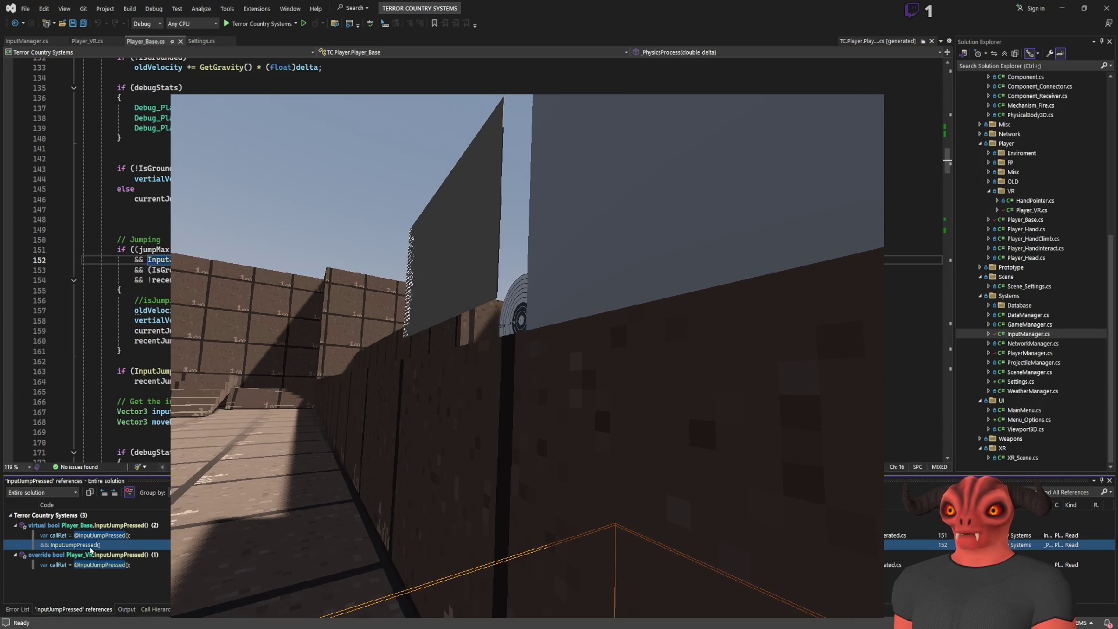
{"action": "key", "text": "Return"}
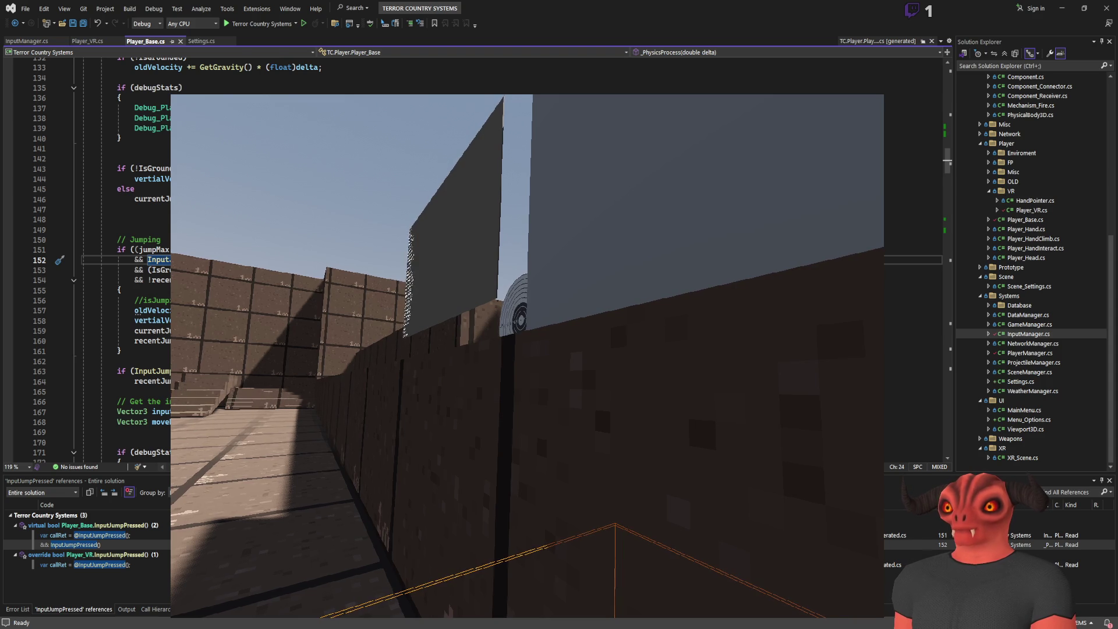
{"action": "scroll", "coordinate": [88, 259], "scroll_direction": "up", "scroll_amount": 8}
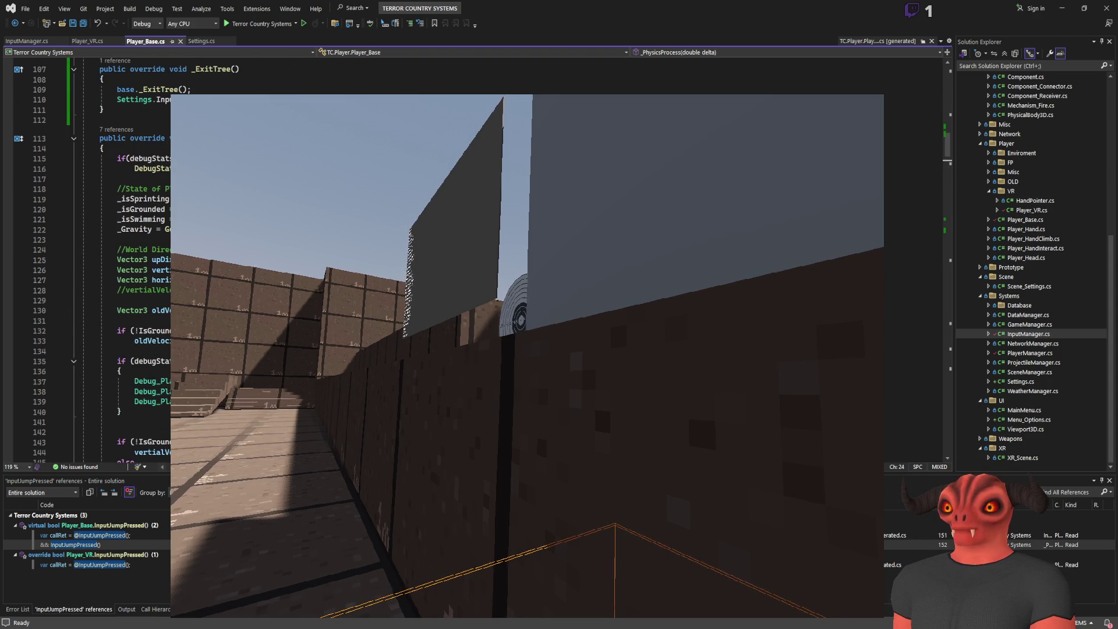
{"action": "scroll", "coordinate": [87, 259], "scroll_direction": "down", "scroll_amount": 7}
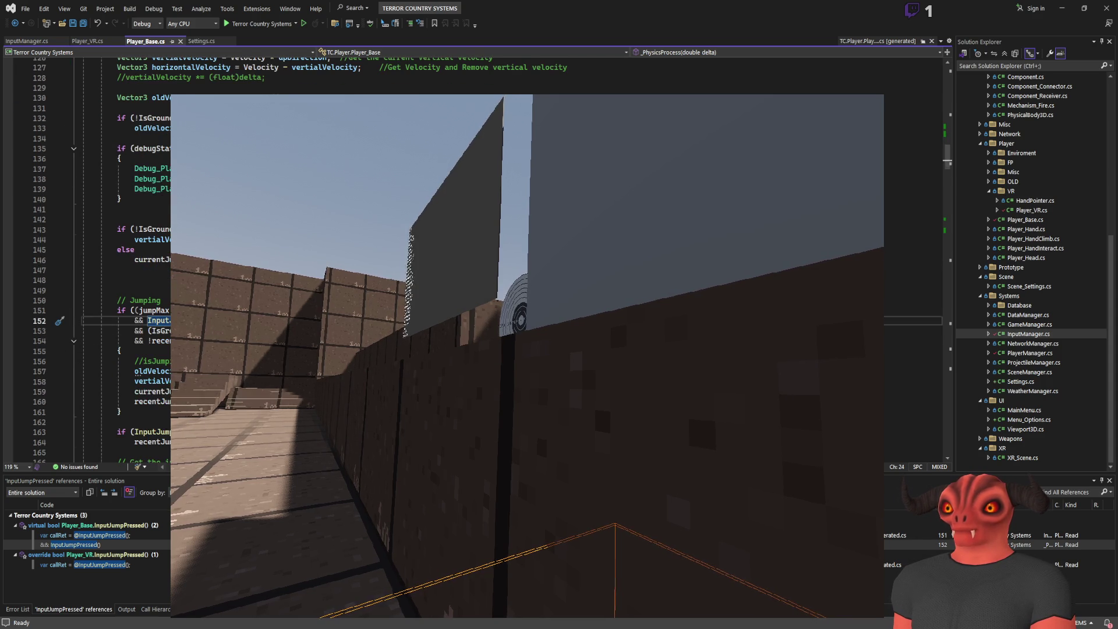
{"action": "left_click", "coordinate": [196, 321]}
{"action": "key", "text": "F12"}
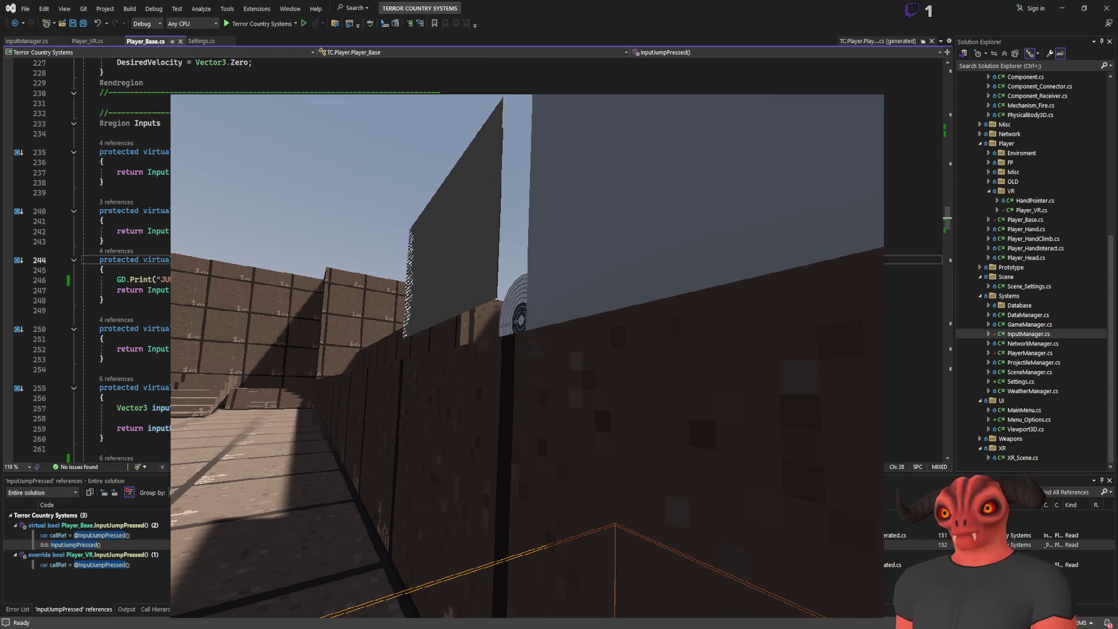
- Move the GD.Print line from InputJumpPressed into InputSprinting, relabel it 'SSP', and save
{"action": "key", "text": "Down"}
{"action": "key", "text": "ctrl+shift+l"}
{"action": "key", "text": "ctrl+s"}
{"action": "key", "text": "Up"}
{"action": "key", "text": "Up"}
{"action": "key", "text": "Up"}
{"action": "key", "text": "End"}
{"action": "key", "text": "Return"}
{"action": "key", "text": "ctrl+v"}
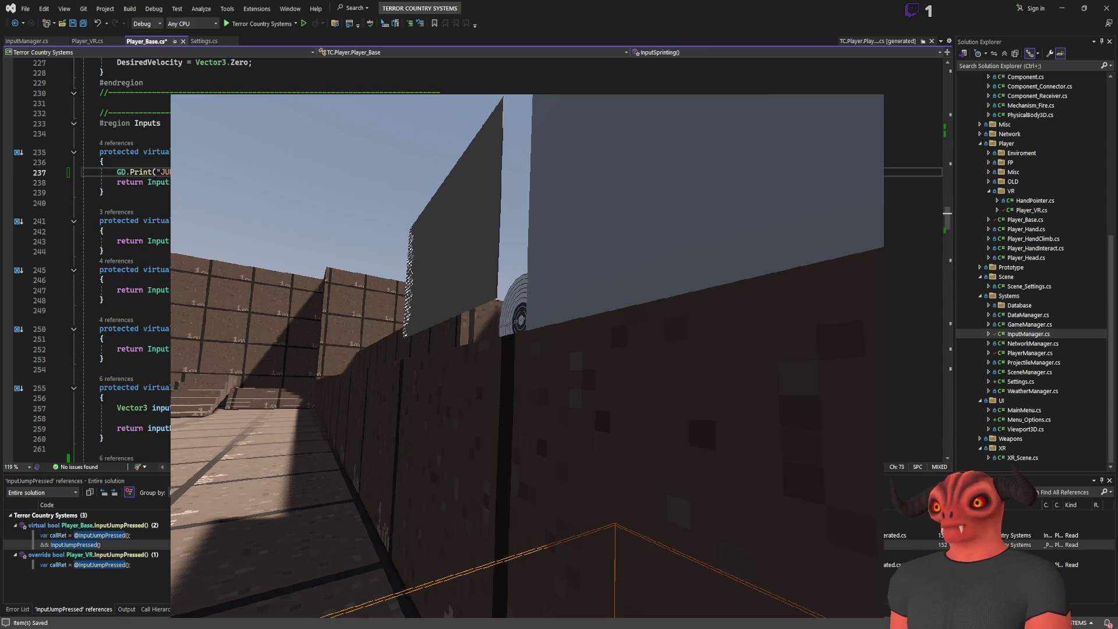
{"action": "left_click", "coordinate": [162, 172]}
{"action": "key", "text": "ctrl+Delete"}
{"action": "type", "text": "S"}
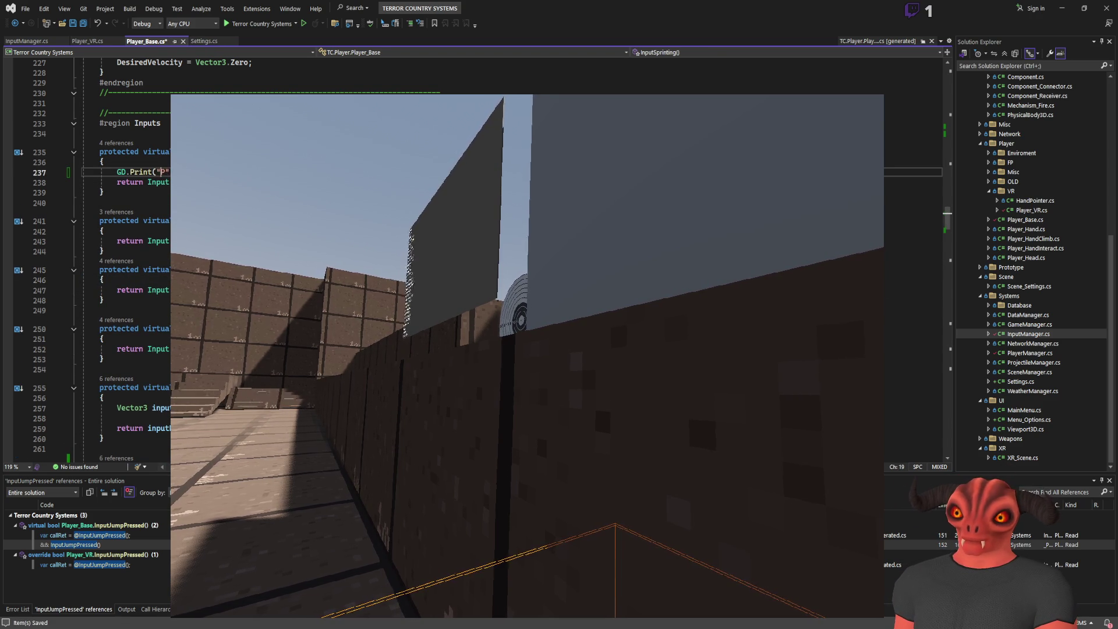
{"action": "type", "text": "SP\" + I"}
{"action": "key", "text": "ctrl+s"}
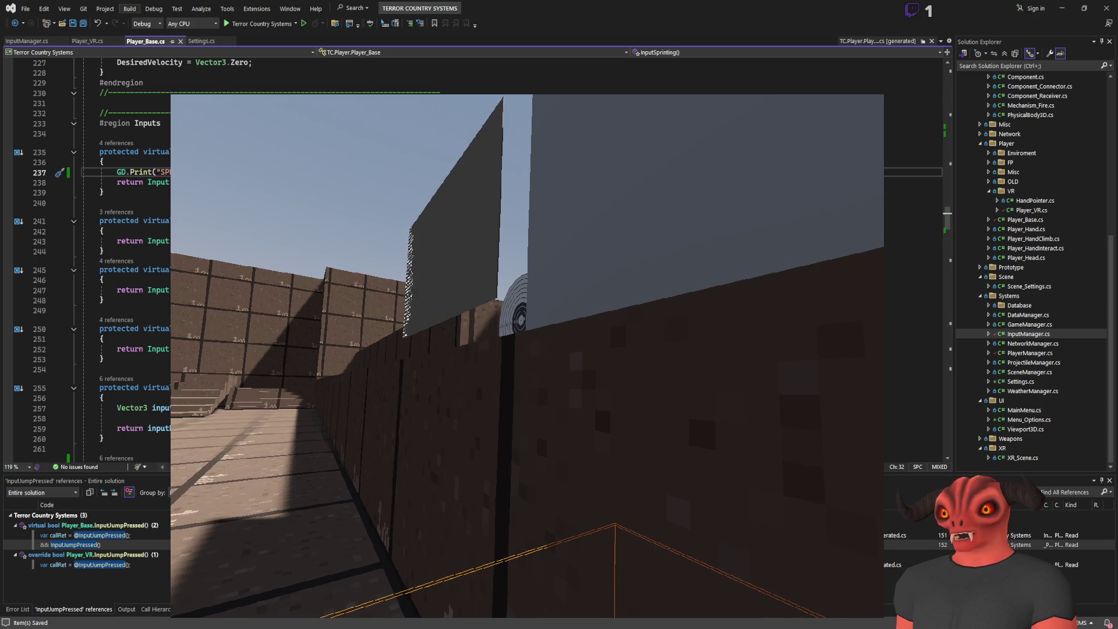
- Build the C# project and relaunch the game in Godot
{"action": "key", "text": "ctrl+shift+b"}
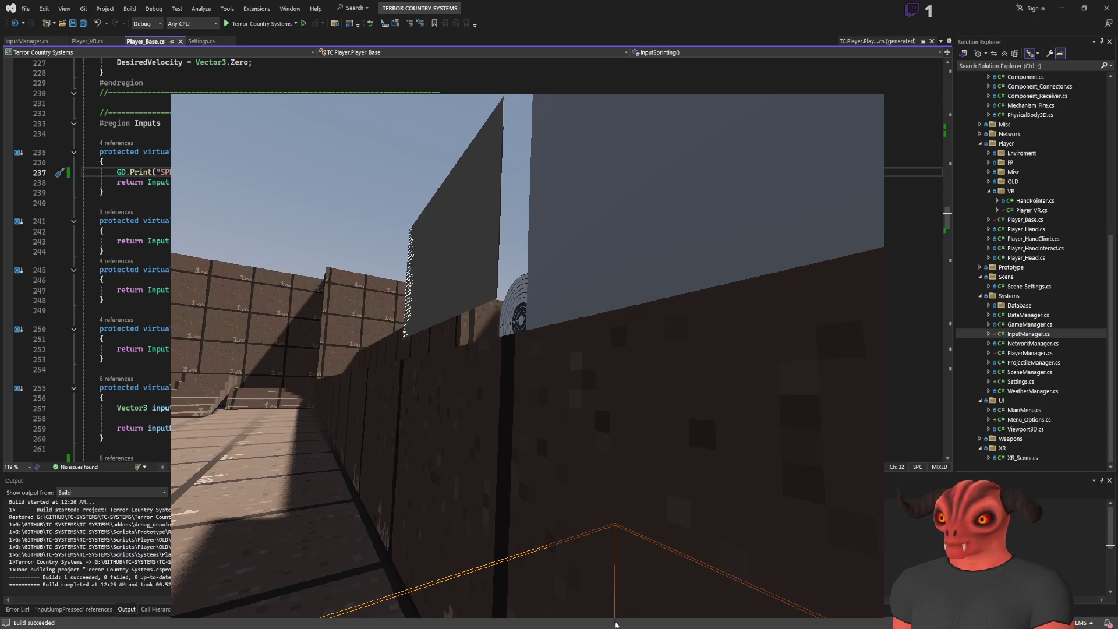
{"action": "key", "text": "alt+Tab"}
{"action": "left_click", "coordinate": [992, 8]}
{"action": "left_click", "coordinate": [969, 8]}
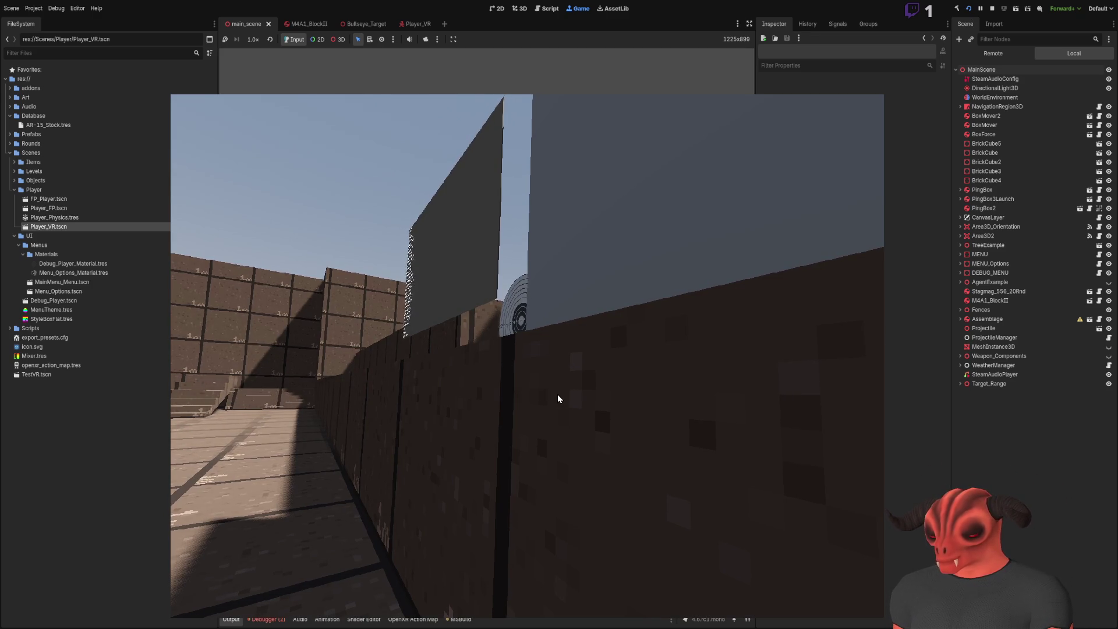
- Switch the Scene dock to the live remote tree and select Player_VR
{"action": "left_click", "coordinate": [993, 54]}
{"action": "left_click", "coordinate": [989, 107]}
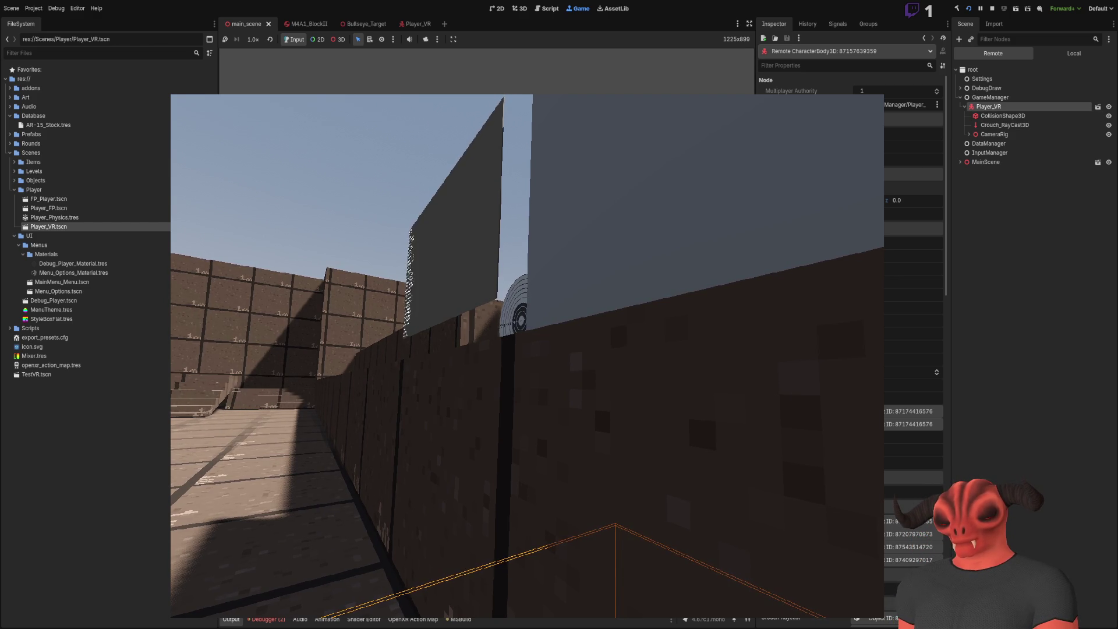
- Open the debugger panel and review the InputSprinting method in the code editor
{"action": "left_click", "coordinate": [265, 619]}
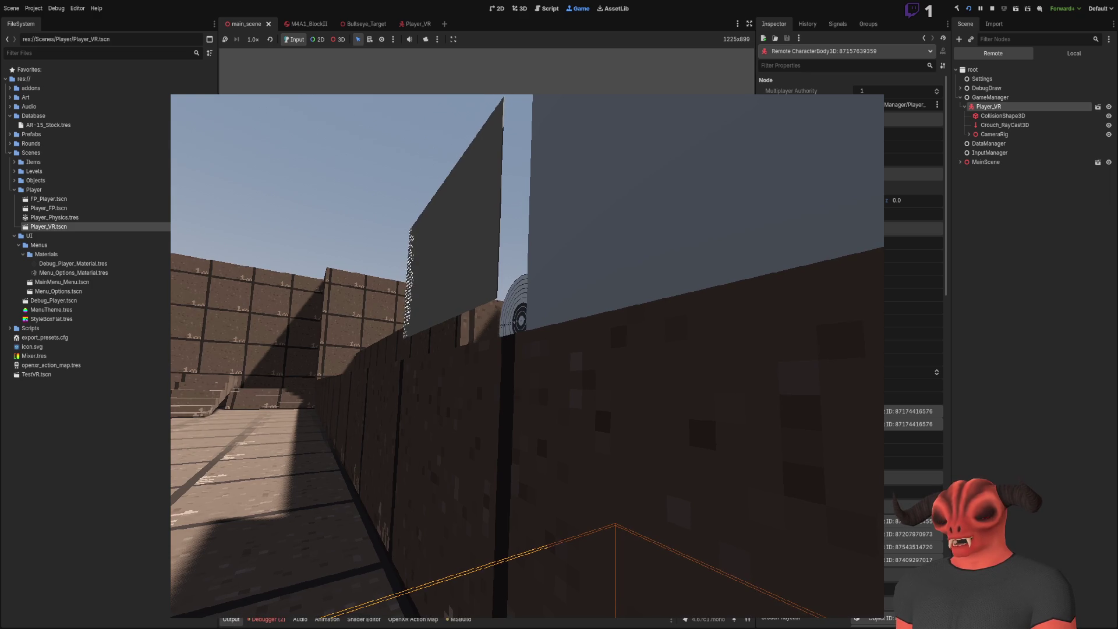
{"action": "key", "text": "alt+Tab"}
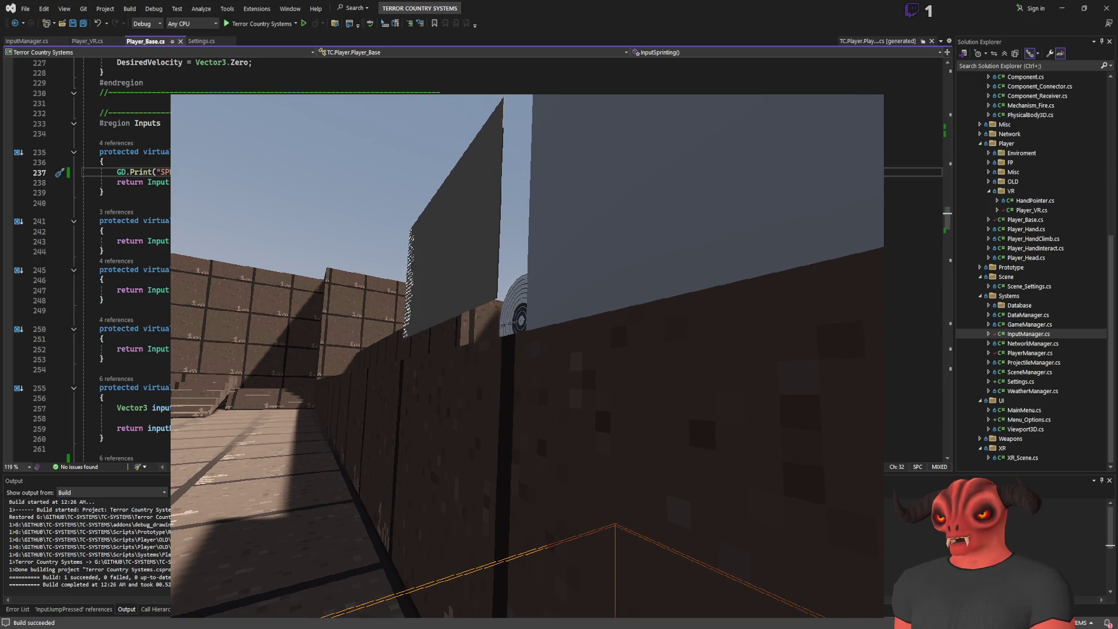
{"action": "left_click", "coordinate": [205, 152]}
{"action": "key", "text": "alt+Tab"}
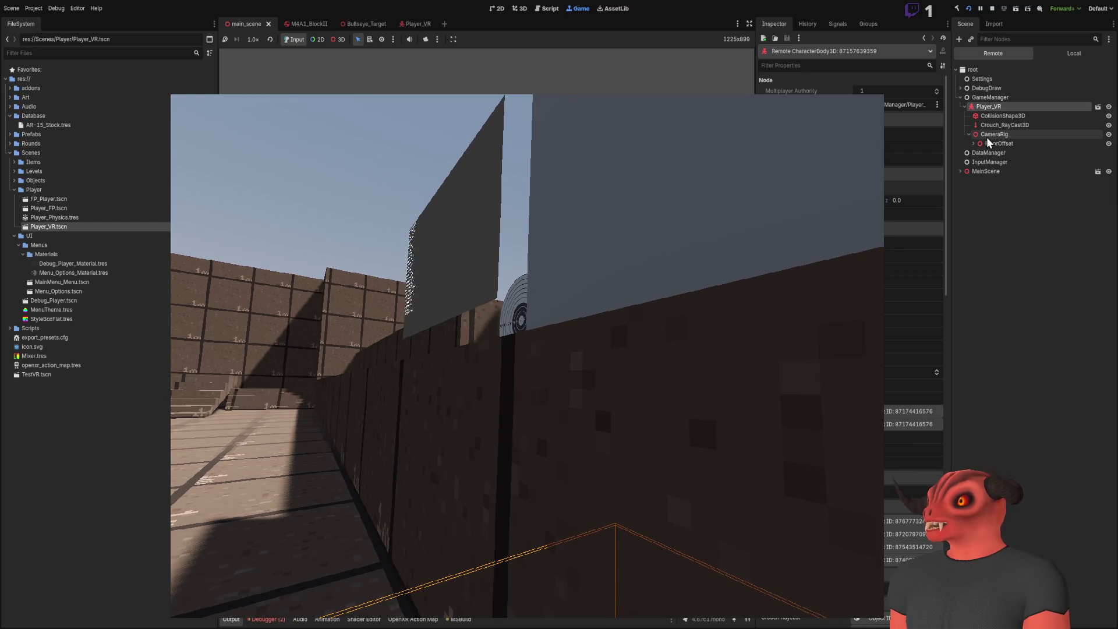
- Expand CameraRig down through XROrigin3D, inspect XR_Right, then stop the game
{"action": "left_click", "coordinate": [987, 137]}
{"action": "left_click", "coordinate": [993, 143]}
{"action": "left_click", "coordinate": [994, 134]}
{"action": "left_click", "coordinate": [994, 123]}
{"action": "left_click", "coordinate": [993, 117]}
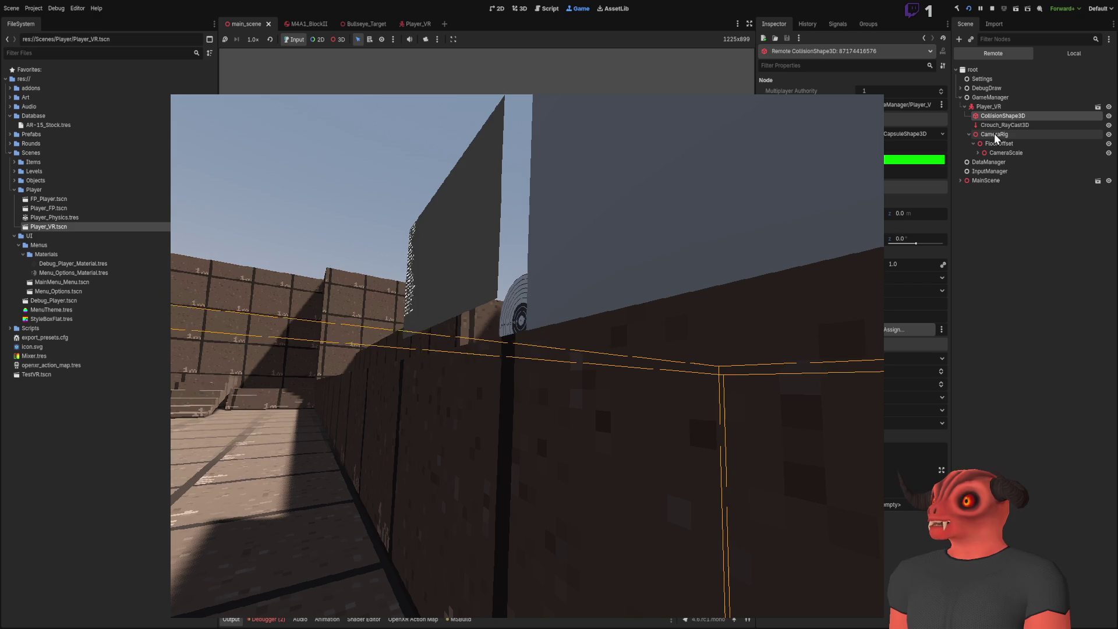
{"action": "left_click", "coordinate": [1020, 250]}
{"action": "left_click", "coordinate": [978, 153]}
{"action": "left_click", "coordinate": [983, 162]}
{"action": "left_click", "coordinate": [986, 190]}
{"action": "left_click", "coordinate": [987, 181]}
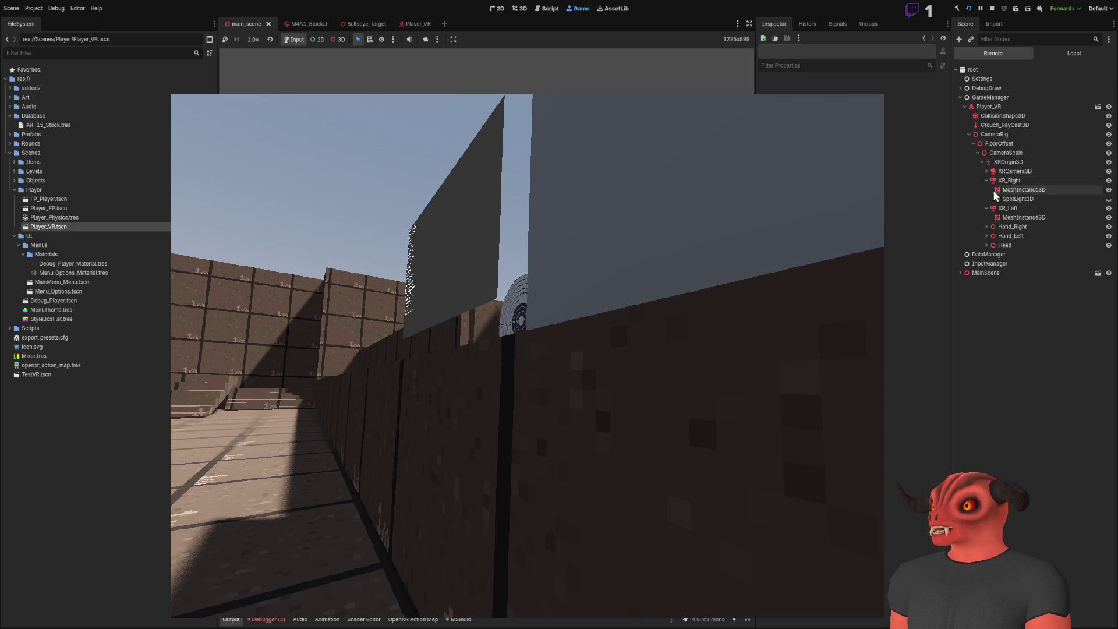
{"action": "left_click", "coordinate": [1016, 180]}
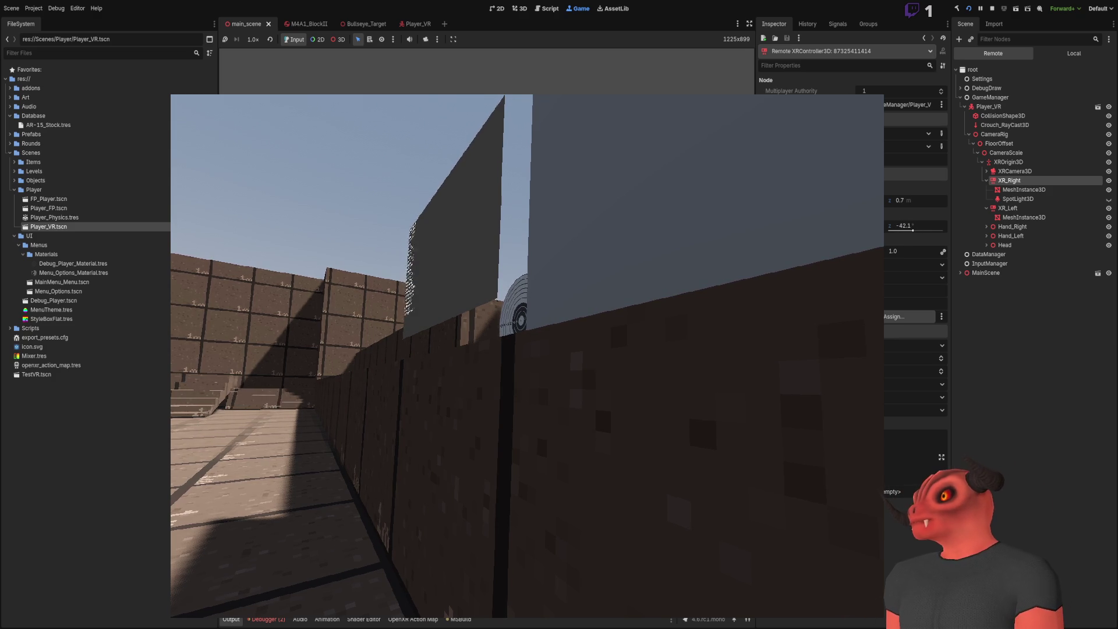
{"action": "key", "text": "F8"}
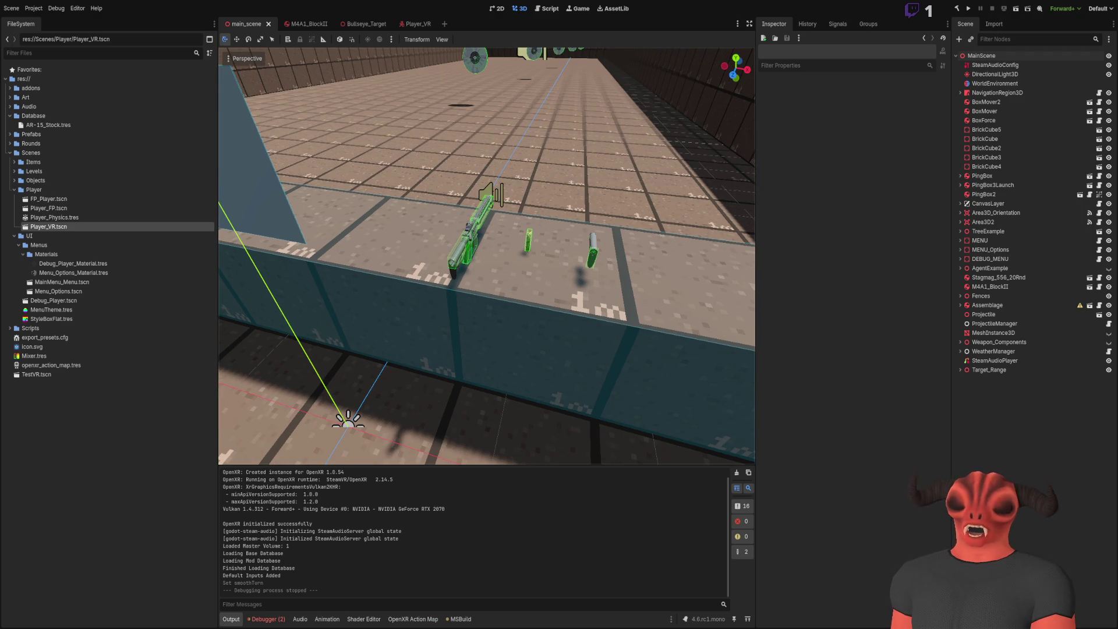
- Save main_scene, pull the 3D view back over the range, and run the project
{"action": "key", "text": "ctrl+s"}
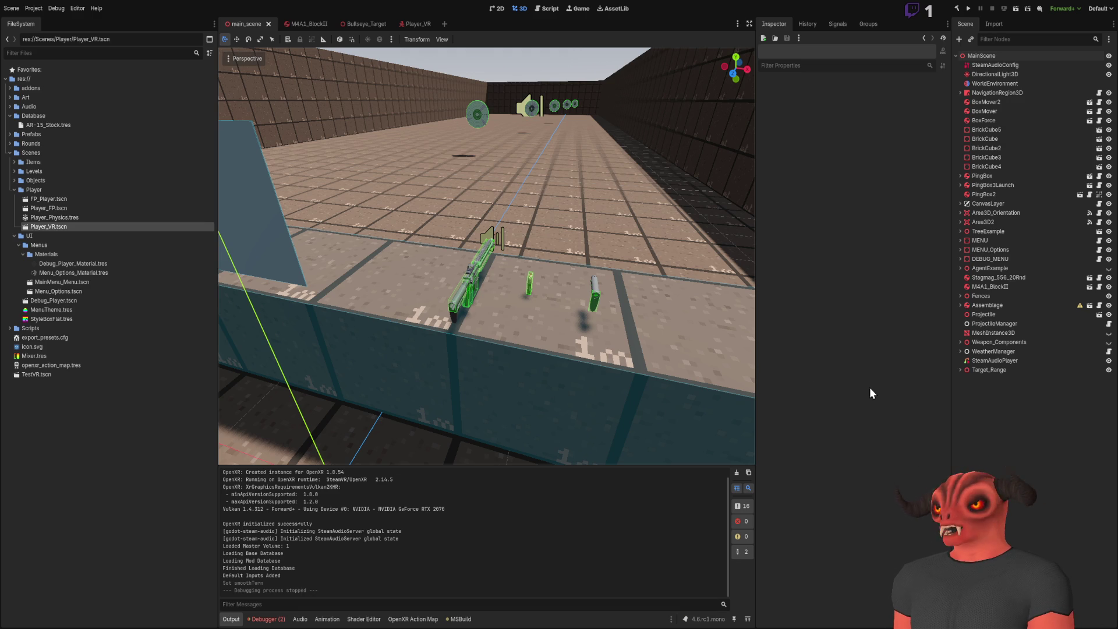
{"action": "mouse_move", "coordinate": [728, 379]}
{"action": "left_mouse_down"}
{"action": "mouse_move", "coordinate": [641, 326]}
{"action": "mouse_move", "coordinate": [618, 326]}
{"action": "left_mouse_up"}
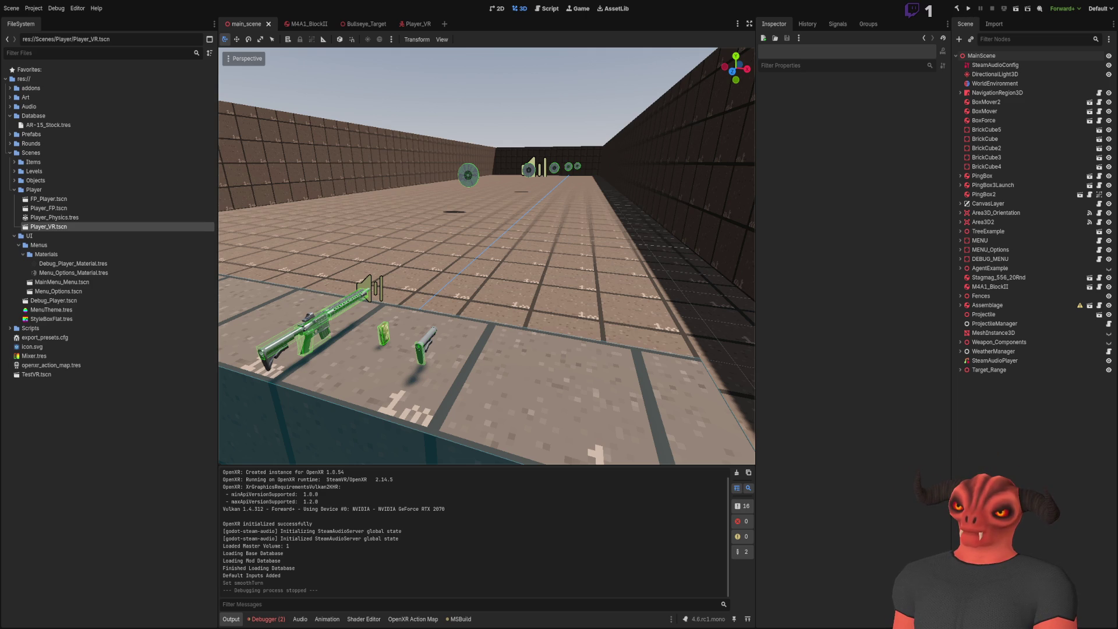
{"action": "left_click", "coordinate": [970, 9]}
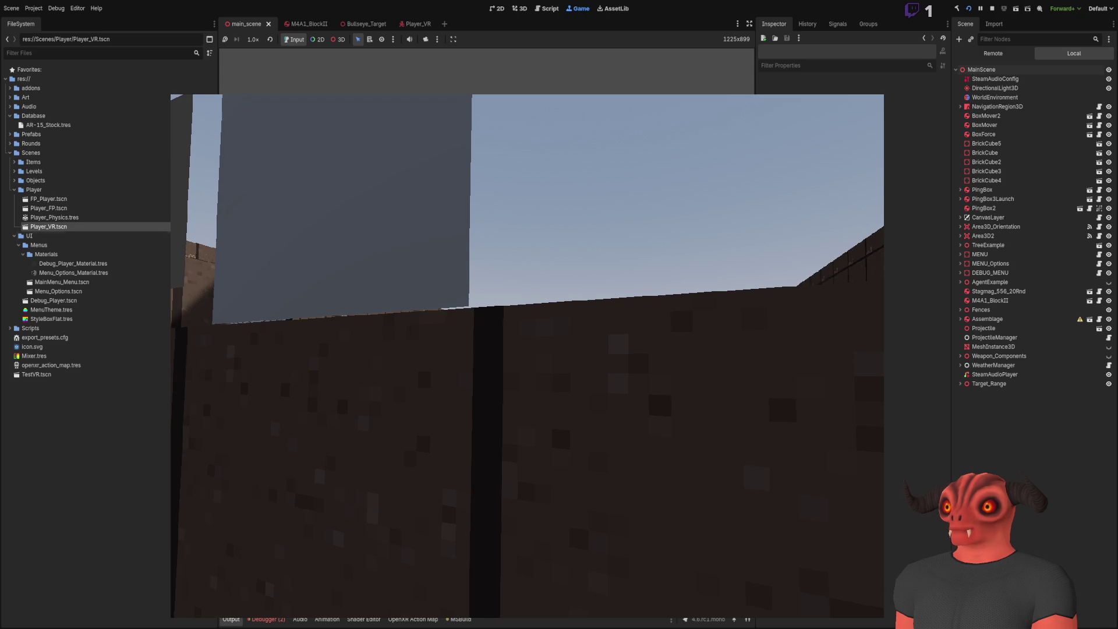
- Stop the running game and launch the project again
{"action": "key", "text": "F8"}
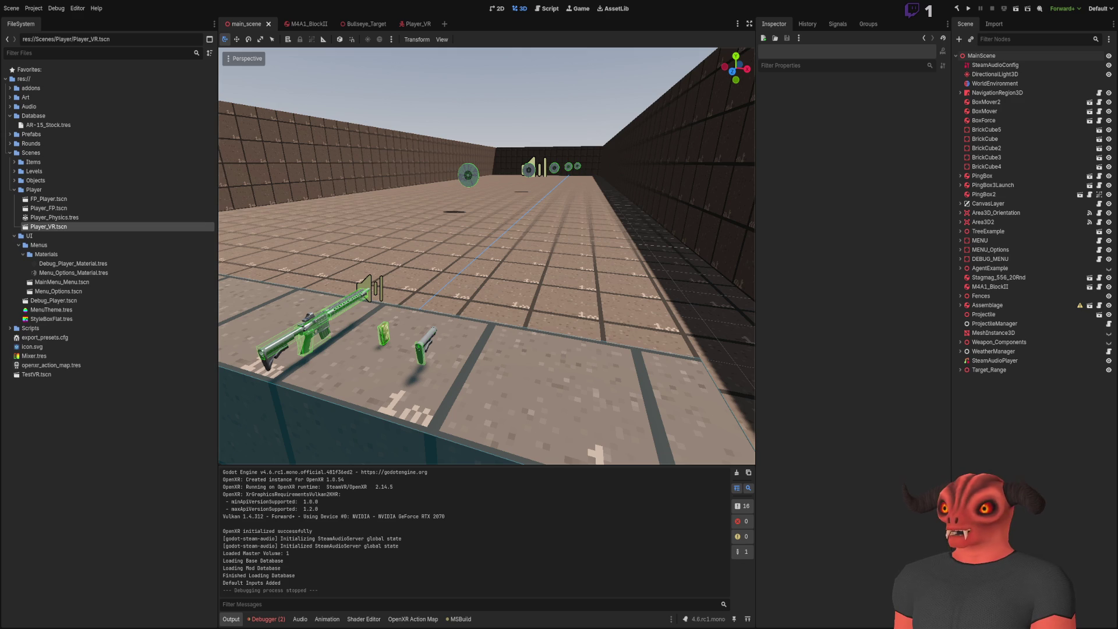
{"action": "left_click", "coordinate": [969, 9]}
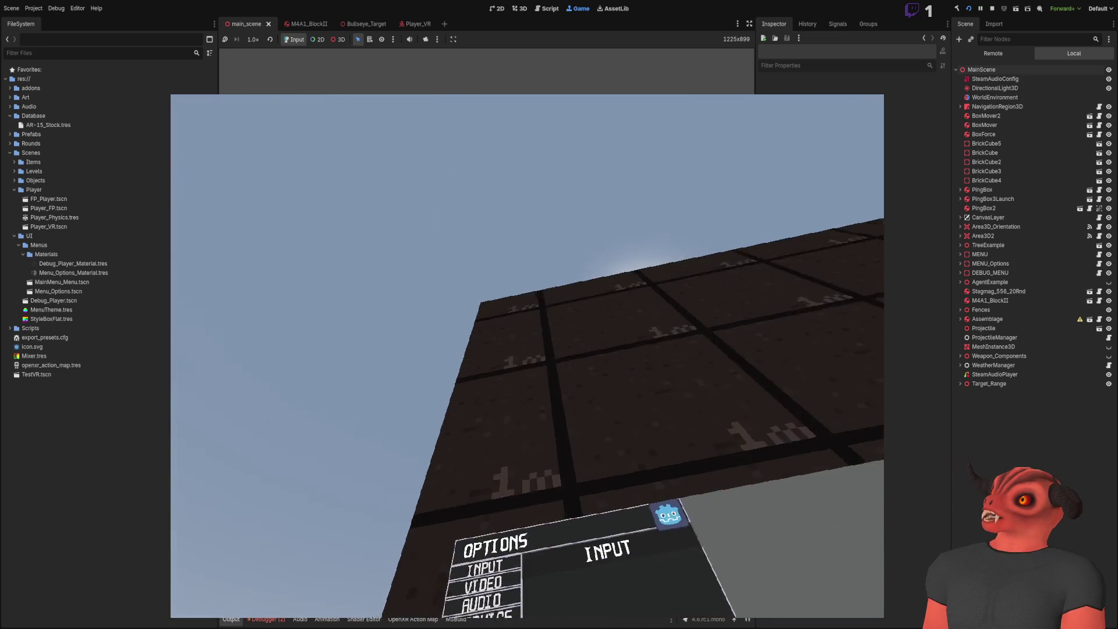
- Stop the VR test run with F8
{"action": "key", "text": "F8"}
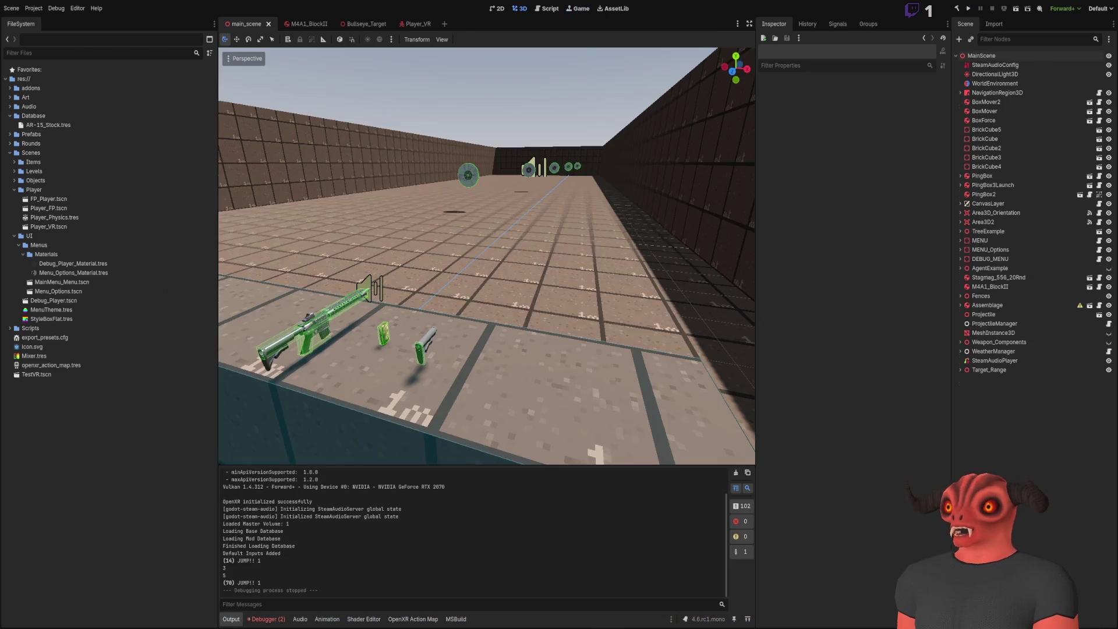
- Frame the options panel and browse the TreeExample and MENU nodes to select MENU_Options
{"action": "left_click_drag", "start_coordinate": [697, 212], "coordinate": [422, 228]}
{"action": "left_click", "coordinate": [423, 234]}
{"action": "key", "text": "f"}
{"action": "left_click", "coordinate": [1015, 280]}
{"action": "scroll", "coordinate": [900, 364], "scroll_direction": "down", "scroll_amount": 1}
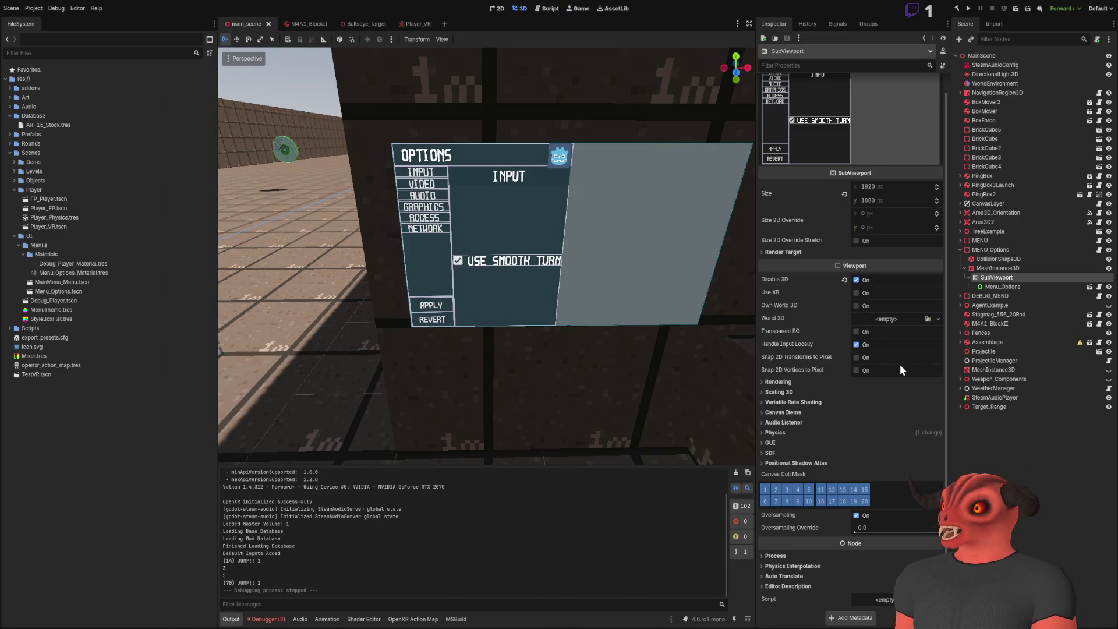
{"action": "left_click", "coordinate": [961, 240]}
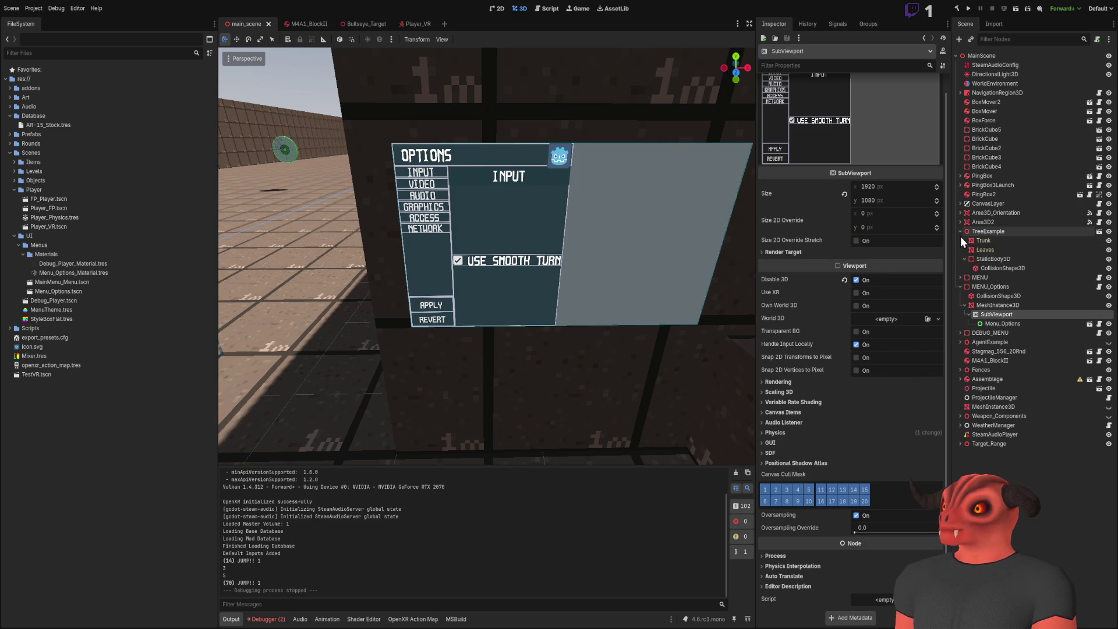
{"action": "left_click", "coordinate": [990, 269]}
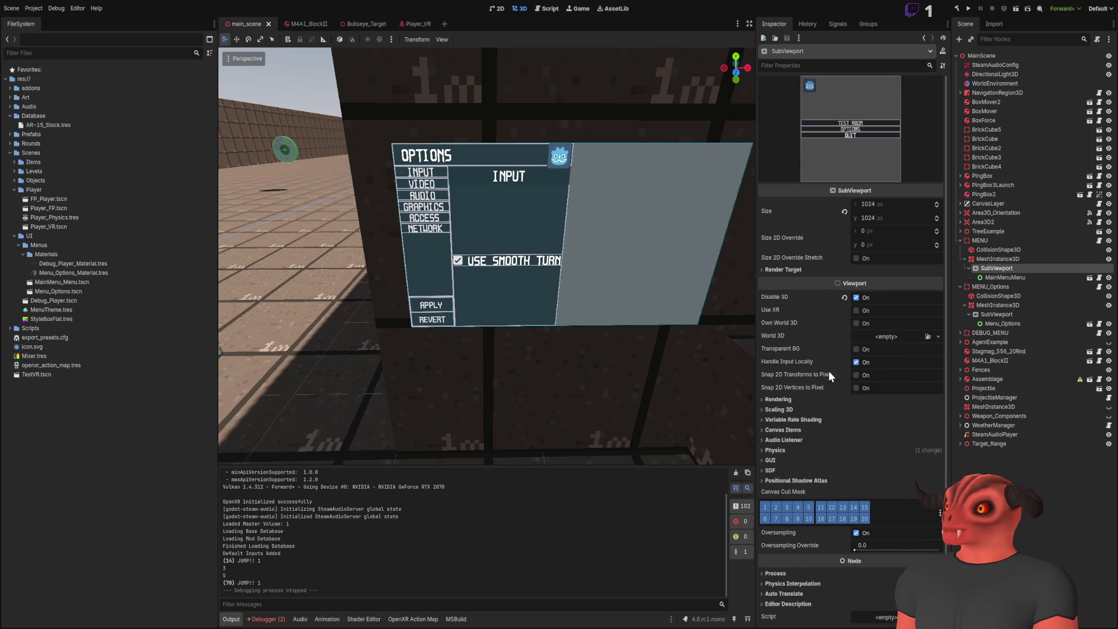
{"action": "left_click", "coordinate": [1004, 277]}
{"action": "left_click", "coordinate": [1016, 260]}
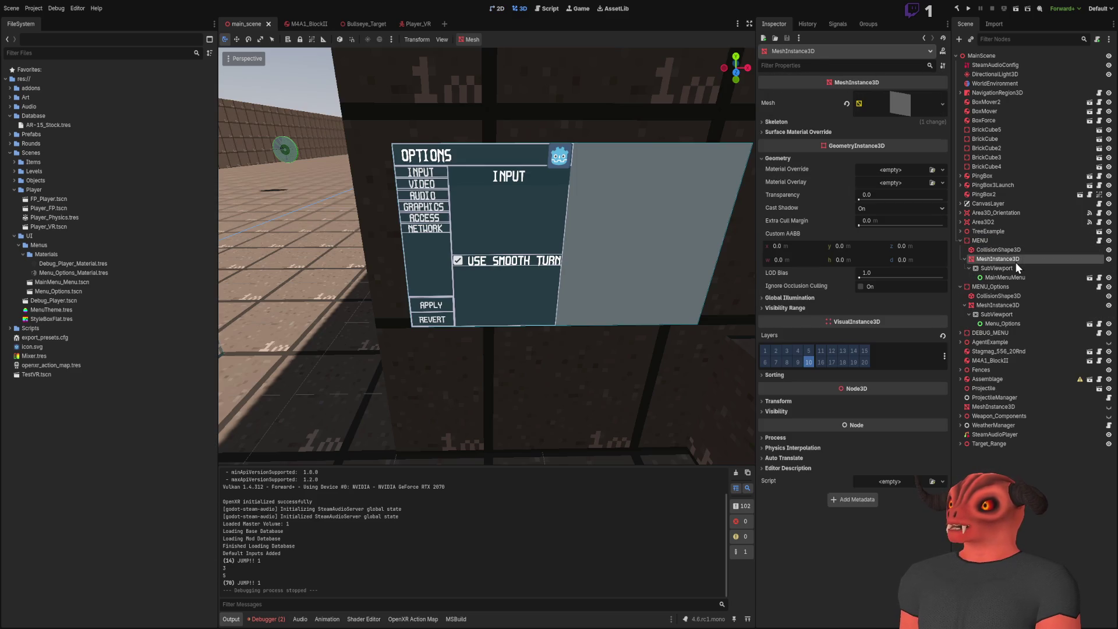
{"action": "left_click", "coordinate": [1010, 241]}
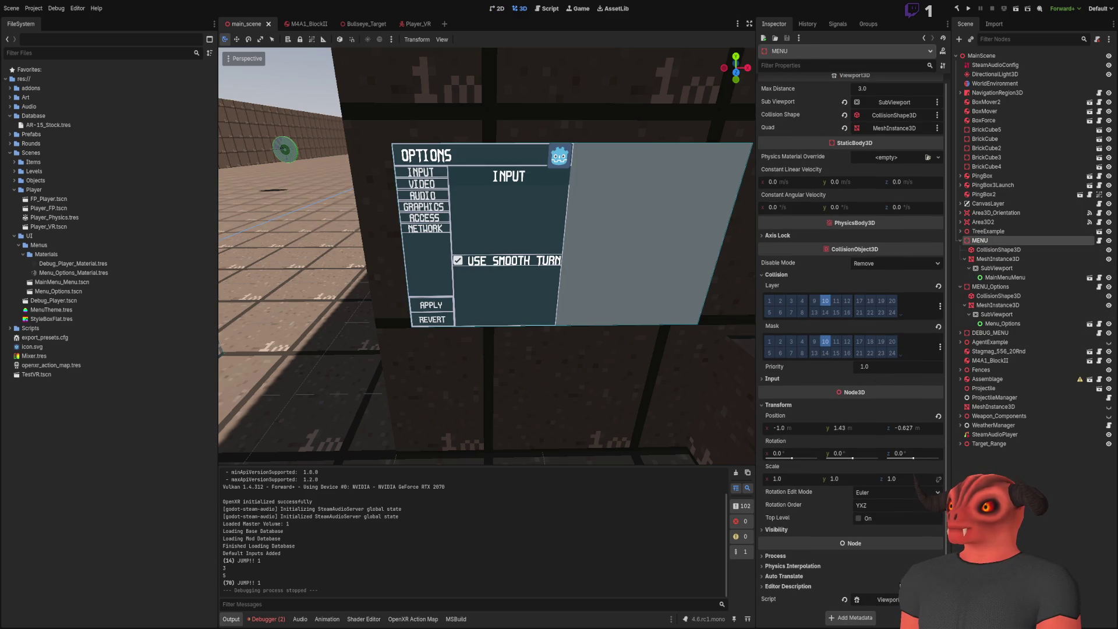
{"action": "left_click", "coordinate": [999, 279]}
{"action": "left_click", "coordinate": [998, 288]}
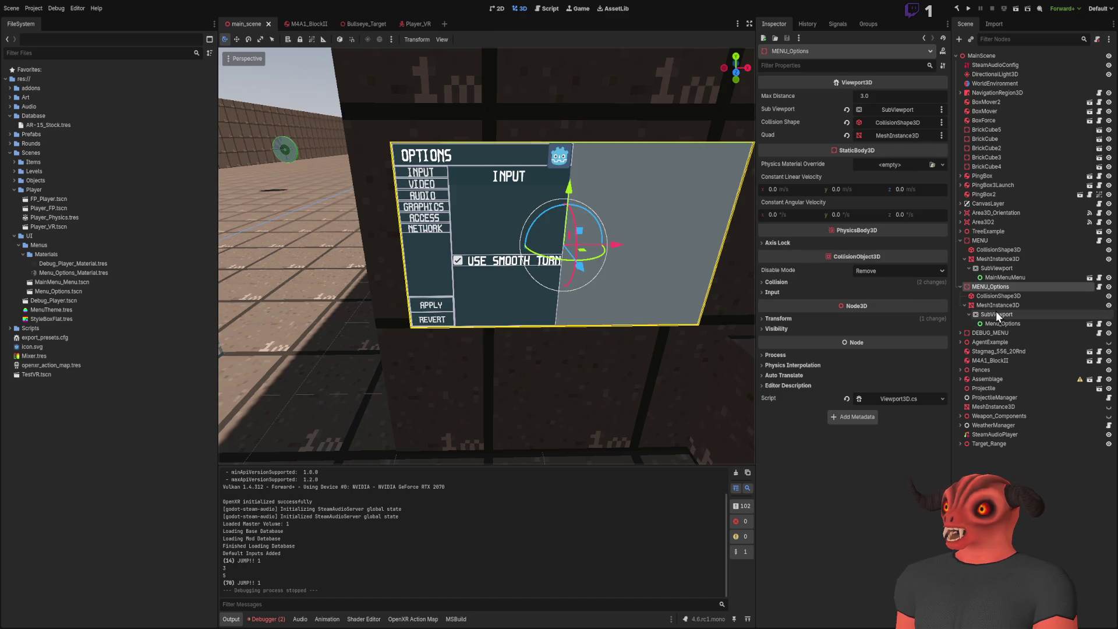
- Assign SubViewport, CollisionShape3D and MeshInstance3D to Sub Viewport, Collision Shape and Quad, then save
{"action": "mouse_move", "coordinate": [996, 312]}
{"action": "left_mouse_down"}
{"action": "mouse_move", "coordinate": [903, 156]}
{"action": "mouse_move", "coordinate": [901, 114]}
{"action": "left_mouse_up"}
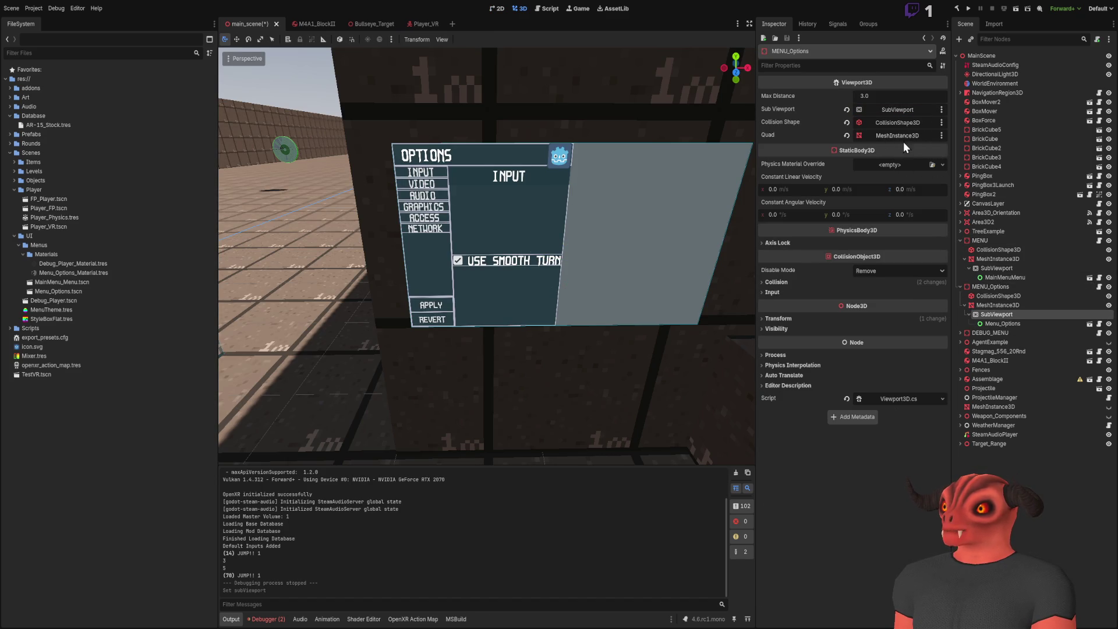
{"action": "left_click_drag", "start_coordinate": [997, 296], "coordinate": [912, 124]}
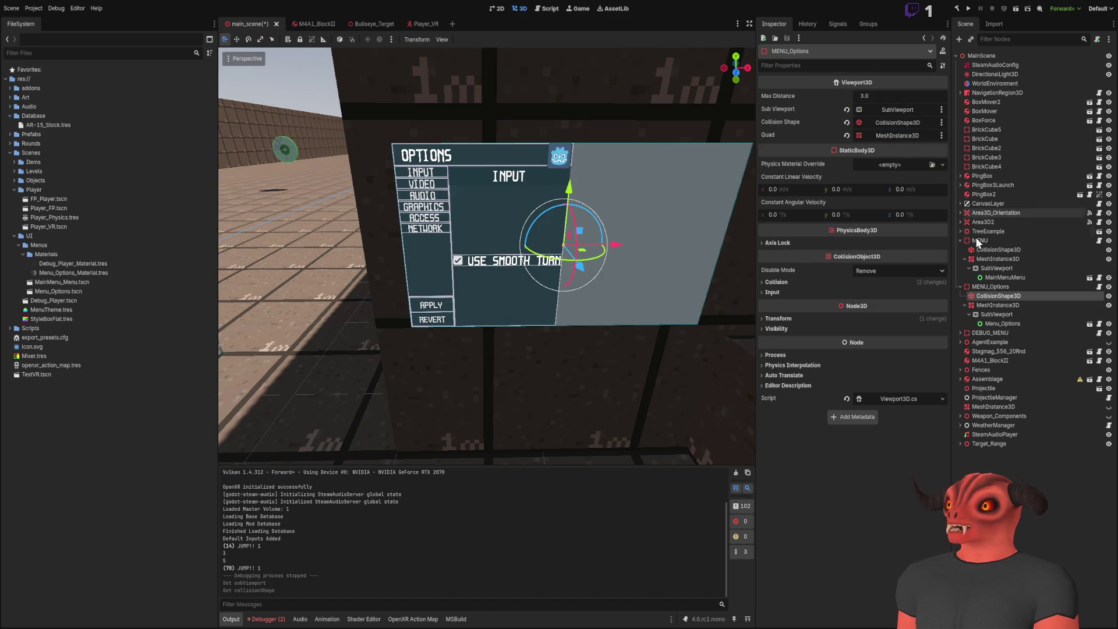
{"action": "mouse_move", "coordinate": [1005, 346]}
{"action": "left_mouse_down"}
{"action": "mouse_move", "coordinate": [909, 131]}
{"action": "mouse_move", "coordinate": [891, 135]}
{"action": "left_mouse_up"}
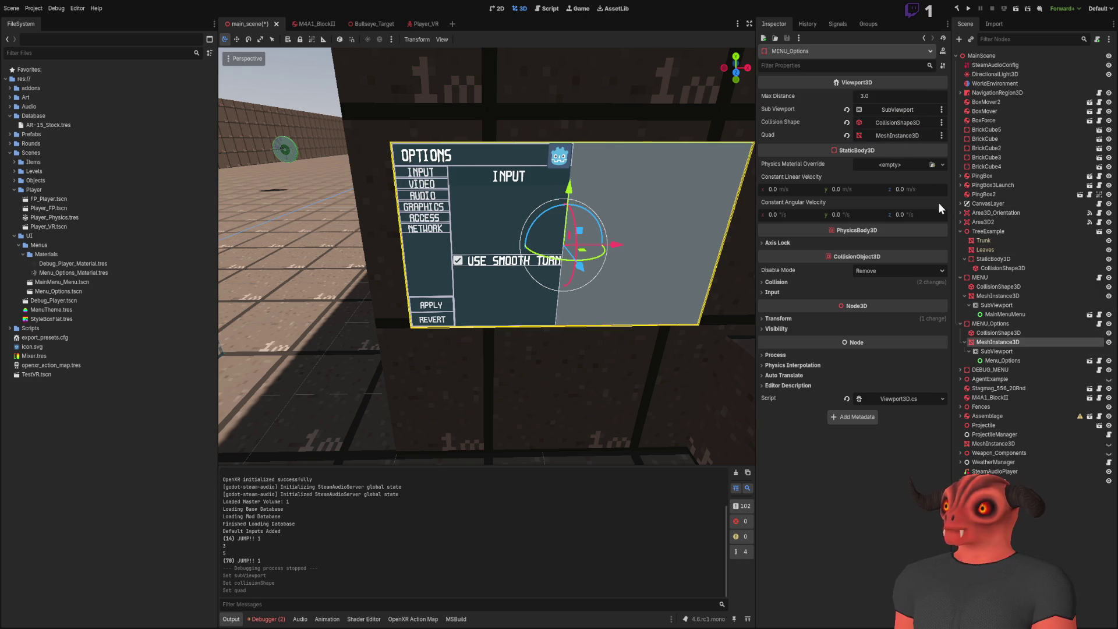
{"action": "left_click", "coordinate": [961, 231]}
{"action": "left_click", "coordinate": [962, 240]}
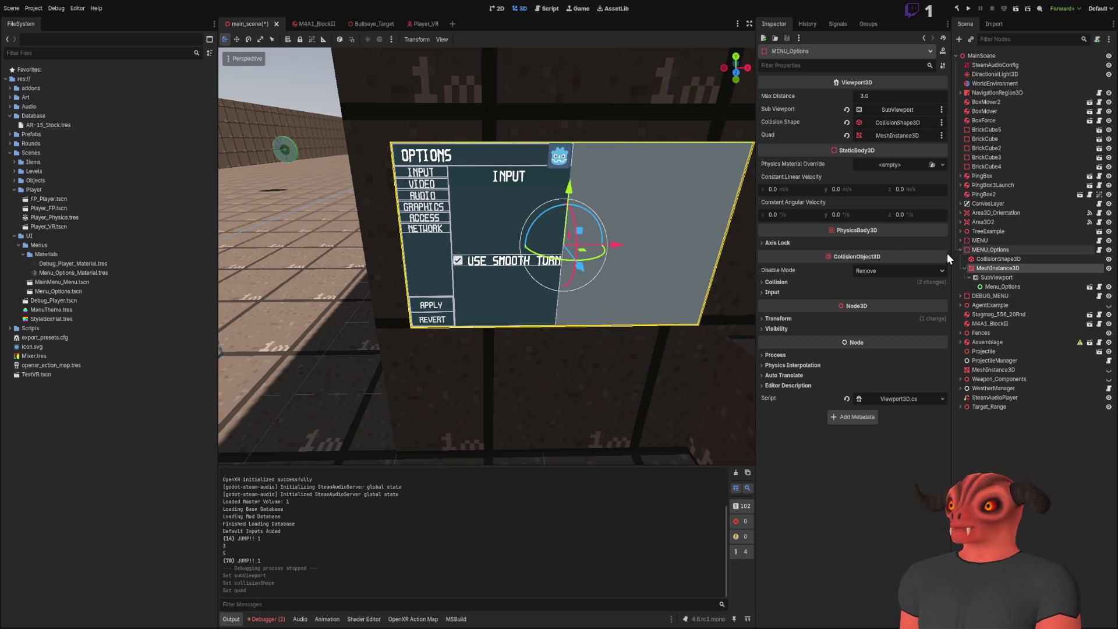
{"action": "key", "text": "ctrl+s"}
{"action": "left_click", "coordinate": [969, 9]}
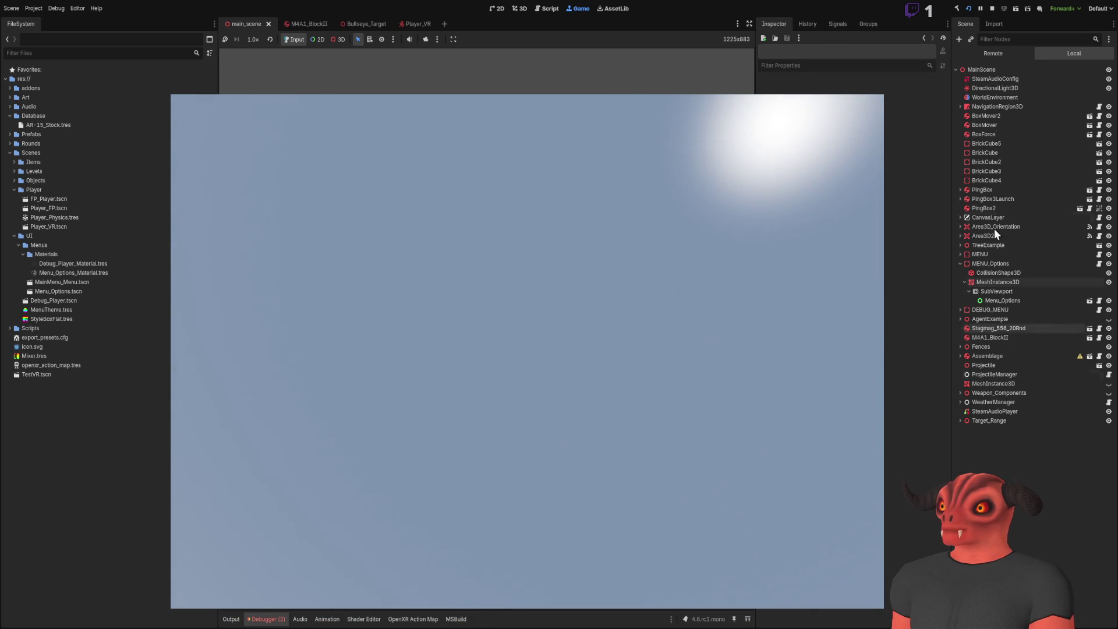
- Stop the game after testing the options menu
{"action": "left_click", "coordinate": [992, 9]}
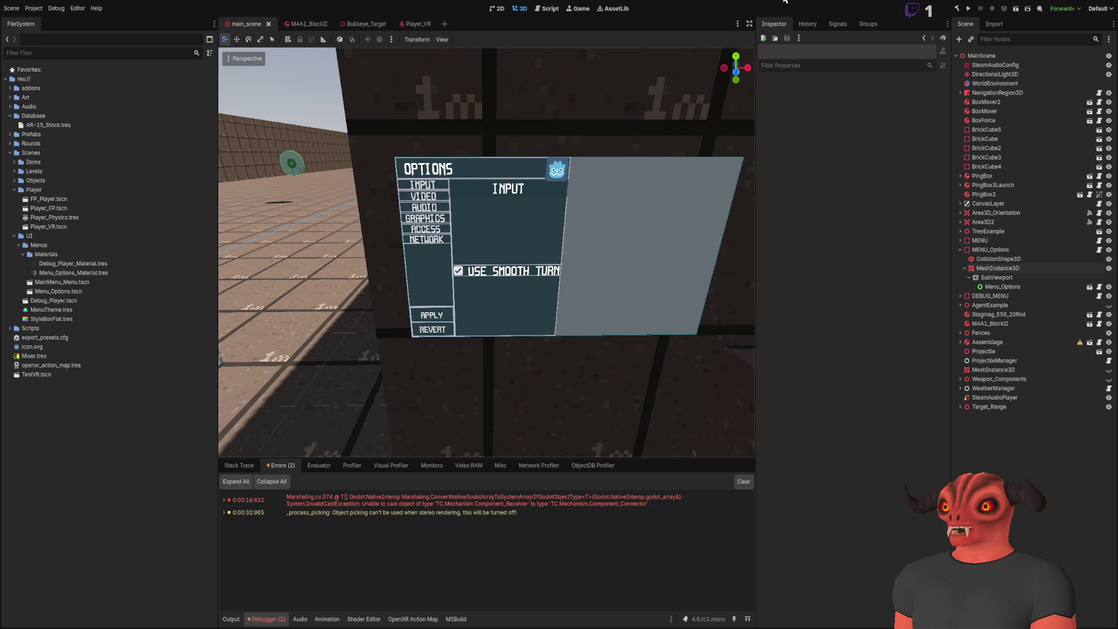
- Open the OpenXR Action Map panel while backing the camera away from the options panel
{"action": "key", "text": "s"}
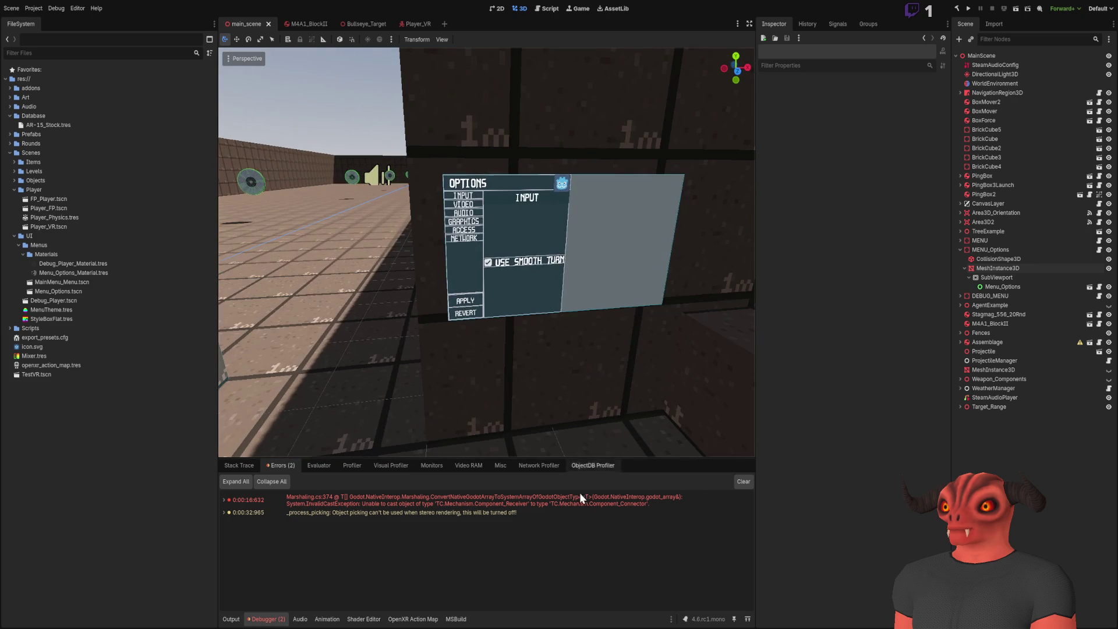
{"action": "left_click", "coordinate": [408, 619]}
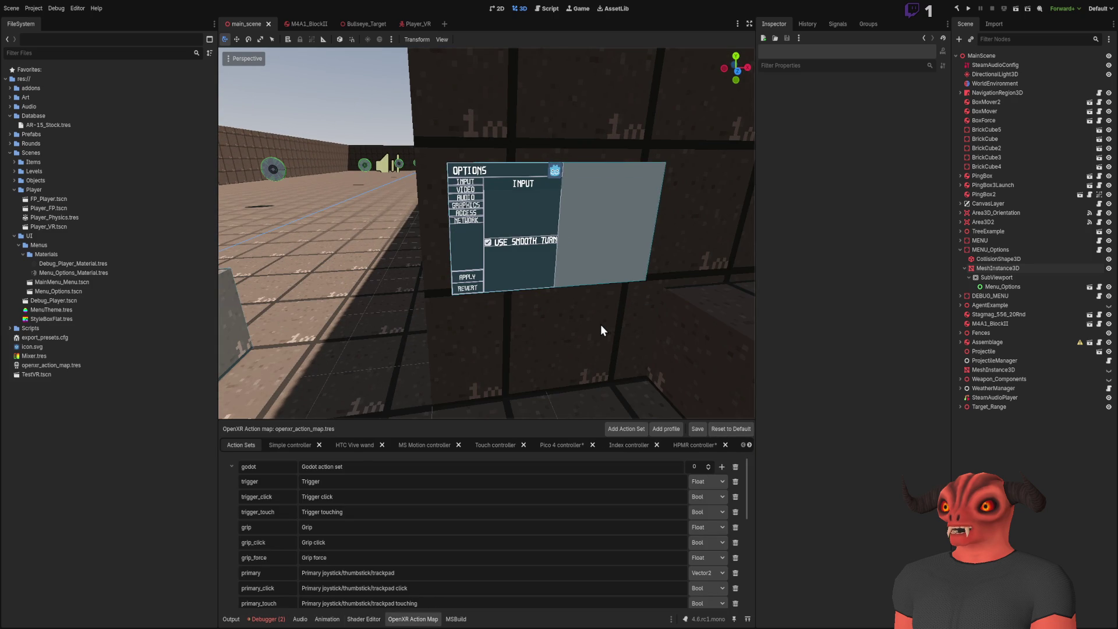
{"action": "key", "text": "a"}
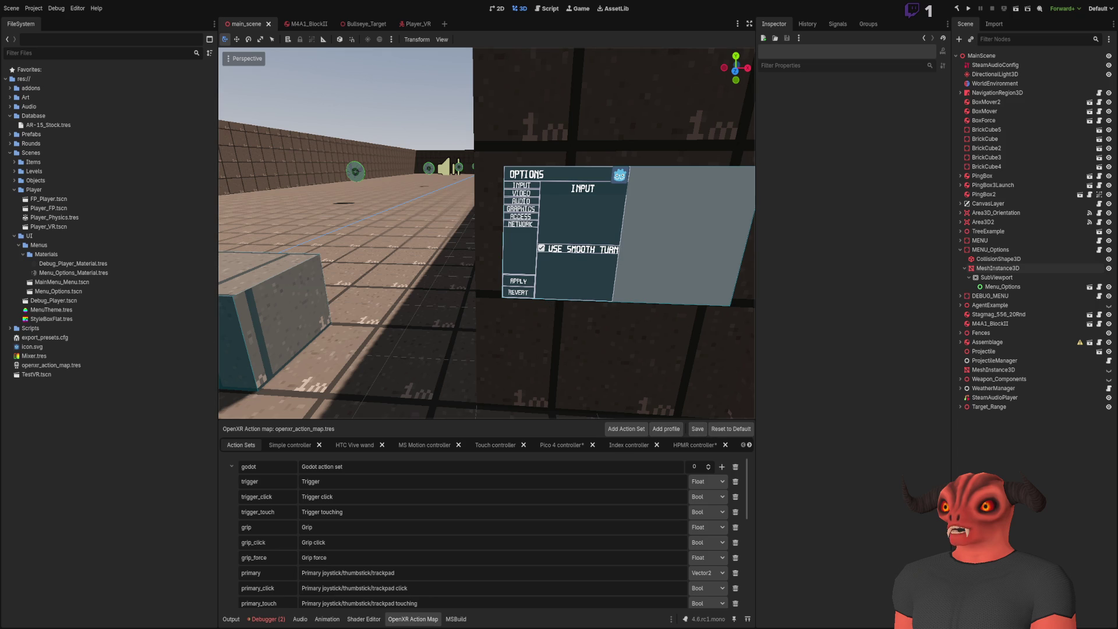
{"action": "scroll", "coordinate": [658, 478], "scroll_direction": "down", "scroll_amount": 10}
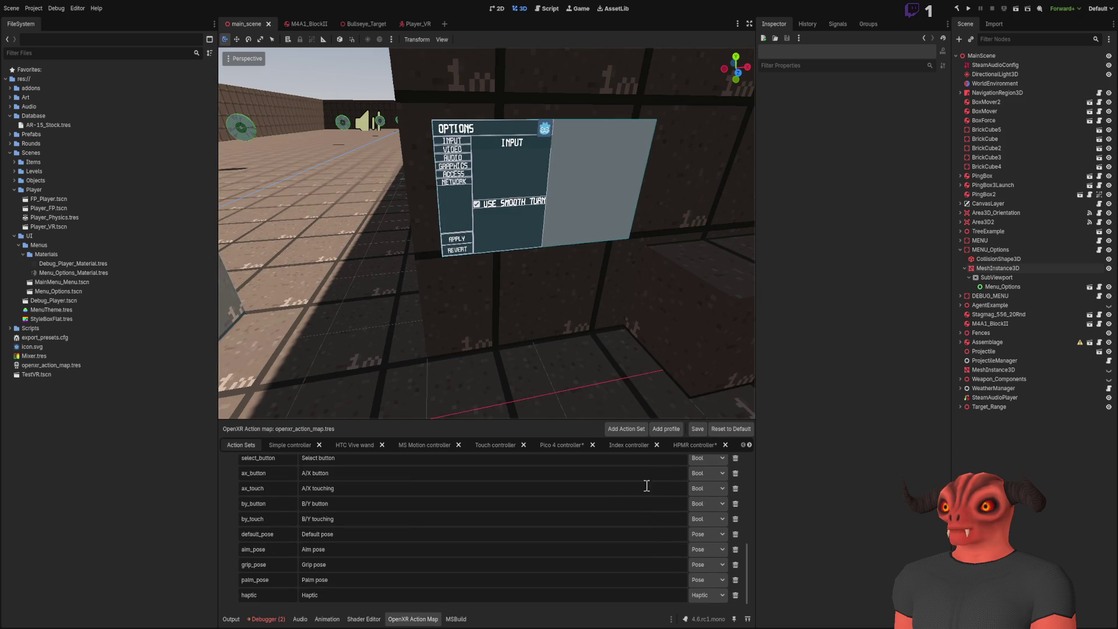
{"action": "scroll", "coordinate": [514, 507], "scroll_direction": "up", "scroll_amount": 3}
{"action": "scroll", "coordinate": [514, 506], "scroll_direction": "up", "scroll_amount": 2}
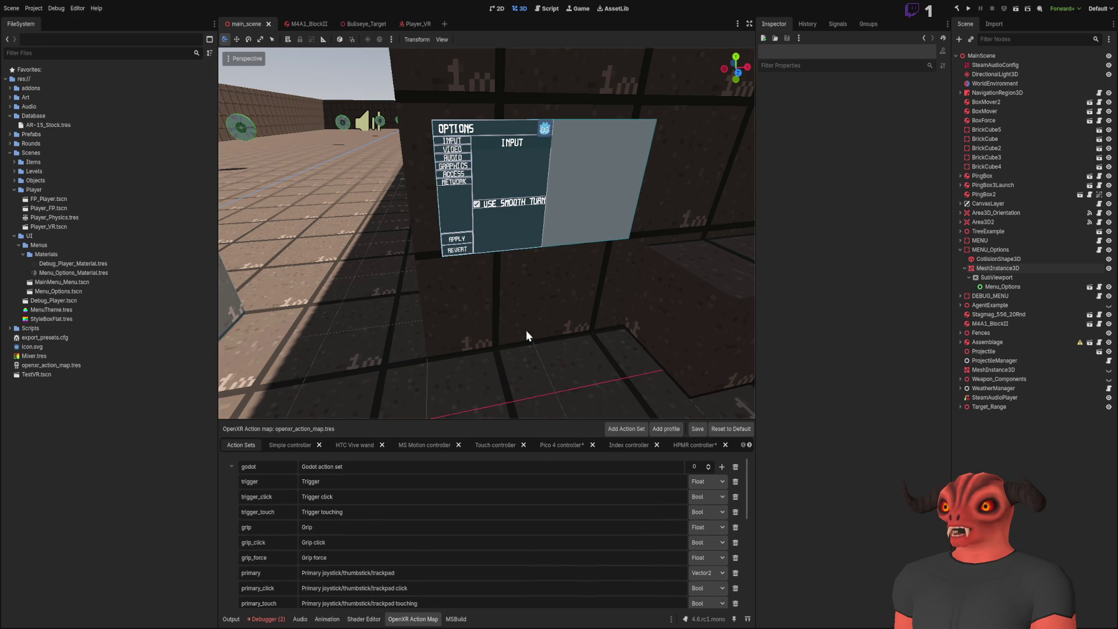
- Swing the viewport camera along the arena to the options panel and run the project
{"action": "left_click_drag", "start_coordinate": [550, 267], "coordinate": [463, 354]}
{"action": "scroll", "coordinate": [595, 464], "scroll_direction": "down", "scroll_amount": 4}
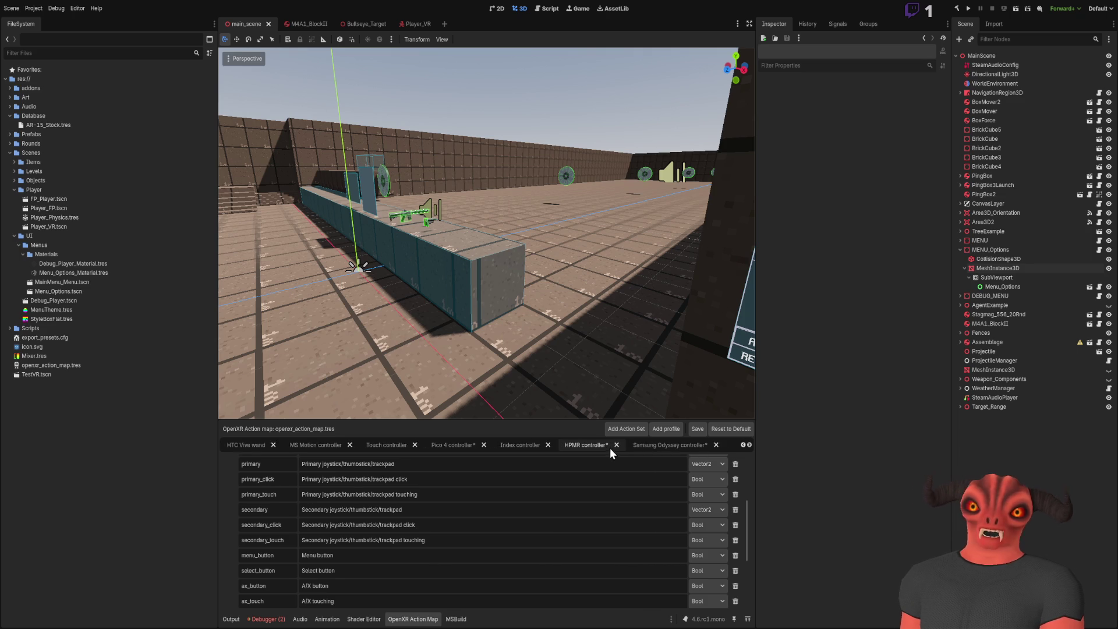
{"action": "key", "text": "f"}
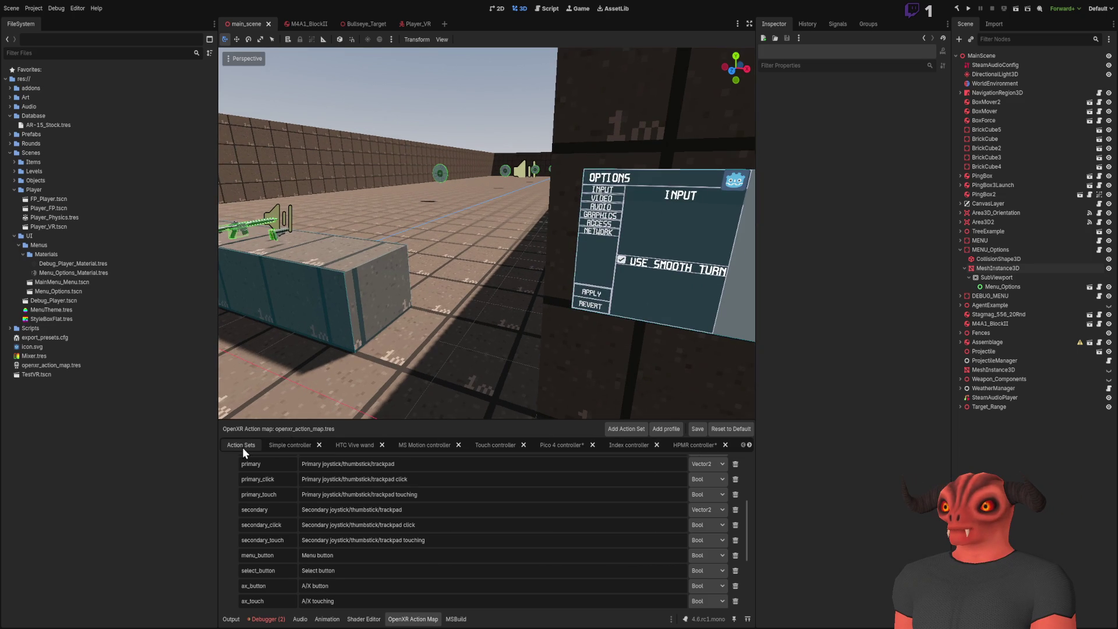
{"action": "key", "text": "ctrl+s"}
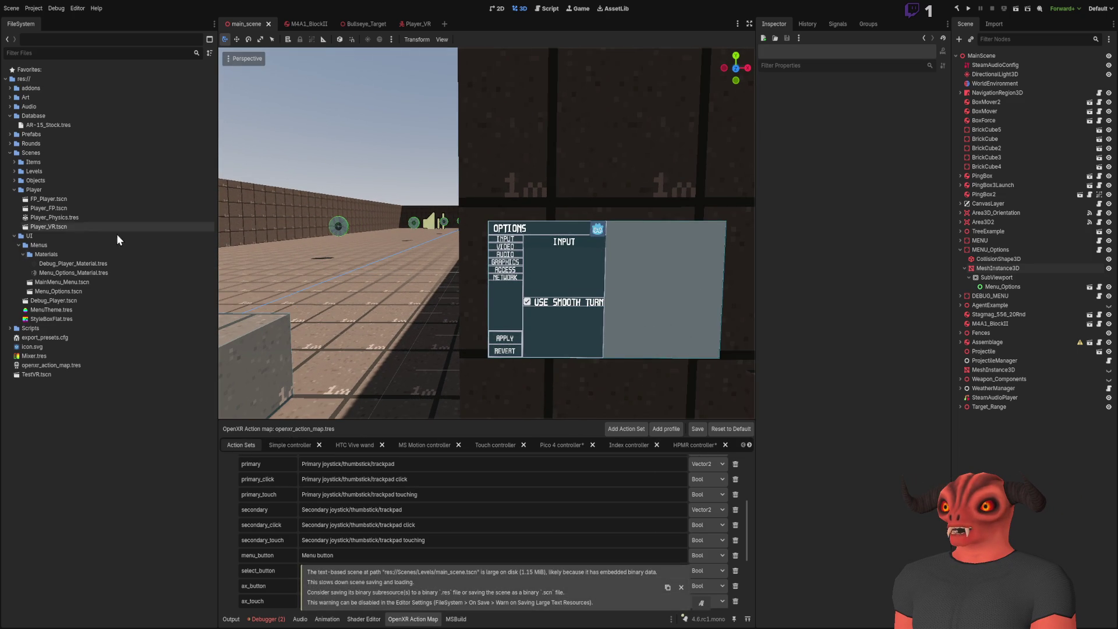
{"action": "scroll", "coordinate": [728, 396], "scroll_direction": "down", "scroll_amount": 3}
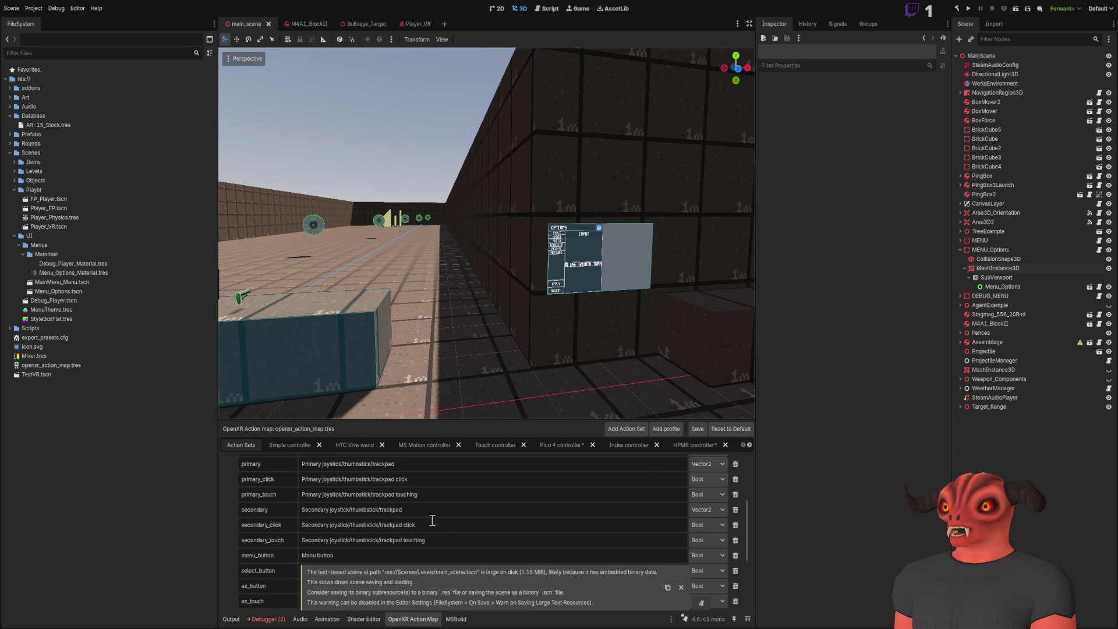
{"action": "scroll", "coordinate": [412, 363], "scroll_direction": "up", "scroll_amount": 2}
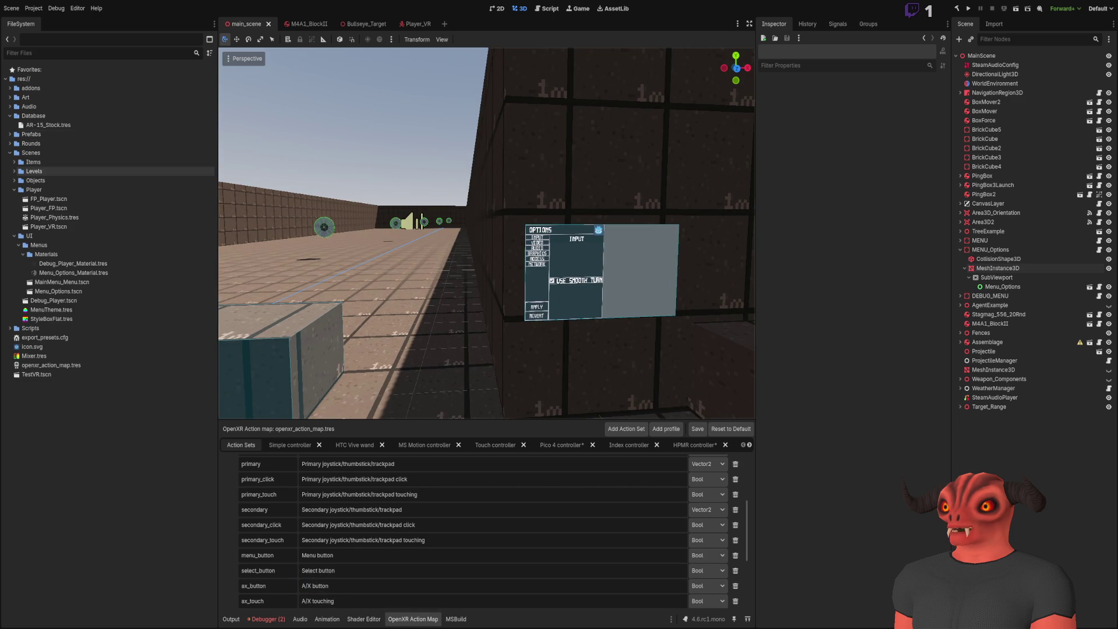
{"action": "left_click", "coordinate": [968, 9]}
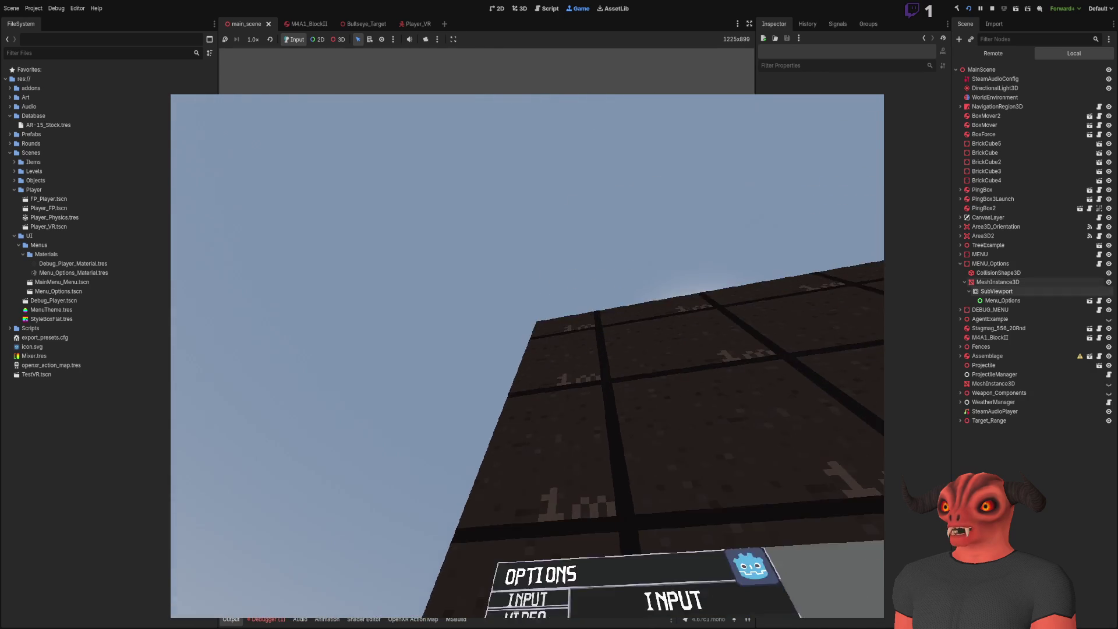
- Inspect the live Menu_Options node in the Remote tree, then stop the running VR game
{"action": "left_click", "coordinate": [1002, 300]}
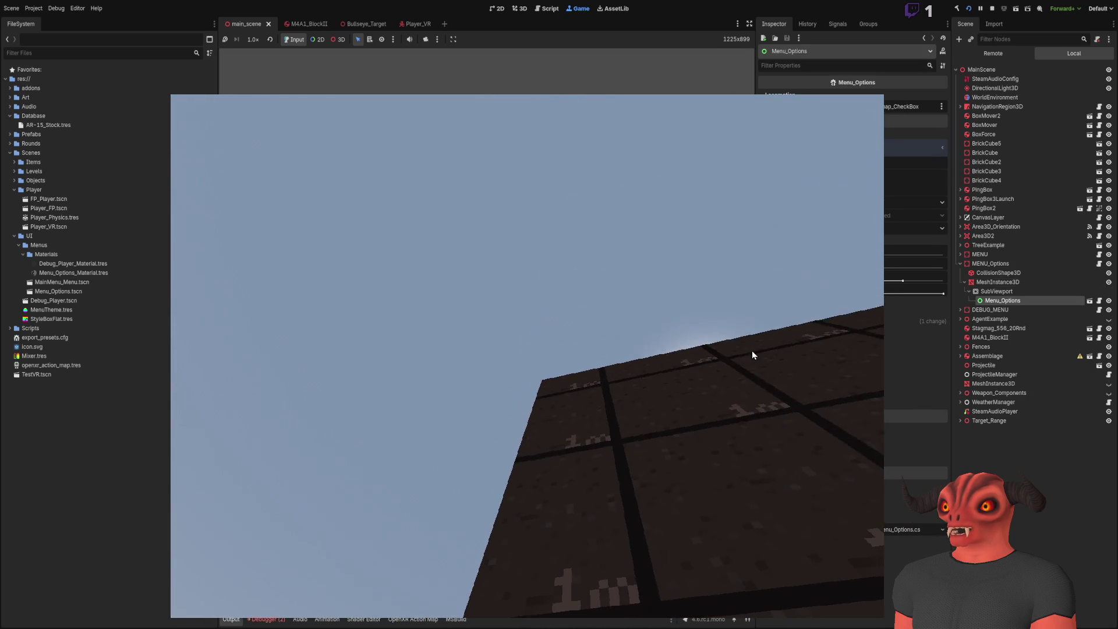
{"action": "key", "text": "F8"}
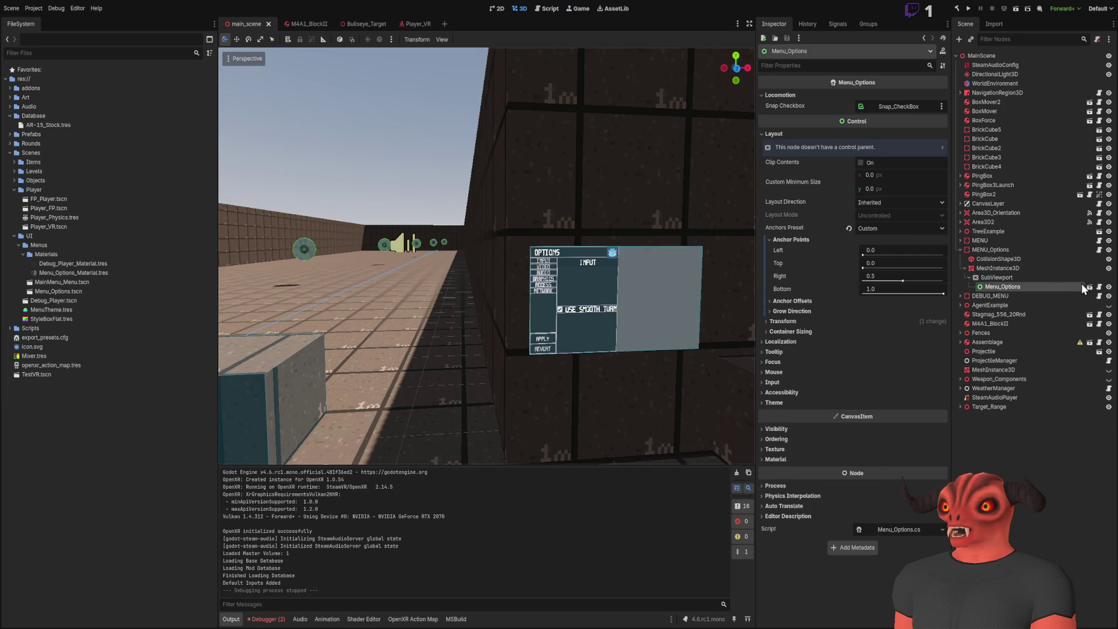
- Open the Menu_Options scene and inspect Snap_CheckBox, Input_Loco_Turn, Revert_Button and Apply_Button before switching to Visual Studio
{"action": "left_click", "coordinate": [1090, 287]}
{"action": "scroll", "coordinate": [373, 228], "scroll_direction": "up", "scroll_amount": 3}
{"action": "left_click", "coordinate": [458, 260]}
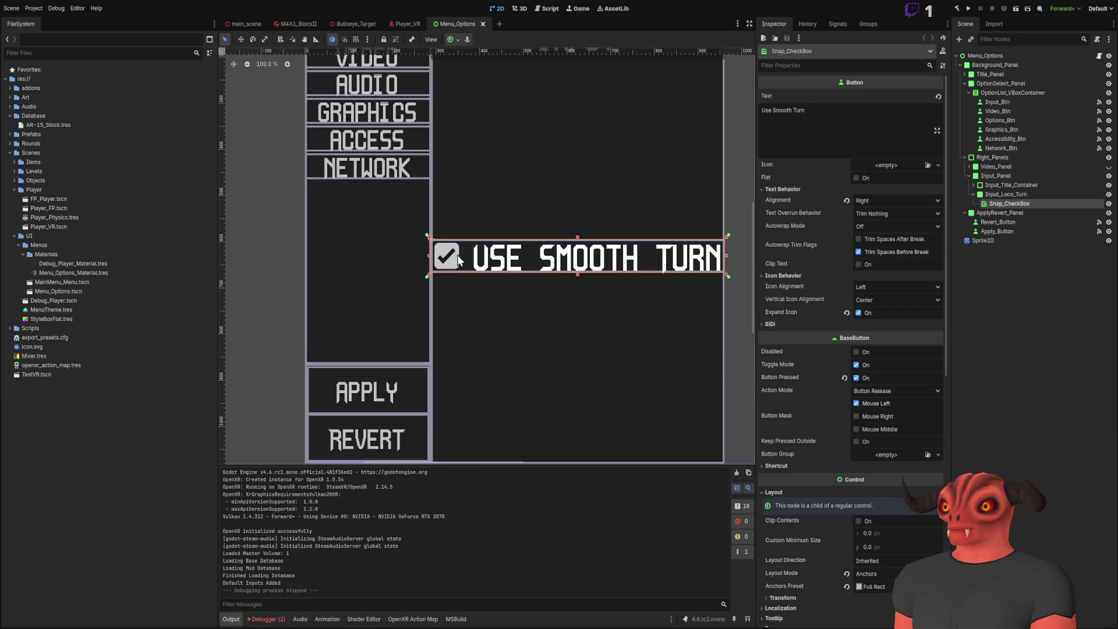
{"action": "scroll", "coordinate": [472, 289], "scroll_direction": "up", "scroll_amount": 4}
{"action": "left_click", "coordinate": [1017, 194]}
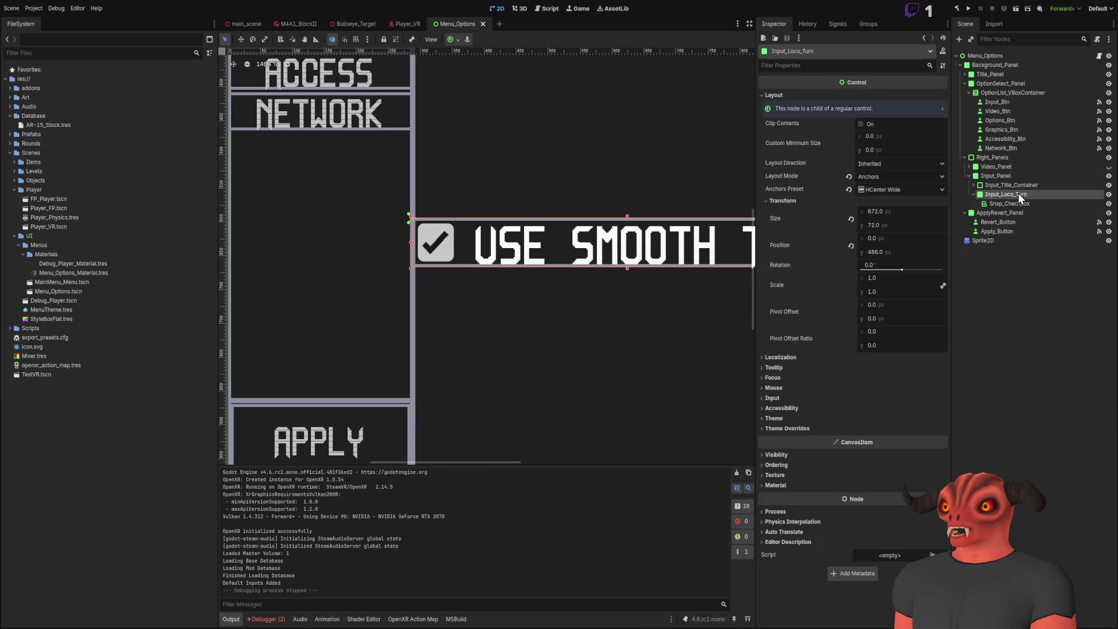
{"action": "left_click", "coordinate": [1004, 219]}
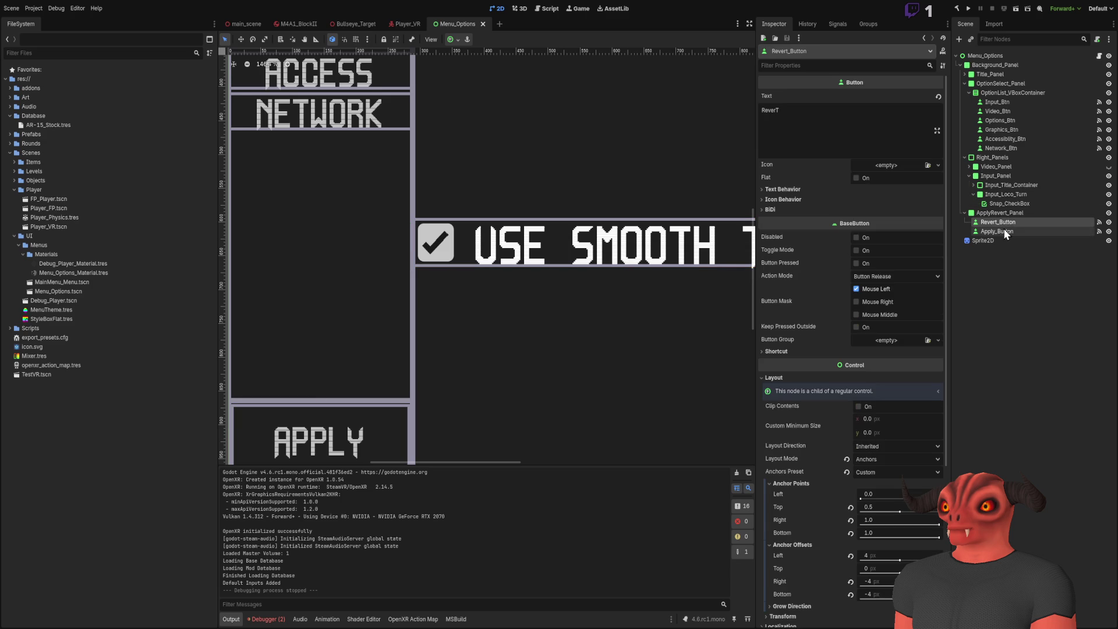
{"action": "double_click", "coordinate": [996, 231]}
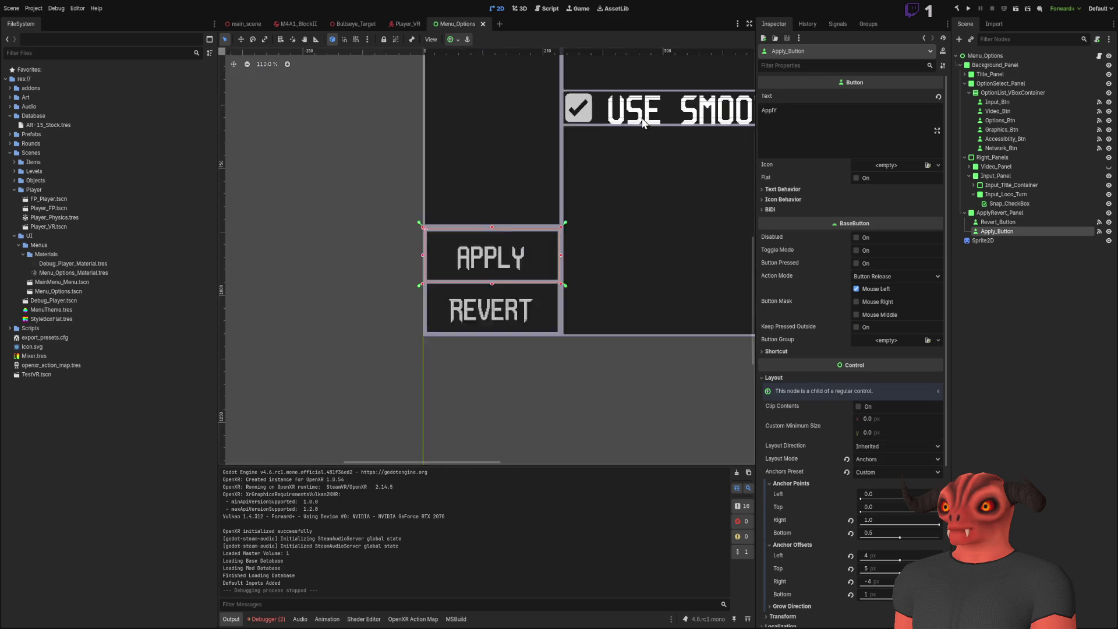
{"action": "key", "text": "alt+Tab"}
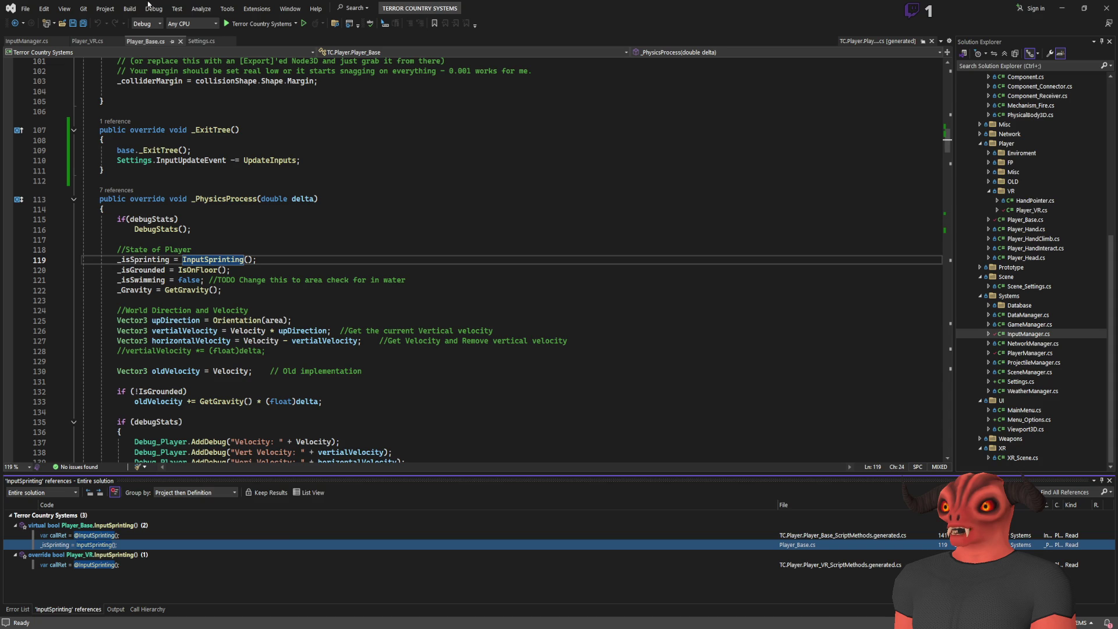
- Glance through InputManager.cs in Visual Studio, then return to the Godot editor
{"action": "left_click", "coordinate": [26, 41]}
{"action": "scroll", "coordinate": [266, 197], "scroll_direction": "down", "scroll_amount": 7}
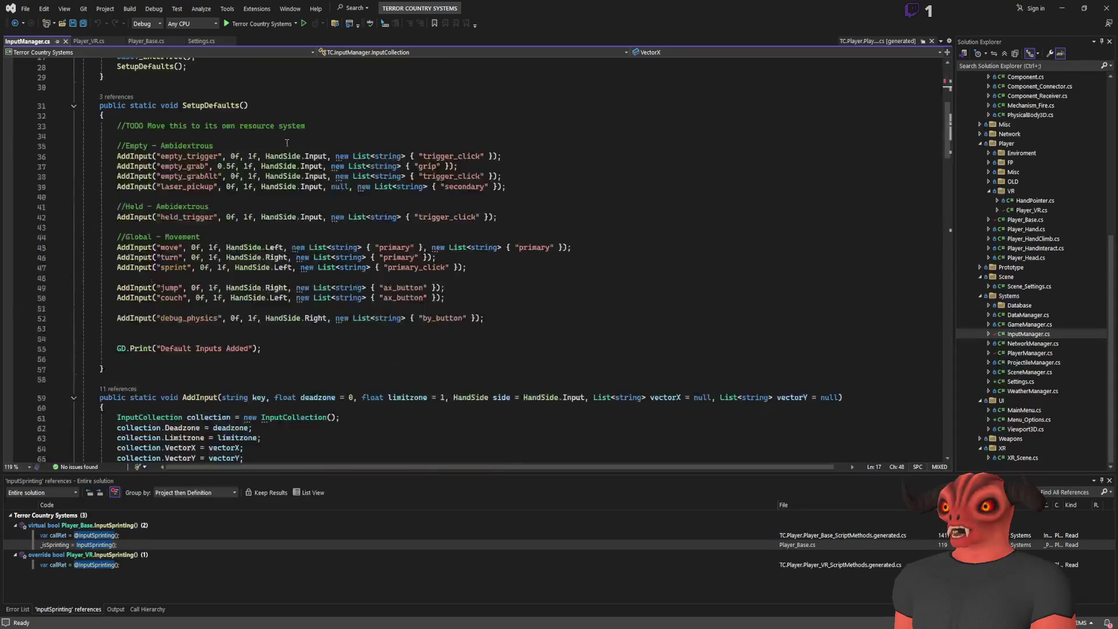
{"action": "scroll", "coordinate": [266, 196], "scroll_direction": "up", "scroll_amount": 6}
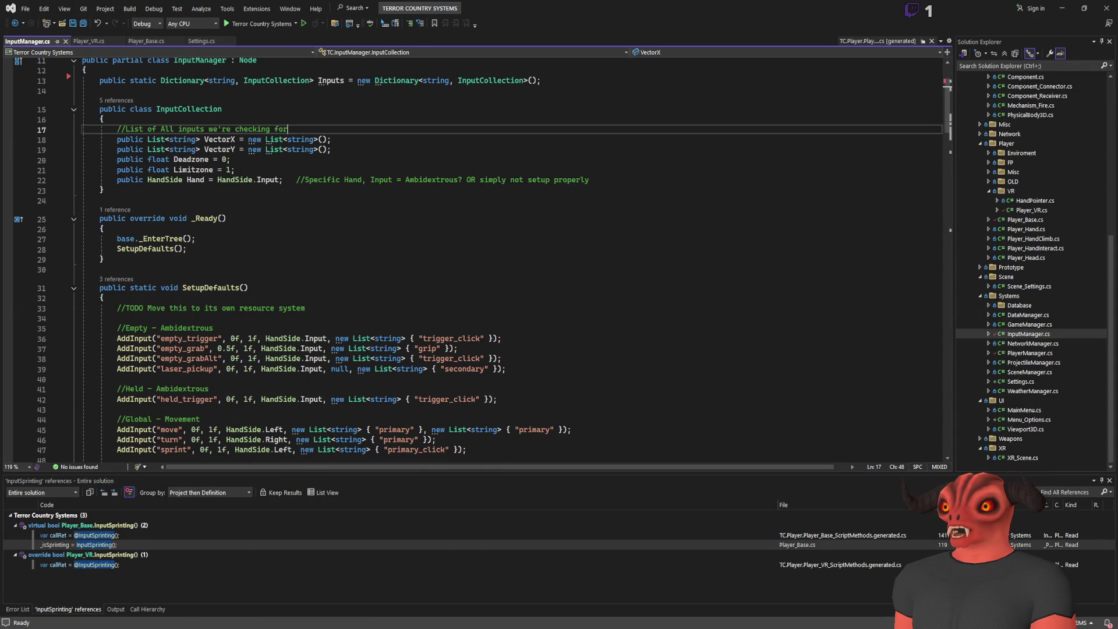
{"action": "key", "text": "alt+Tab"}
{"action": "key", "text": "alt+Tab"}
- Review LoadDefaultSetting and SaveConfig in Settings.cs, then open Menu_Options.cs
{"action": "double_click", "coordinate": [1021, 381]}
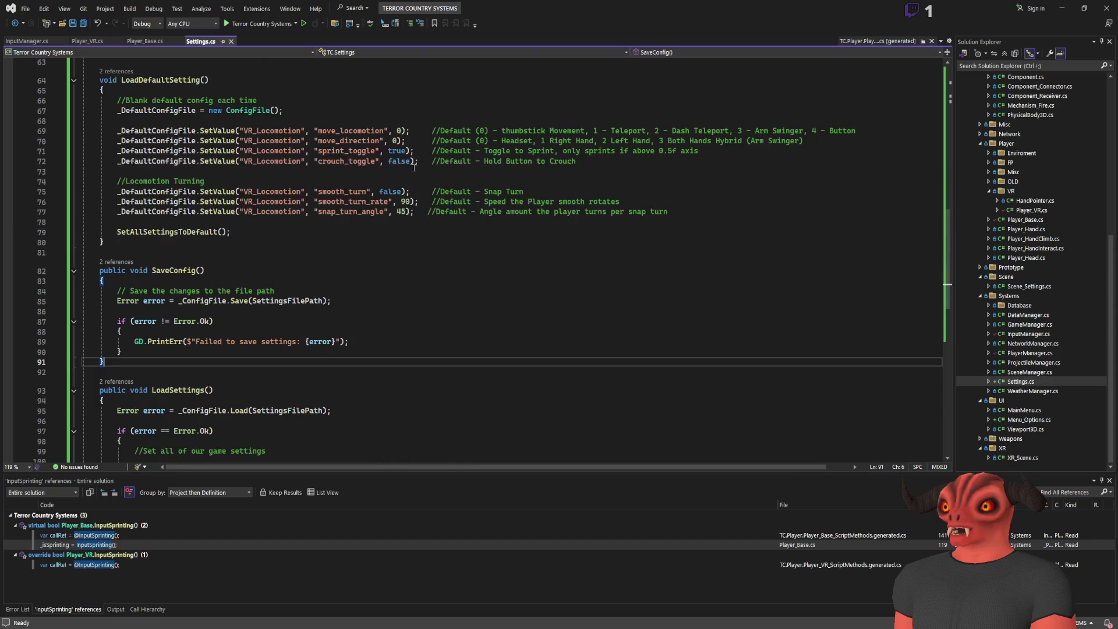
{"action": "scroll", "coordinate": [274, 237], "scroll_direction": "up", "scroll_amount": 10}
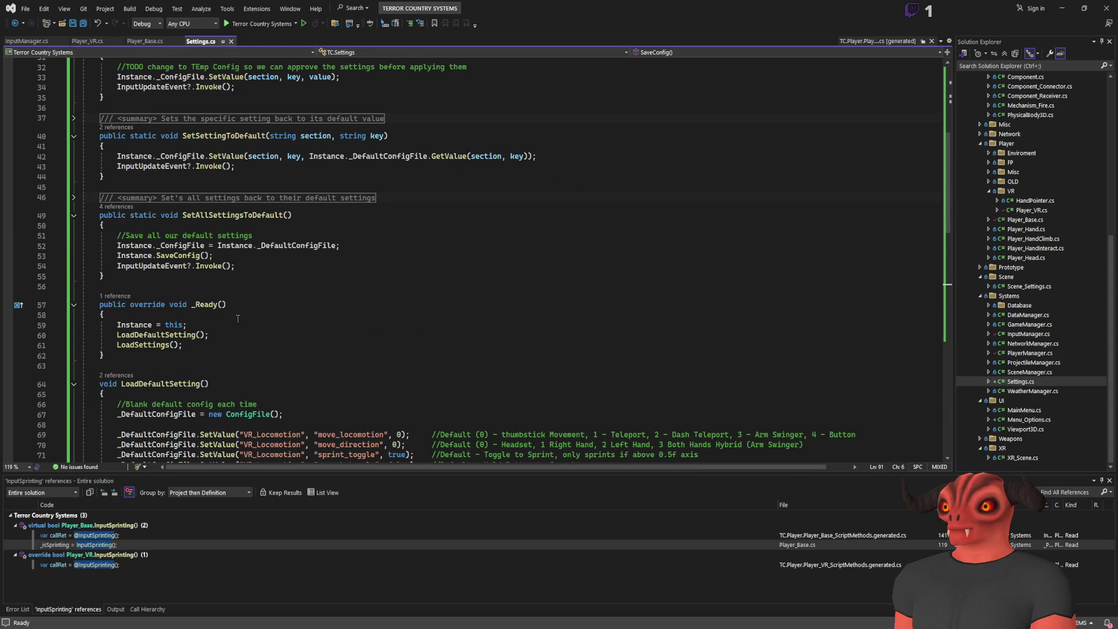
{"action": "scroll", "coordinate": [238, 318], "scroll_direction": "up", "scroll_amount": 3}
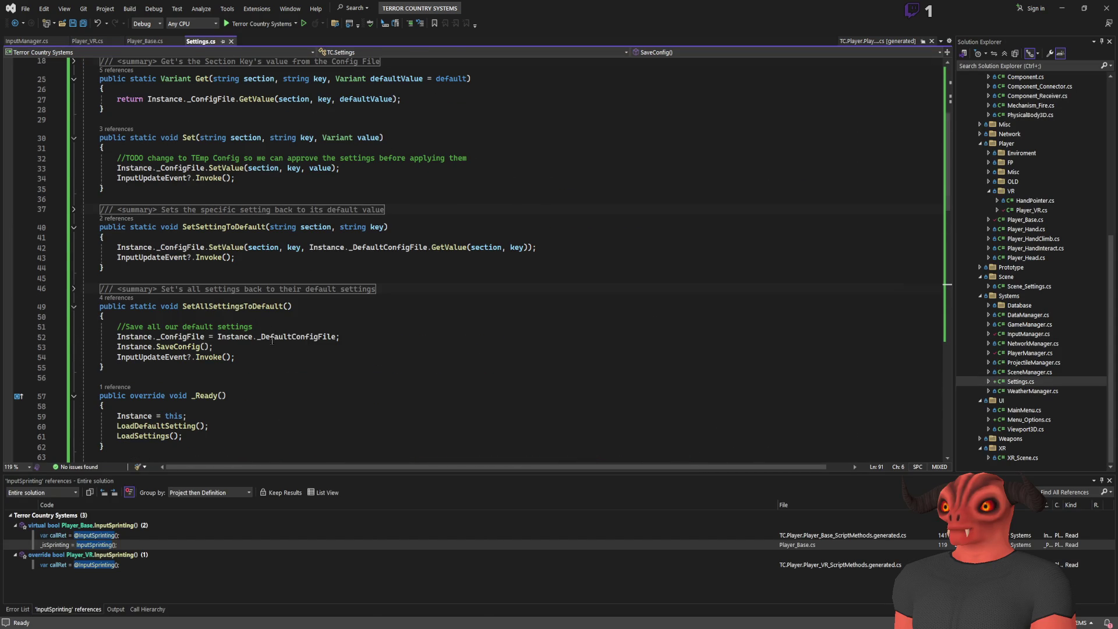
{"action": "scroll", "coordinate": [272, 341], "scroll_direction": "up", "scroll_amount": 6}
{"action": "scroll", "coordinate": [291, 291], "scroll_direction": "down", "scroll_amount": 20}
{"action": "scroll", "coordinate": [330, 233], "scroll_direction": "up", "scroll_amount": 7}
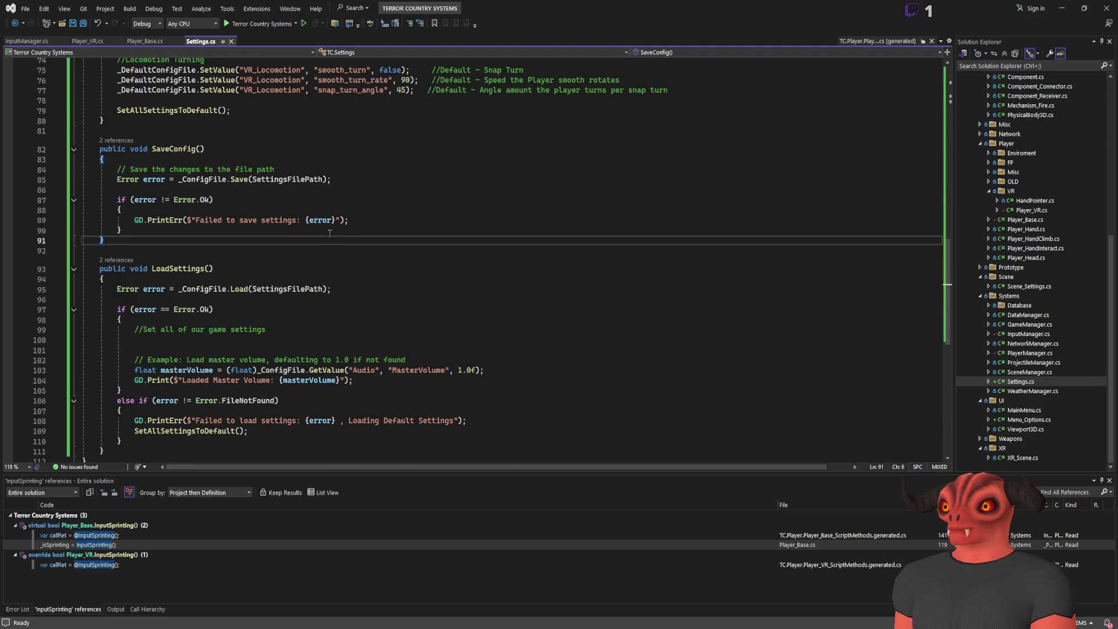
{"action": "scroll", "coordinate": [329, 233], "scroll_direction": "up", "scroll_amount": 3}
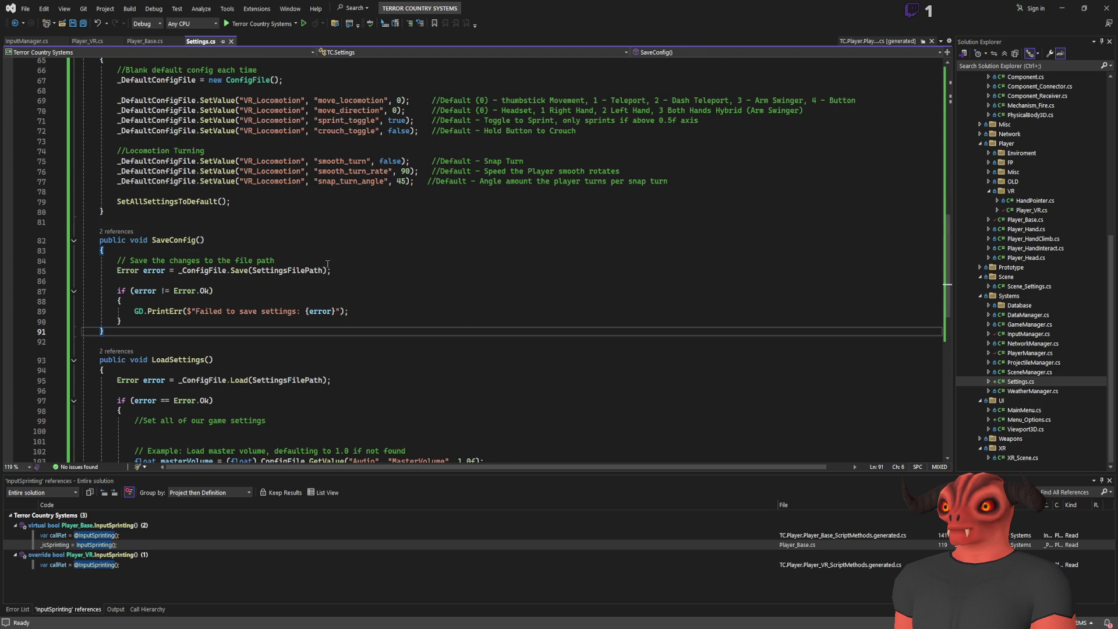
{"action": "double_click", "coordinate": [1024, 421]}
- Add a GD.Print("Applied All Settings") line below the smooth_turn Settings.Set call in Apply() and save
{"action": "left_click", "coordinate": [293, 225]}
{"action": "key", "text": "Return"}
{"action": "type", "text": "GD.Pr"}
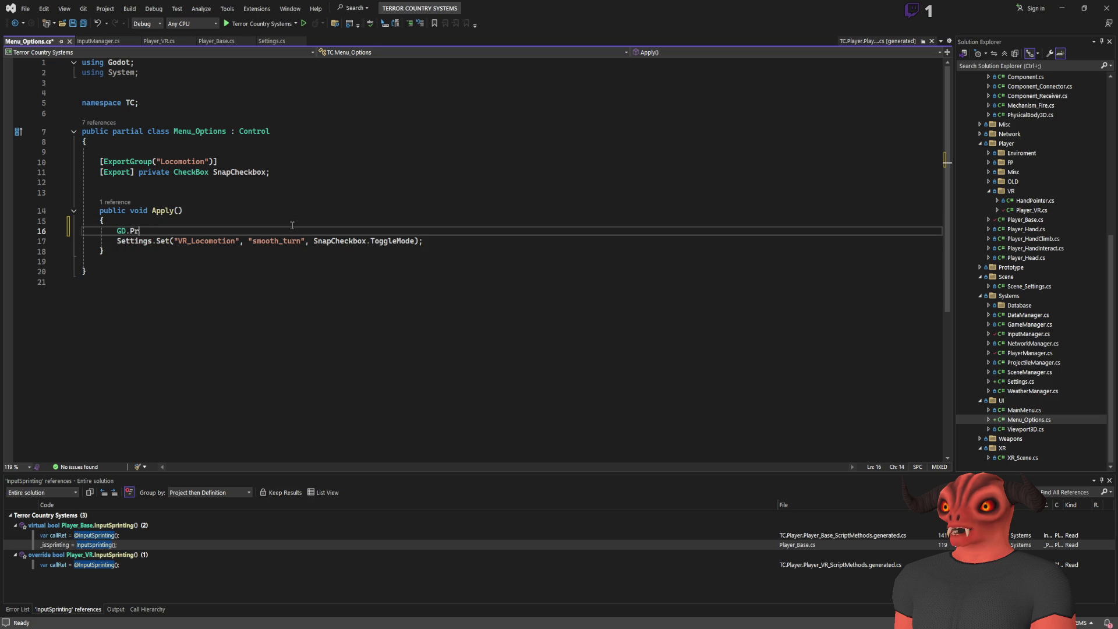
{"action": "type", "text": "int(\"A"}
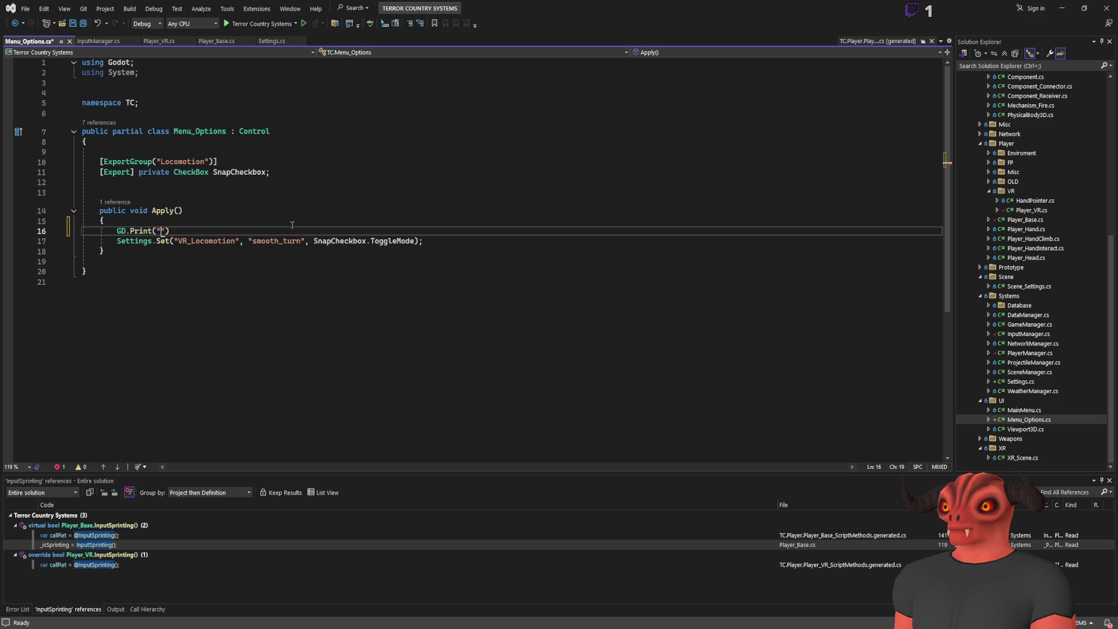
{"action": "type", "text": "pplied All Sett"}
{"action": "type", "text": "ings"}
{"action": "key", "text": "shift+Home"}
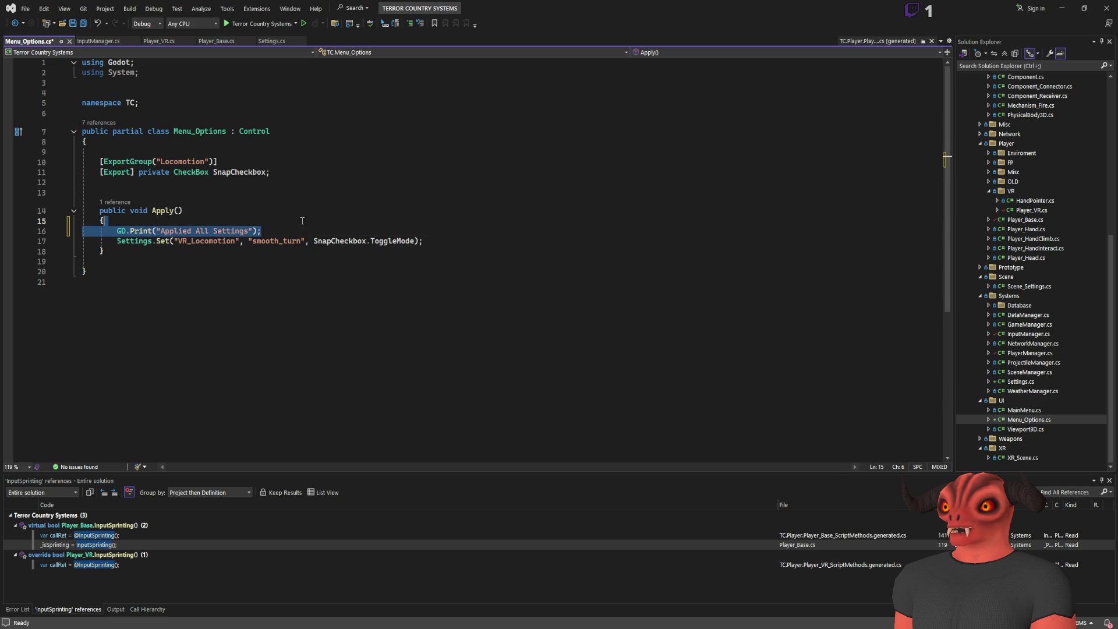
{"action": "key", "text": "ctrl+shift+l"}
{"action": "left_click", "coordinate": [487, 237]}
{"action": "key", "text": "ctrl+z"}
{"action": "key", "text": "ctrl+s"}
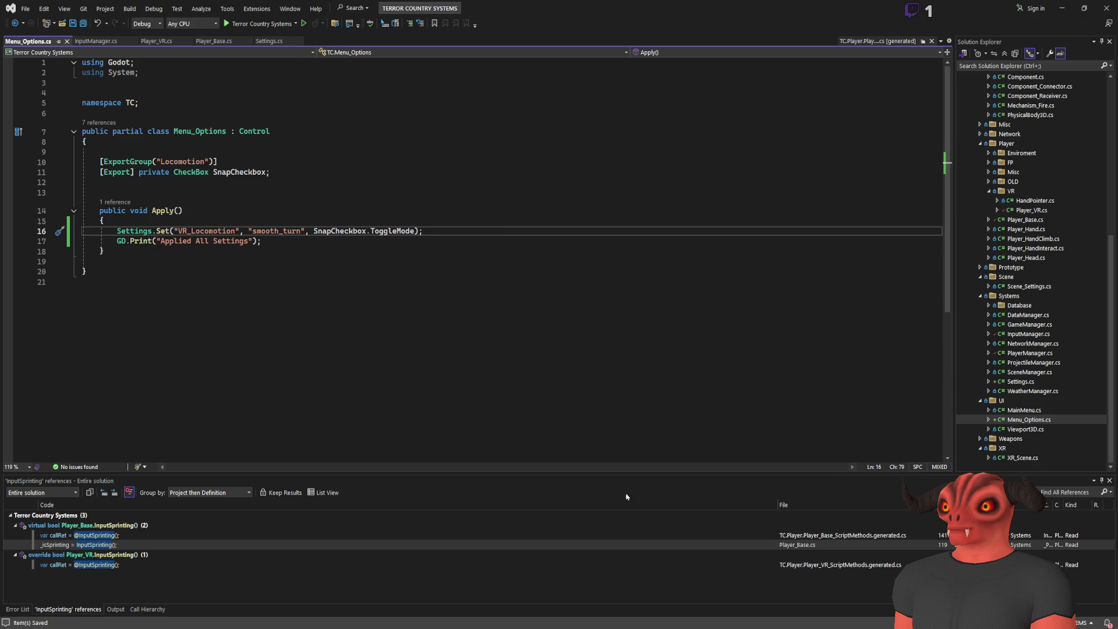
- Return to Godot and select the Snap_CheckBox node
{"action": "key", "text": "alt+Tab"}
{"action": "left_click", "coordinate": [1020, 194]}
{"action": "scroll", "coordinate": [551, 142], "scroll_direction": "up", "scroll_amount": 1}
- Center the smooth turn checkbox and test Disabled, Toggle Mode and Button Pressed, reverting each
{"action": "scroll", "coordinate": [586, 184], "scroll_direction": "down", "scroll_amount": 1}
{"action": "left_click_drag", "start_coordinate": [722, 146], "coordinate": [529, 254]}
{"action": "scroll", "coordinate": [530, 254], "scroll_direction": "down", "scroll_amount": 1}
{"action": "scroll", "coordinate": [583, 233], "scroll_direction": "up", "scroll_amount": 1}
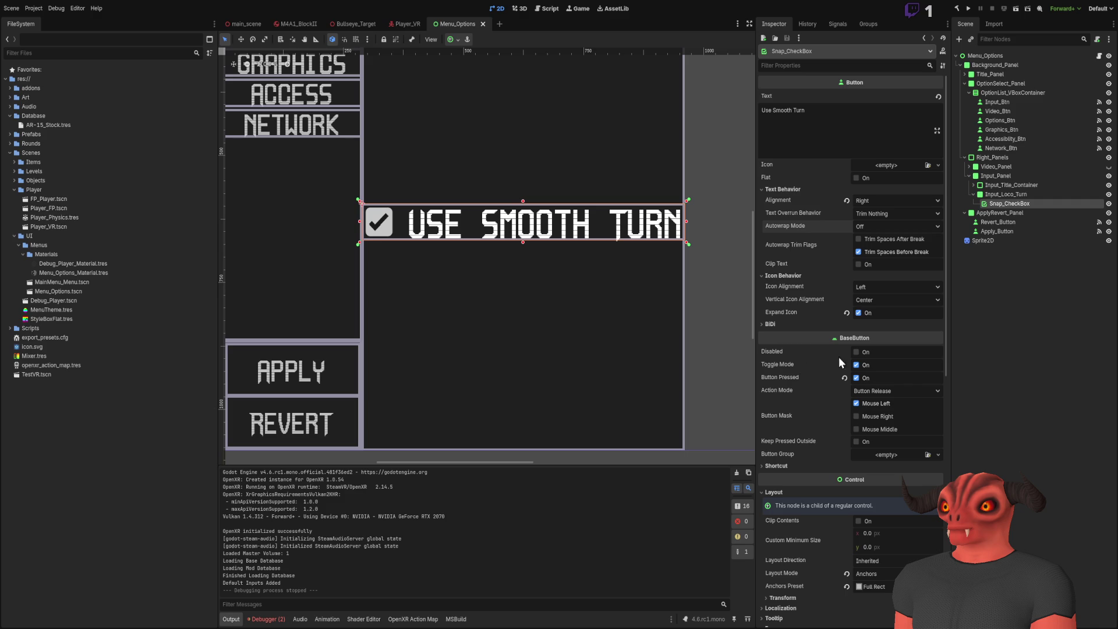
{"action": "left_click", "coordinate": [857, 352]}
{"action": "left_click", "coordinate": [857, 352]}
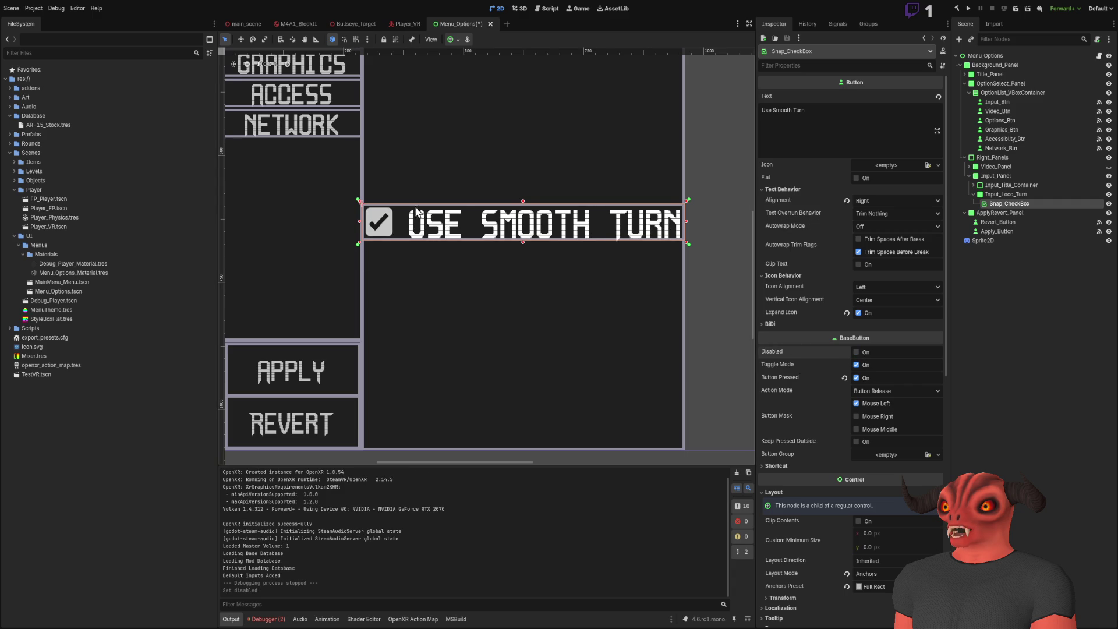
{"action": "scroll", "coordinate": [416, 212], "scroll_direction": "up", "scroll_amount": 3}
{"action": "left_click", "coordinate": [857, 365]}
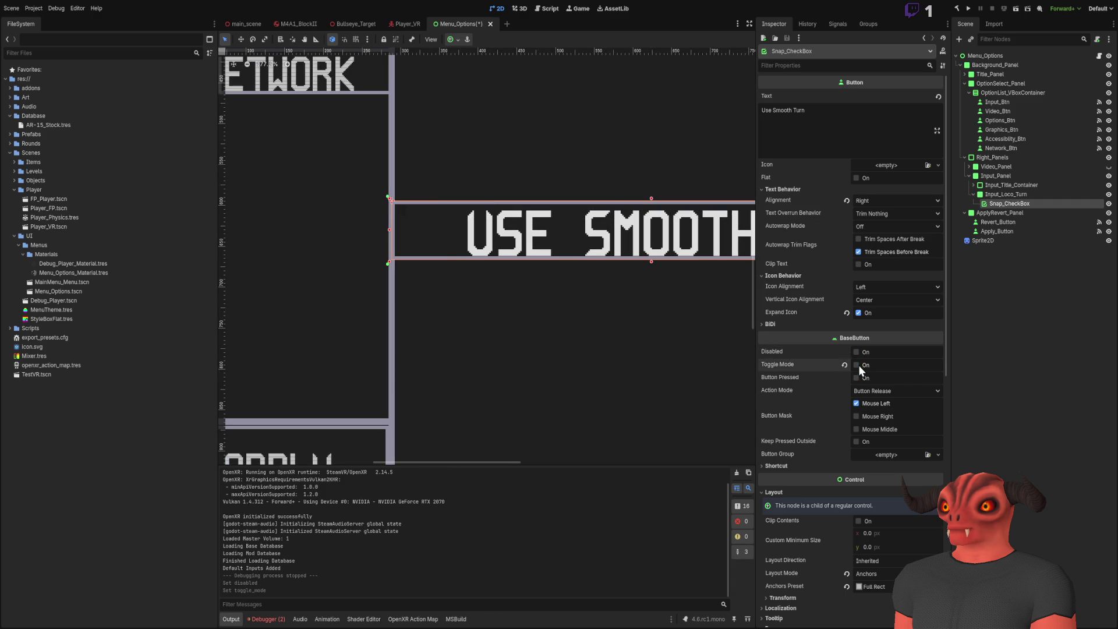
{"action": "left_click", "coordinate": [857, 365]}
{"action": "left_click", "coordinate": [858, 376]}
{"action": "left_click", "coordinate": [857, 376]}
- Try Button Pressed with Toggle Mode off, then restore Toggle Mode to on
{"action": "left_click", "coordinate": [857, 367]}
{"action": "left_click", "coordinate": [859, 376]}
{"action": "scroll", "coordinate": [547, 235], "scroll_direction": "down", "scroll_amount": 3}
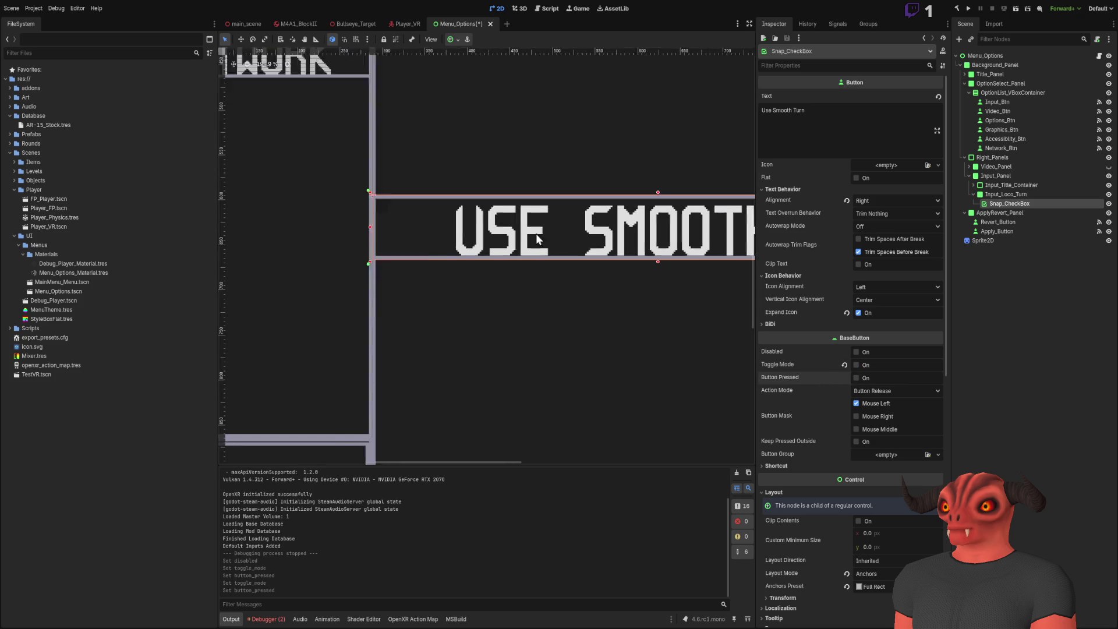
{"action": "left_click", "coordinate": [857, 365]}
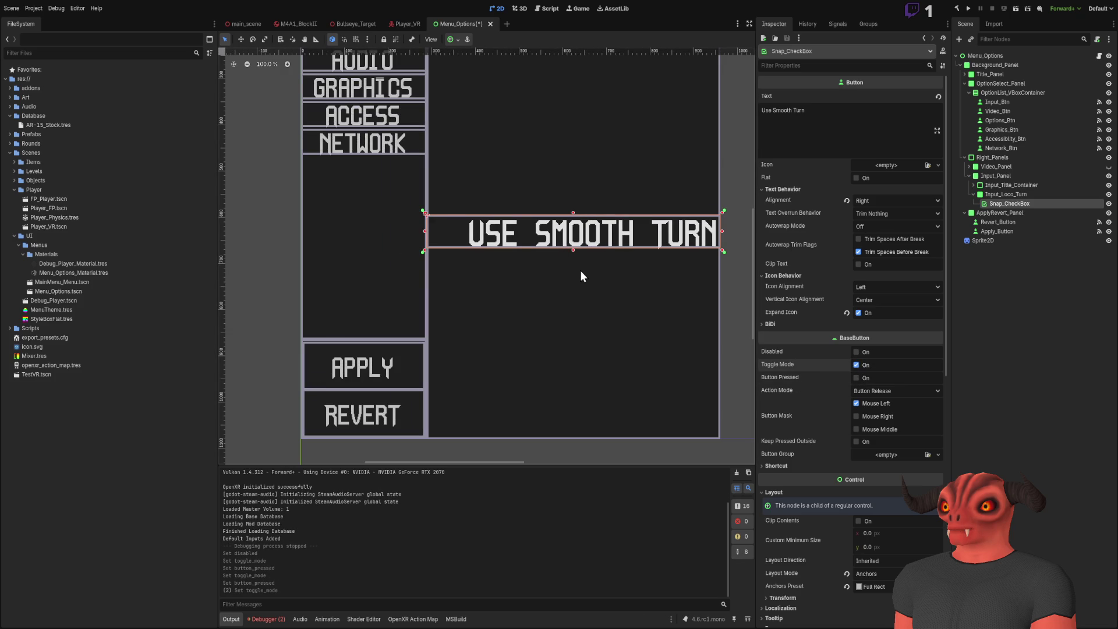
{"action": "scroll", "coordinate": [508, 215], "scroll_direction": "down", "scroll_amount": 1}
{"action": "left_click", "coordinate": [856, 365]}
{"action": "left_click", "coordinate": [857, 378]}
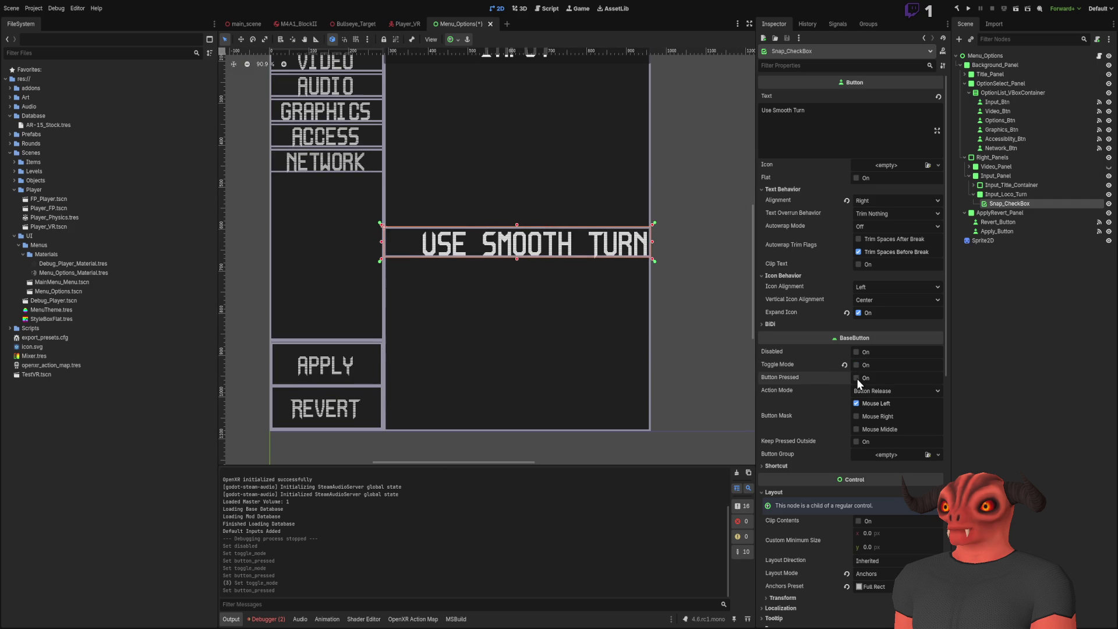
{"action": "left_click", "coordinate": [844, 364]}
- Try Action Mode Button Press on Snap_CheckBox, then reset it to Button Release with Toggle Mode on
{"action": "left_click", "coordinate": [857, 353]}
{"action": "left_click", "coordinate": [858, 365]}
{"action": "left_click", "coordinate": [844, 352]}
{"action": "left_click", "coordinate": [865, 368]}
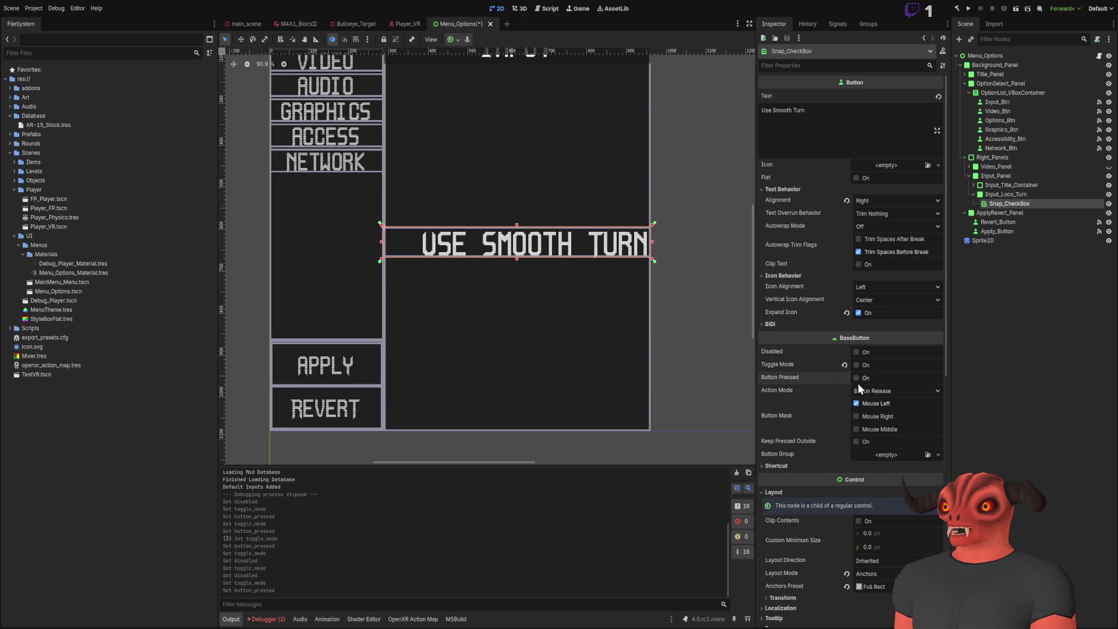
{"action": "left_click", "coordinate": [876, 389]}
{"action": "left_click", "coordinate": [882, 411]}
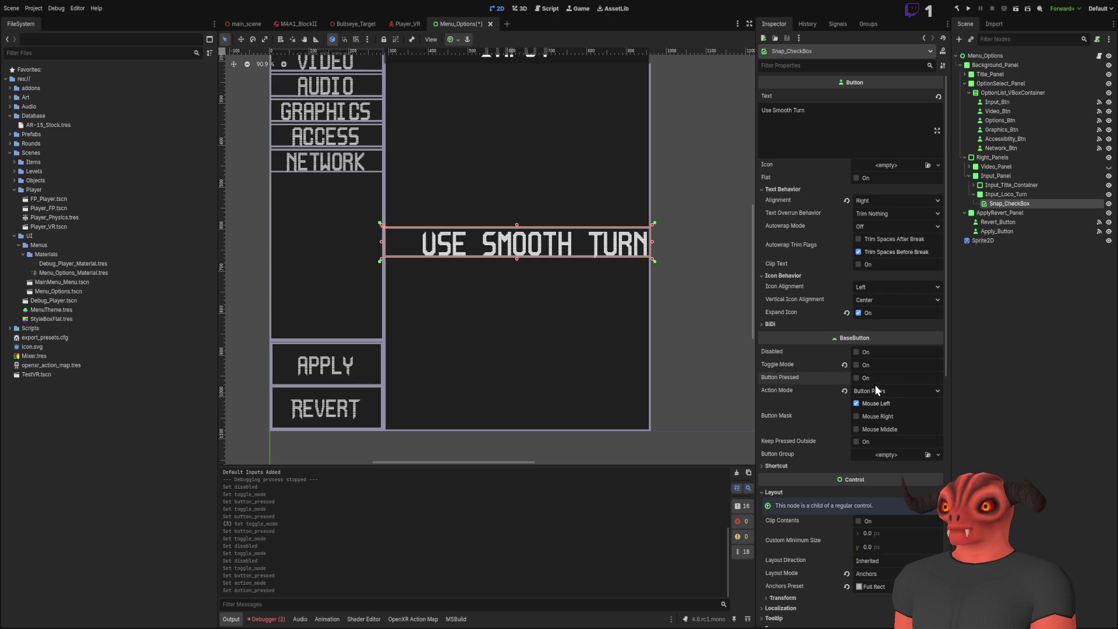
{"action": "left_click", "coordinate": [844, 391]}
{"action": "left_click", "coordinate": [845, 364]}
- Bring the OPTIONS title into view and preview Snap_CheckBox's pressed state, then clear it
{"action": "left_click_drag", "start_coordinate": [517, 228], "coordinate": [569, 286]}
{"action": "left_click", "coordinate": [995, 295]}
{"action": "left_click", "coordinate": [1006, 203]}
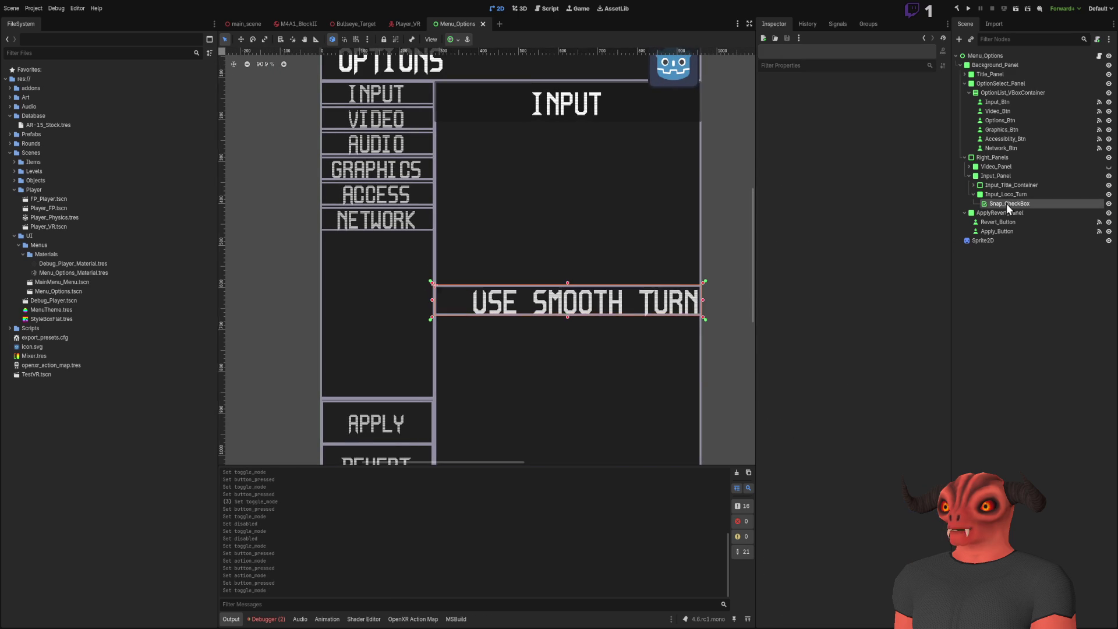
{"action": "scroll", "coordinate": [455, 327], "scroll_direction": "up", "scroll_amount": 4}
{"action": "left_click", "coordinate": [857, 377]}
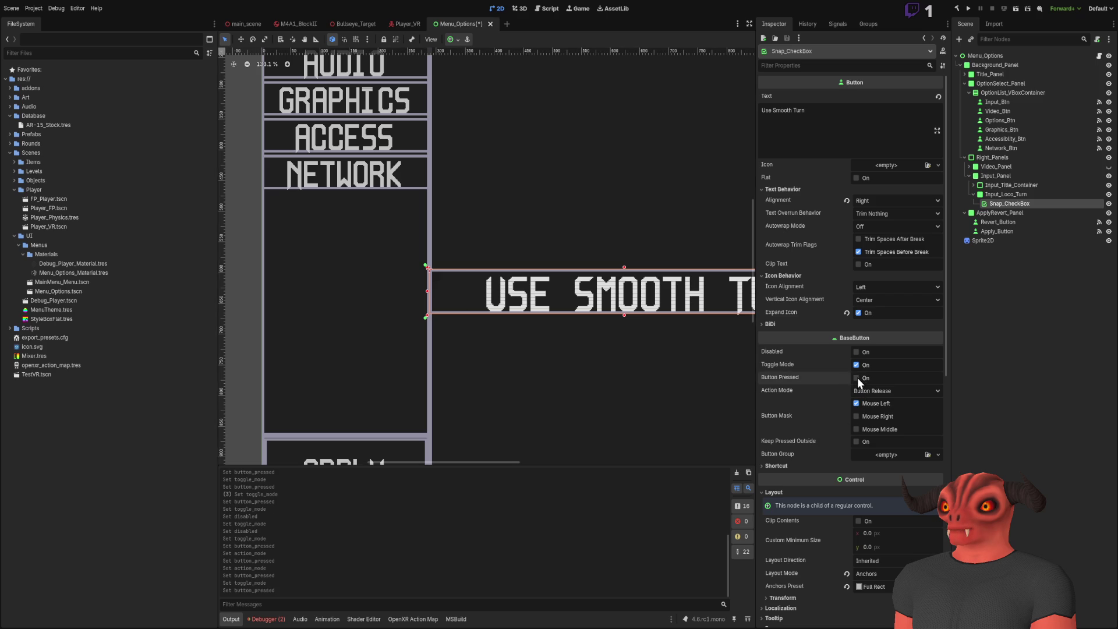
{"action": "left_click", "coordinate": [858, 379]}
{"action": "left_click", "coordinate": [1043, 244]}
{"action": "left_click", "coordinate": [1027, 204]}
- Preview the pressed state once more, leave Button Pressed off, and run the project
{"action": "left_click", "coordinate": [977, 393]}
{"action": "left_click", "coordinate": [1012, 204]}
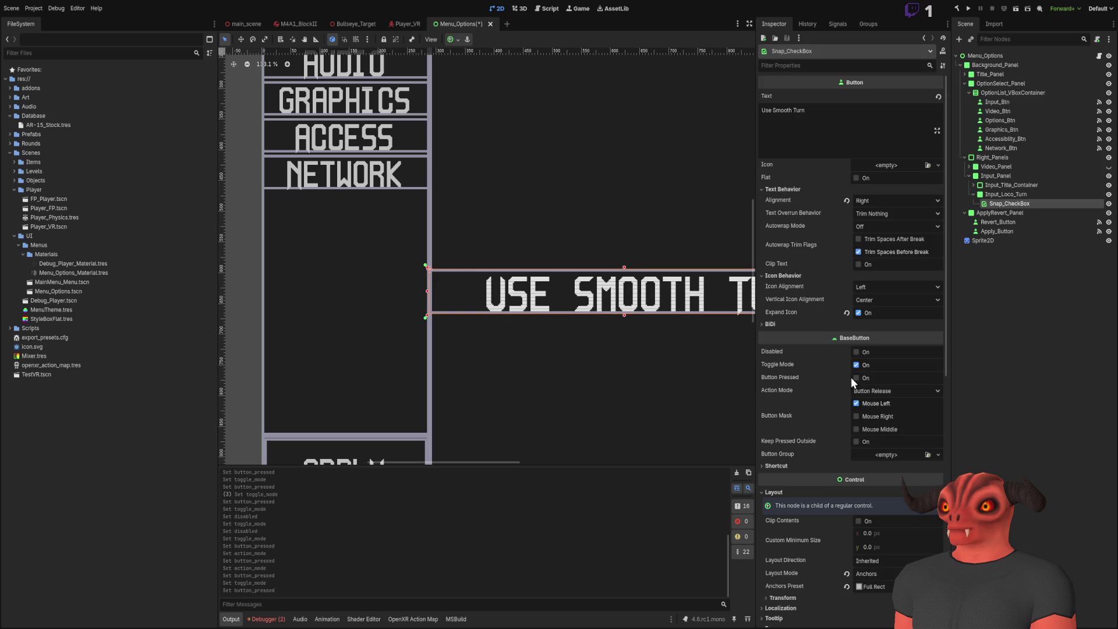
{"action": "left_click", "coordinate": [857, 377]}
{"action": "left_click", "coordinate": [856, 379]}
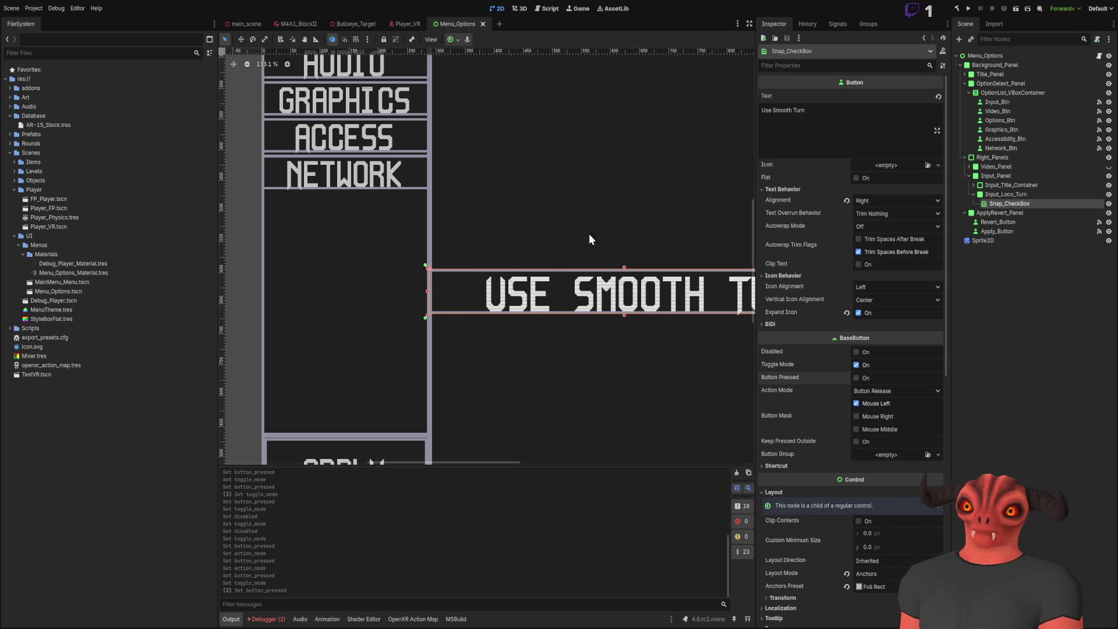
{"action": "left_click", "coordinate": [564, 239]}
{"action": "scroll", "coordinate": [525, 166], "scroll_direction": "down", "scroll_amount": 5}
{"action": "scroll", "coordinate": [504, 158], "scroll_direction": "up", "scroll_amount": 1}
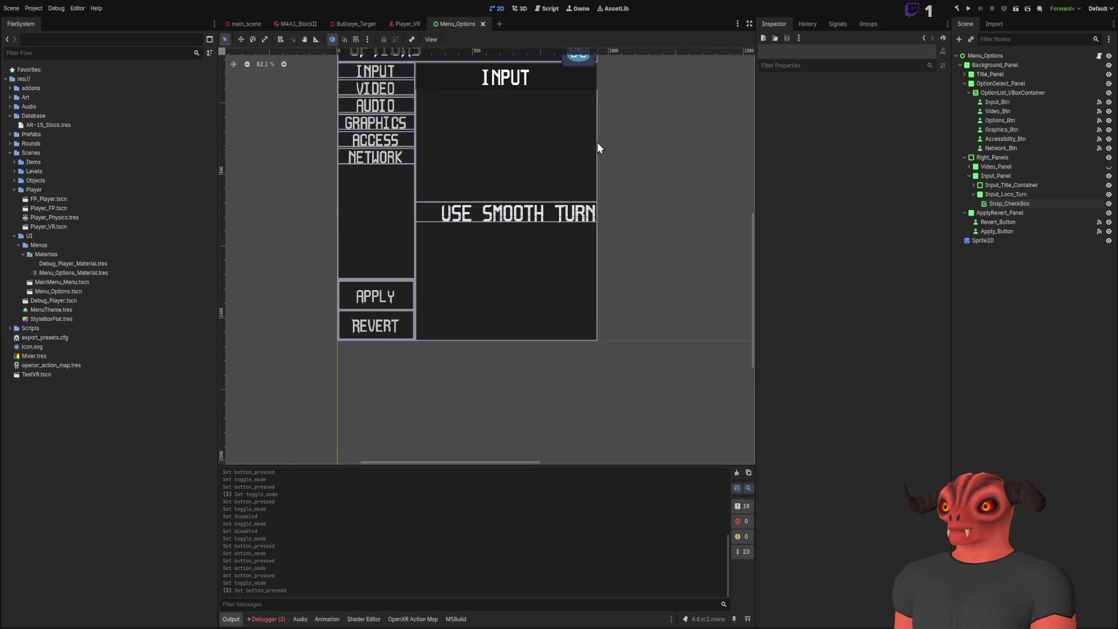
{"action": "left_click", "coordinate": [972, 9]}
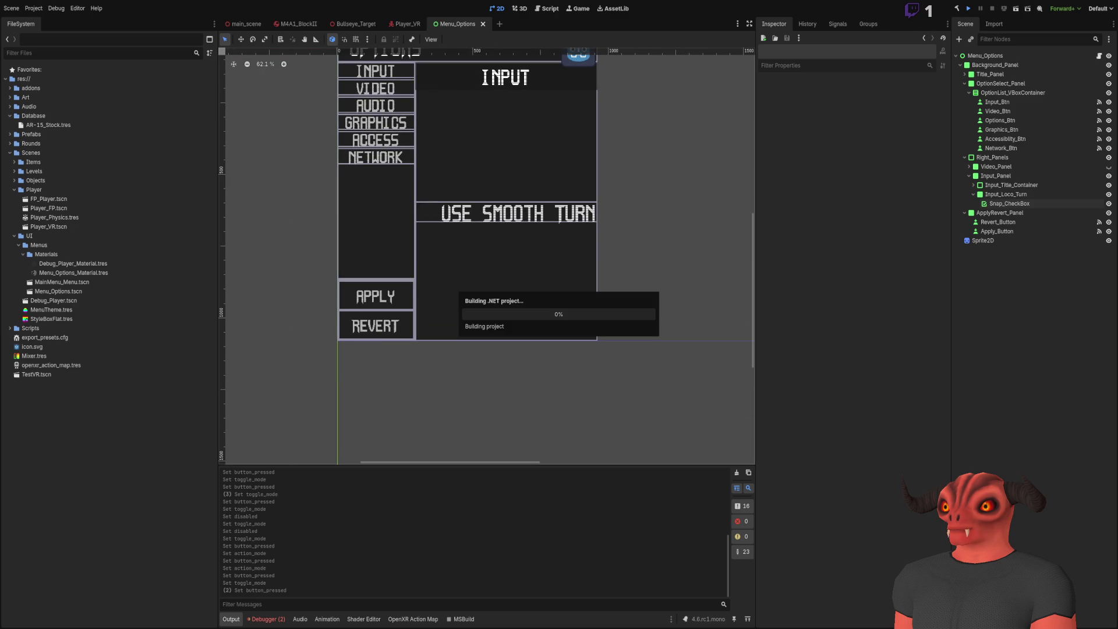
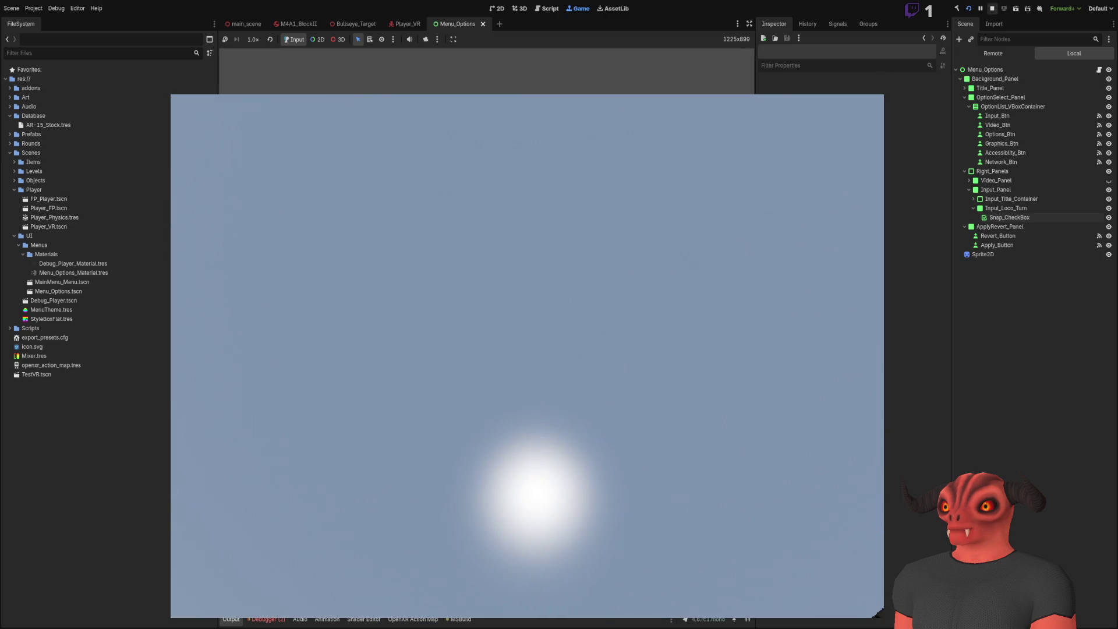
- Stop the running game and select the Snap checkbox, then the Menu_Options root node
{"action": "key", "text": "F8"}
{"action": "left_click", "coordinate": [490, 226]}
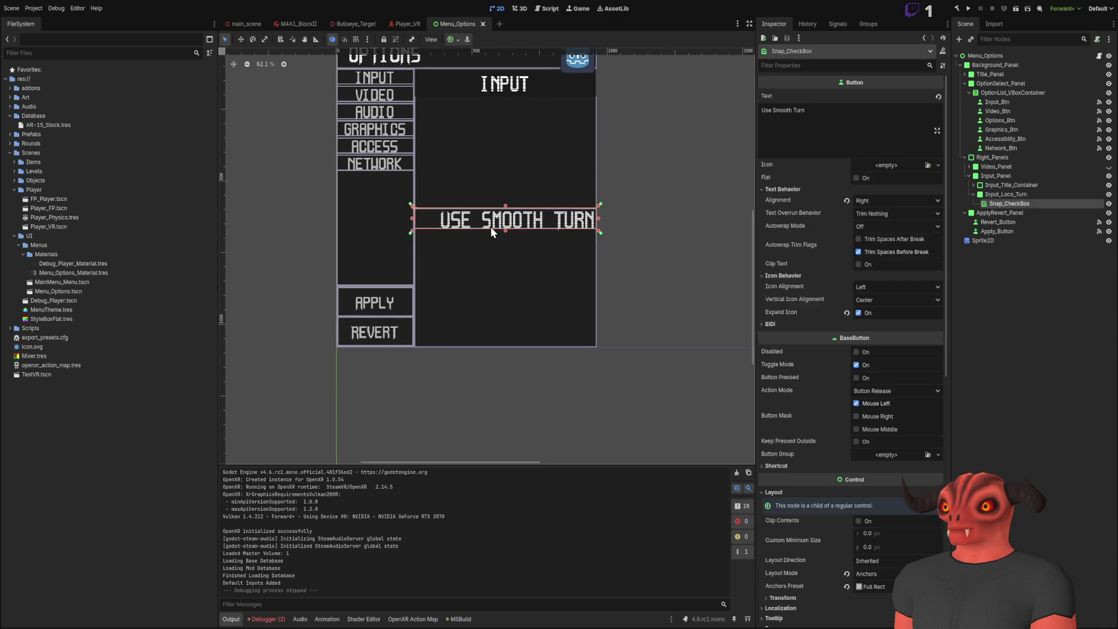
{"action": "left_click", "coordinate": [988, 57]}
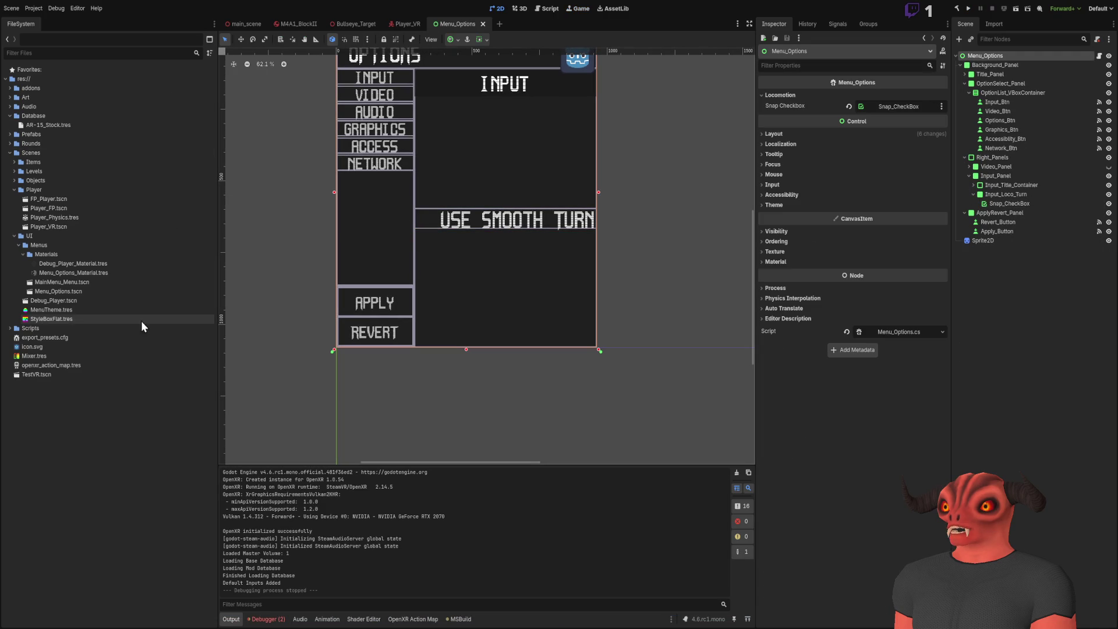
- Open MainMenu_Menu.tscn in a second tab, then return to Menu_Options and open its script
{"action": "left_click", "coordinate": [65, 285]}
{"action": "double_click", "coordinate": [65, 287]}
{"action": "left_click", "coordinate": [1019, 55]}
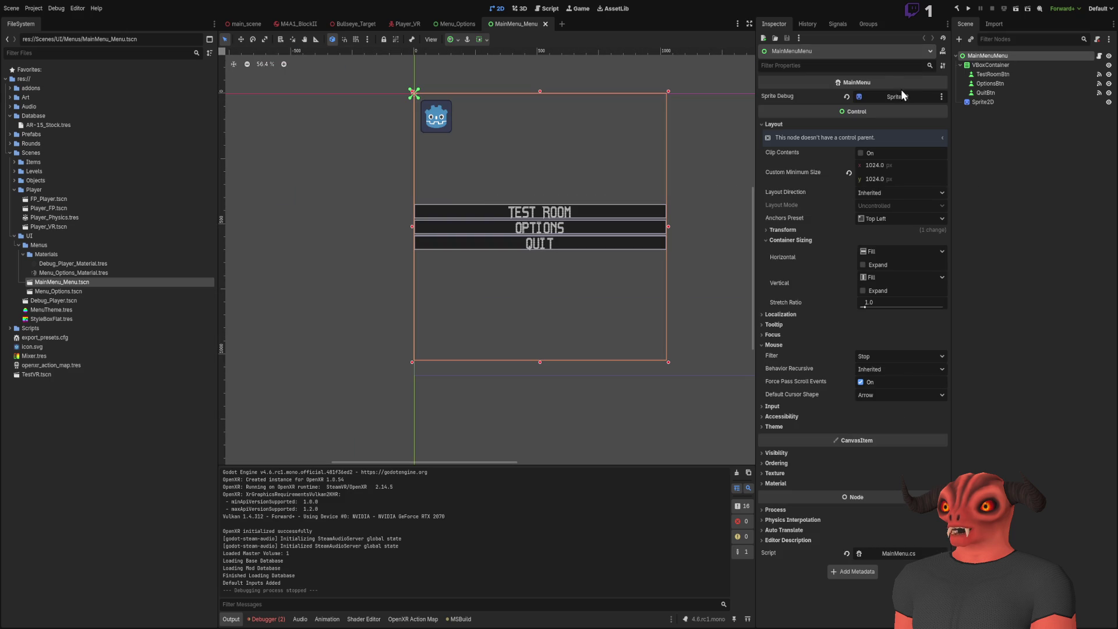
{"action": "key", "text": "ctrl+shift+Tab"}
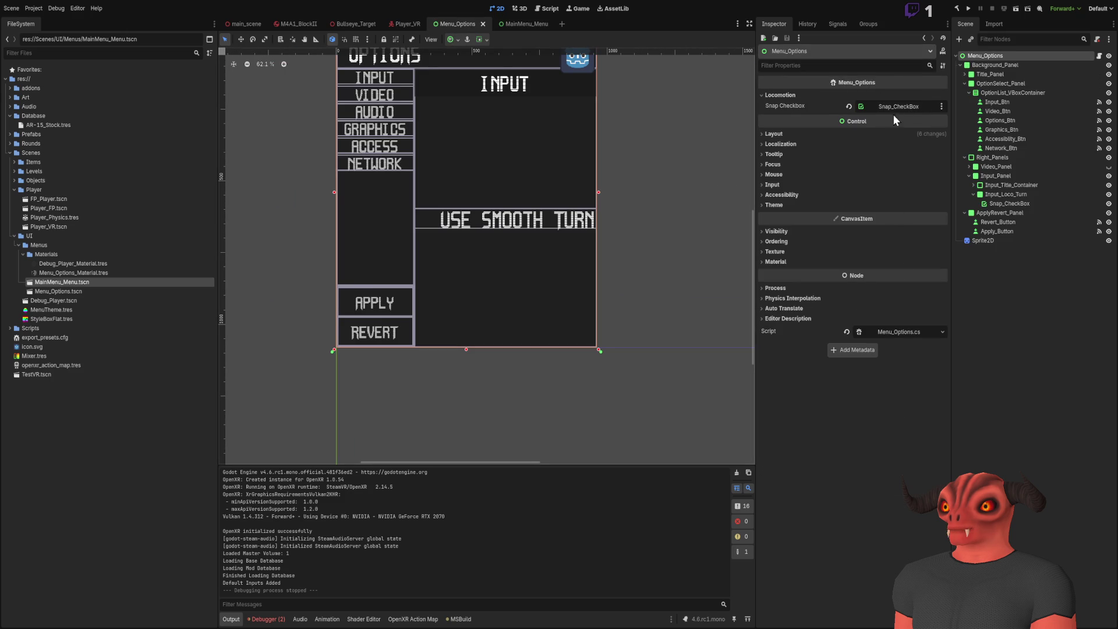
{"action": "left_click", "coordinate": [906, 332]}
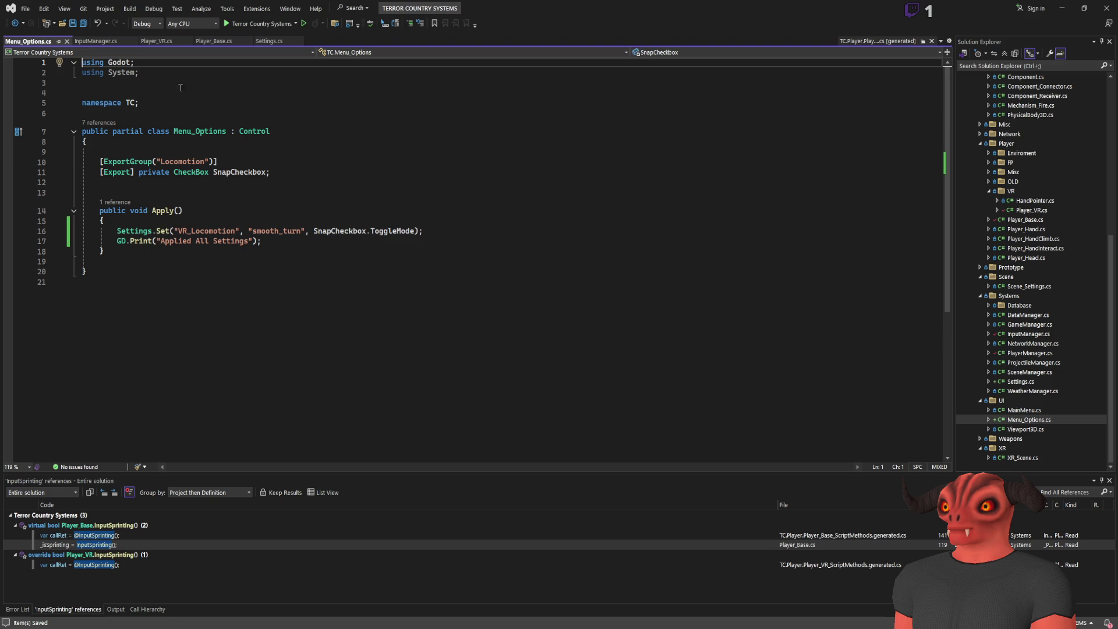
- Close the generated player script preview and open MainMenu.cs, comparing it with Menu_Options.cs
{"action": "left_click", "coordinate": [932, 41]}
{"action": "double_click", "coordinate": [1024, 410]}
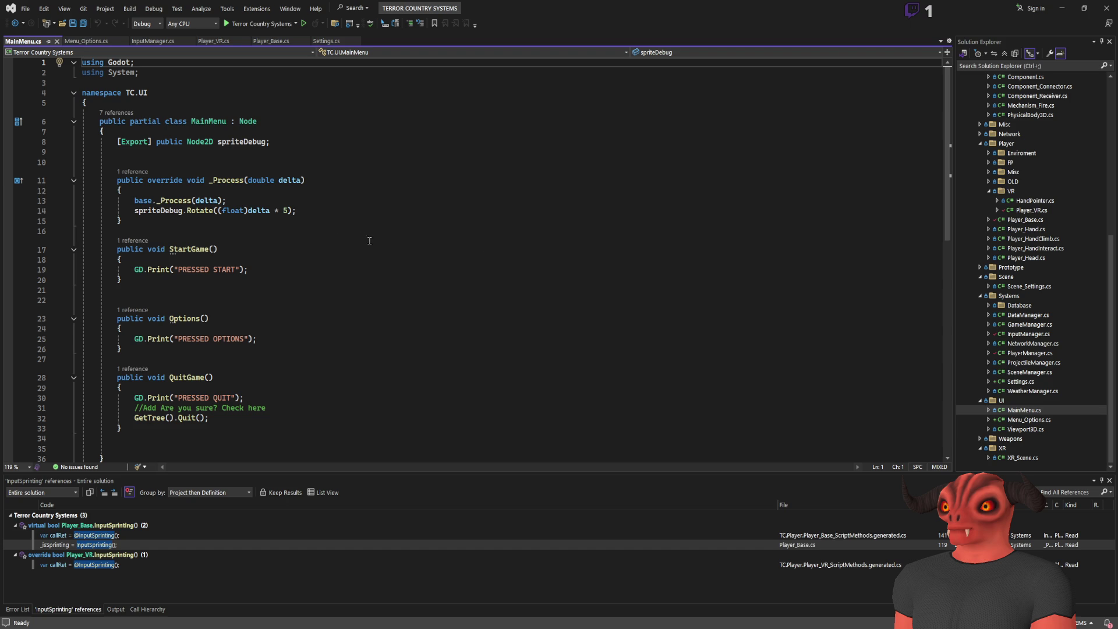
{"action": "left_click", "coordinate": [72, 42]}
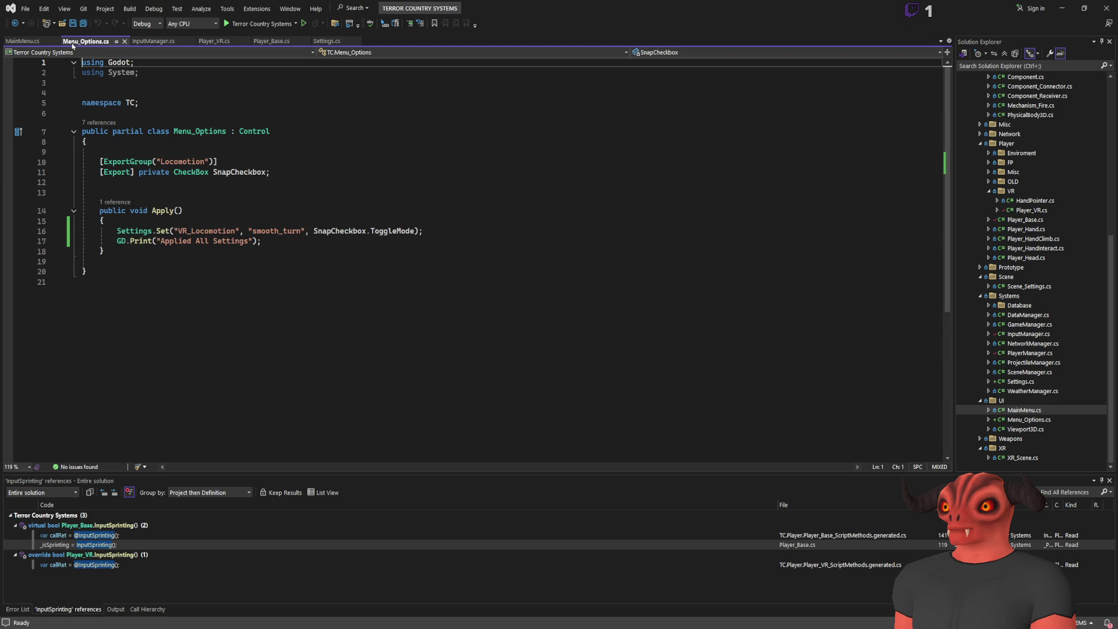
{"action": "left_click", "coordinate": [31, 39]}
{"action": "left_click", "coordinate": [92, 43]}
{"action": "left_click", "coordinate": [23, 40]}
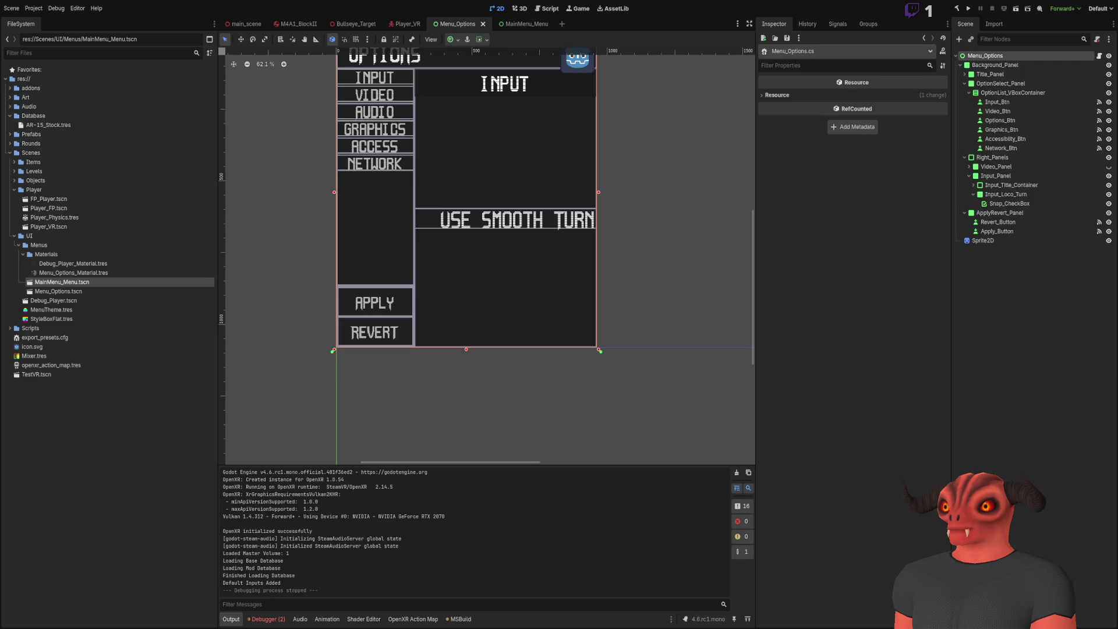
- Review the two debugger errors, then open main_scene in the 3D view
{"action": "left_click", "coordinate": [266, 619]}
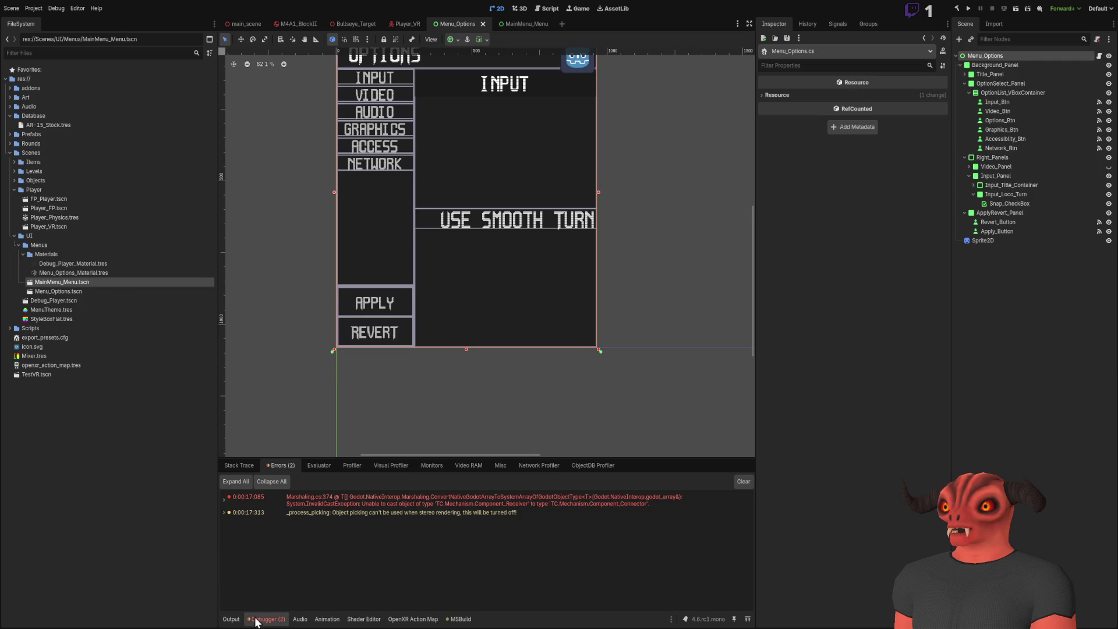
{"action": "left_click", "coordinate": [231, 619]}
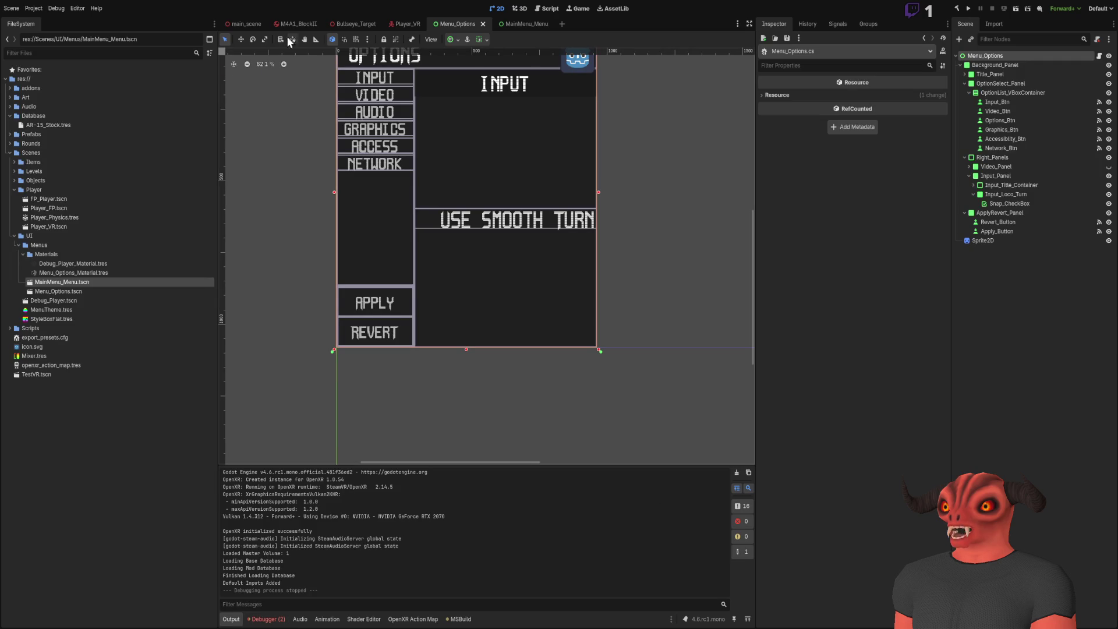
{"action": "left_click", "coordinate": [243, 23]}
{"action": "scroll", "coordinate": [467, 123], "scroll_direction": "down", "scroll_amount": 5}
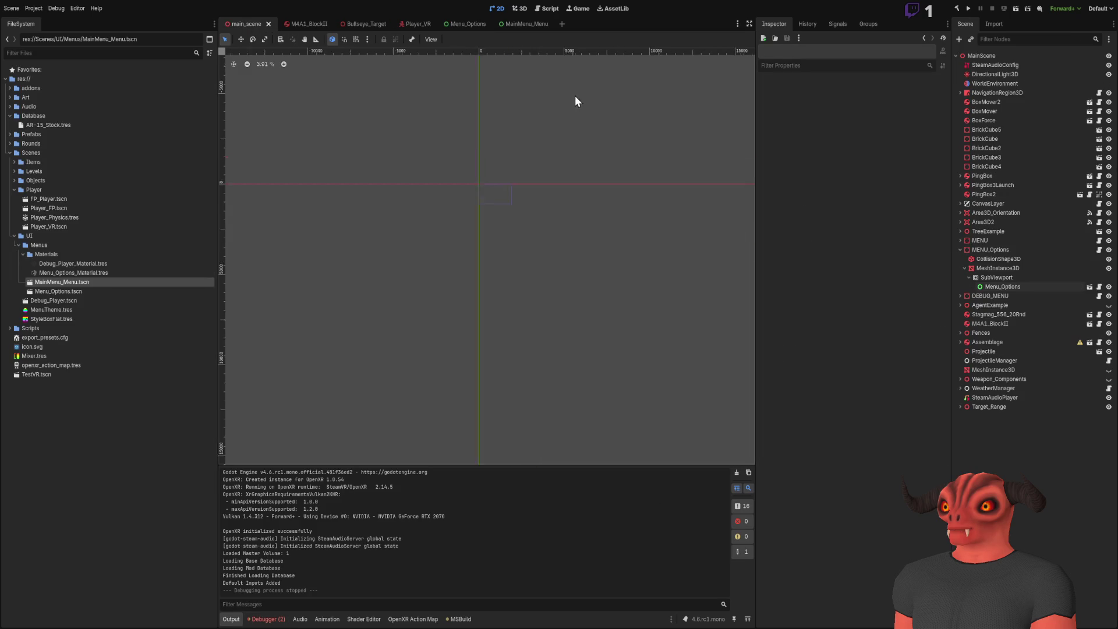
{"action": "scroll", "coordinate": [527, 149], "scroll_direction": "up", "scroll_amount": 2}
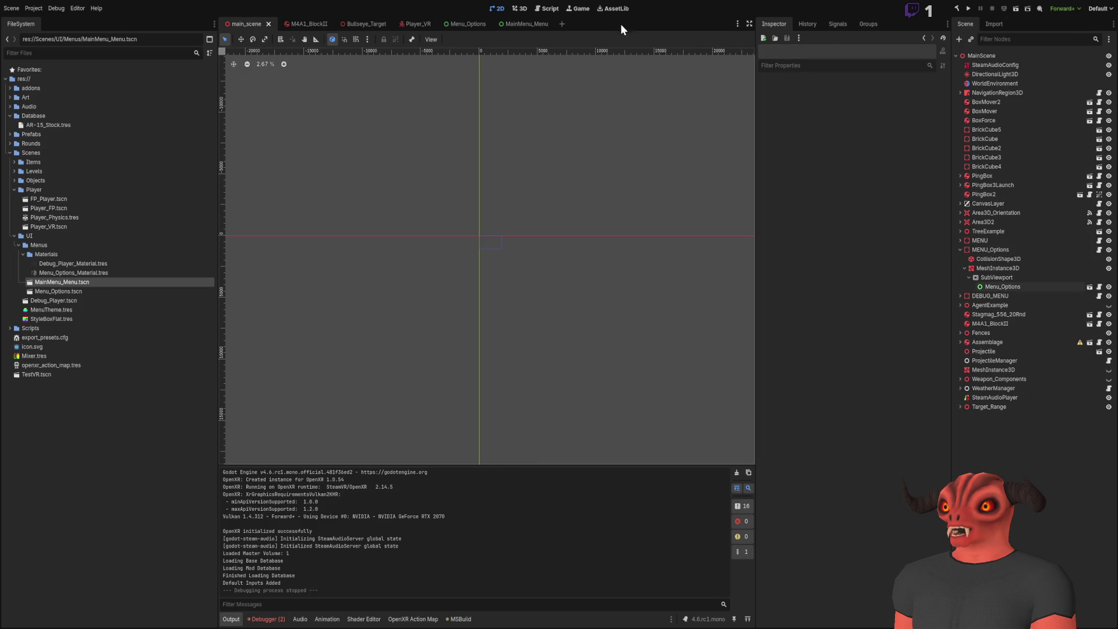
{"action": "left_click", "coordinate": [519, 8]}
- Inspect the Options panel's MeshInstance3D and CollisionShape3D under the MENU node
{"action": "double_click", "coordinate": [998, 268]}
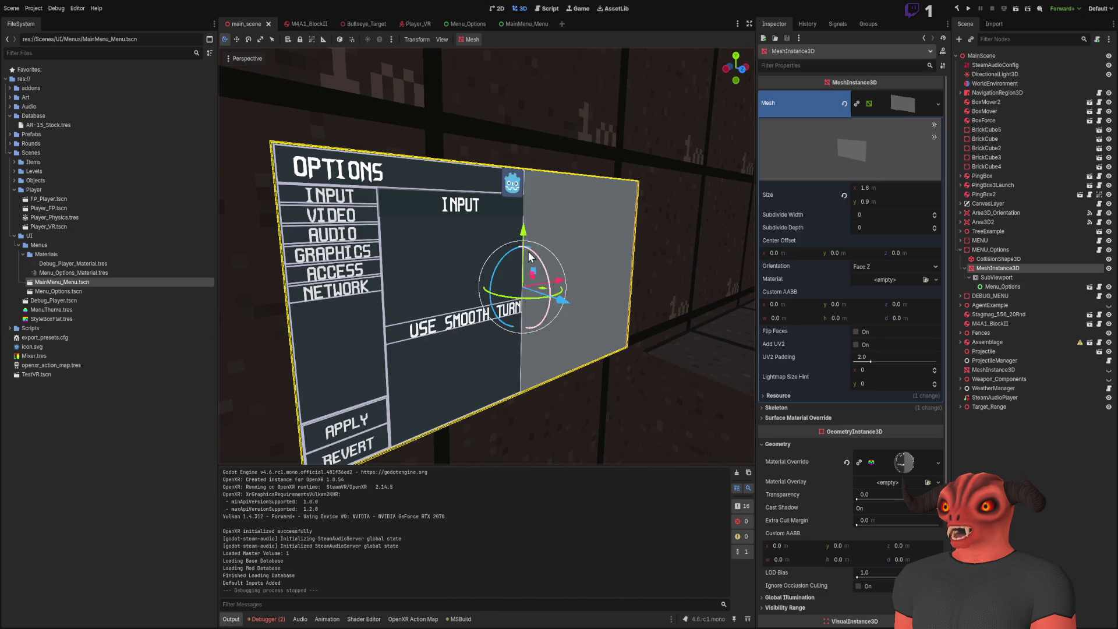
{"action": "left_click", "coordinate": [986, 261]}
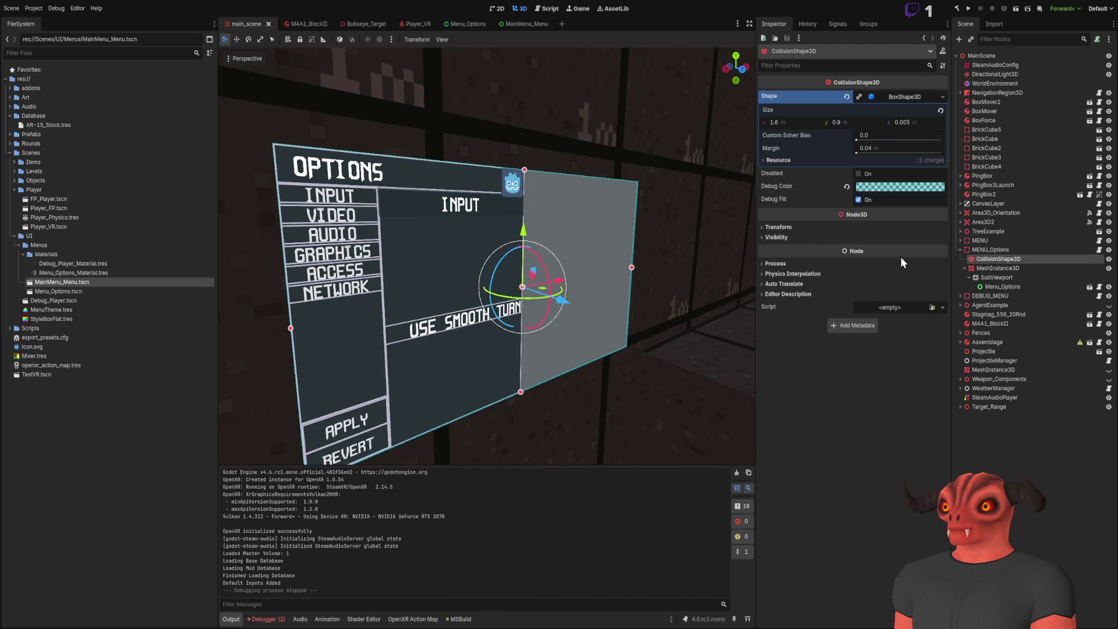
{"action": "left_click", "coordinate": [964, 242]}
{"action": "left_click", "coordinate": [964, 243]}
{"action": "right_click", "coordinate": [738, 201]}
- Inspect the DEBUG_MENU panel's mesh and collision box for comparison
{"action": "left_click", "coordinate": [378, 242]}
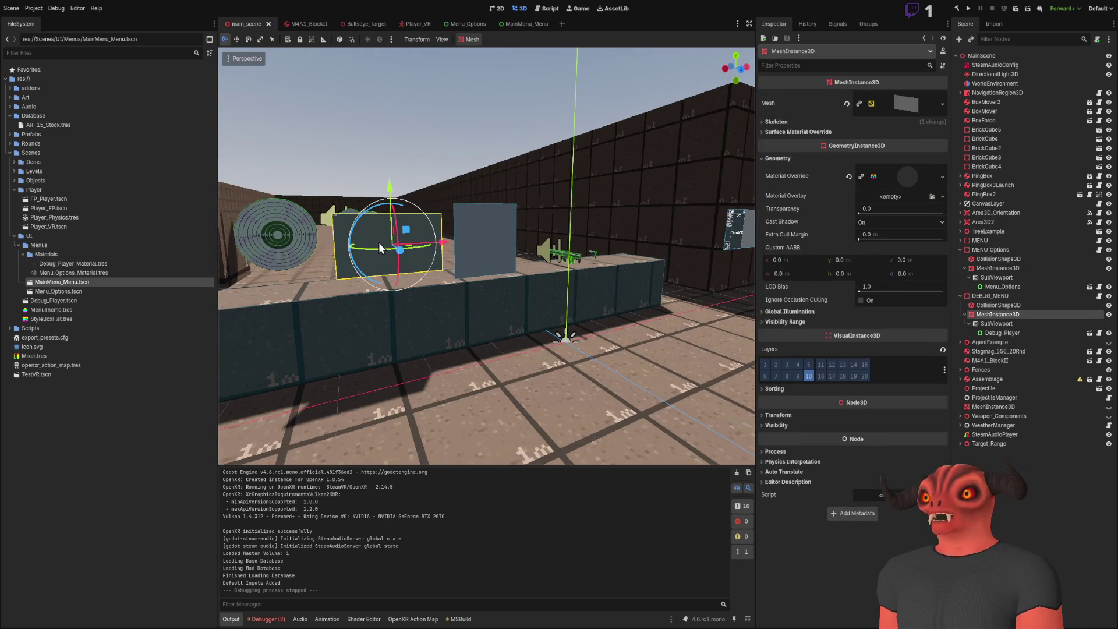
{"action": "key", "text": "w"}
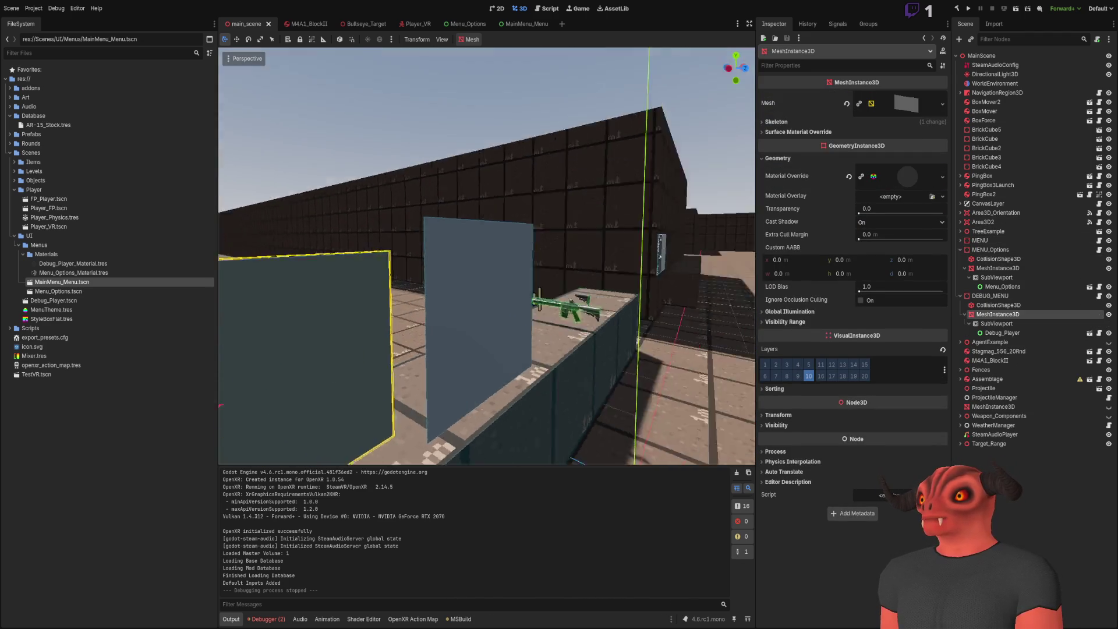
{"action": "key", "text": "f"}
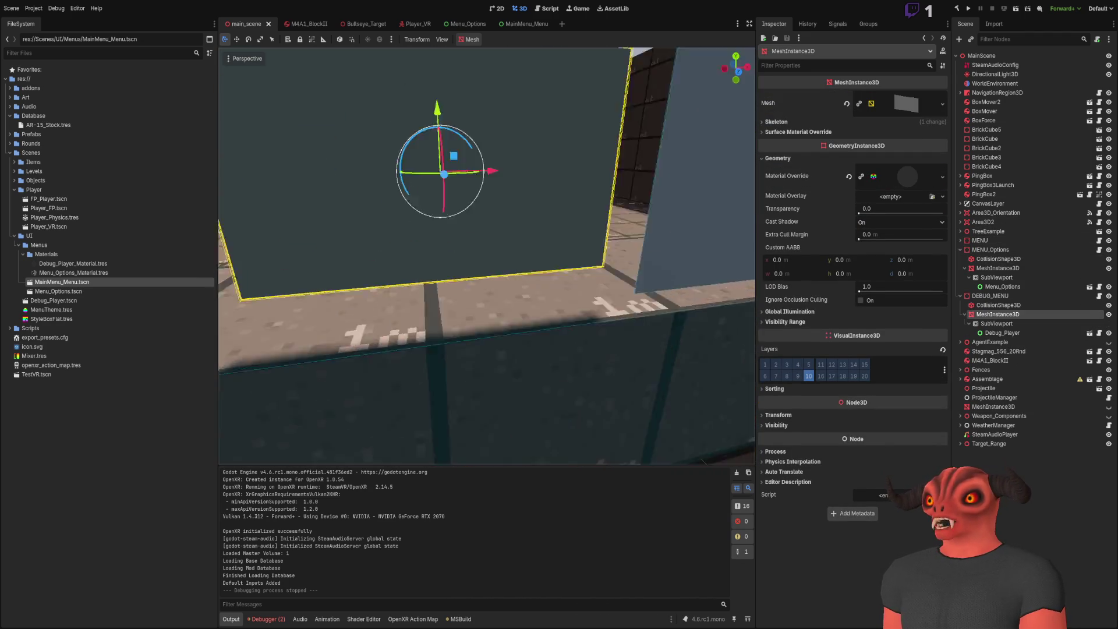
{"action": "left_click", "coordinate": [997, 307]}
{"action": "left_click", "coordinate": [999, 297]}
{"action": "left_click", "coordinate": [1001, 306]}
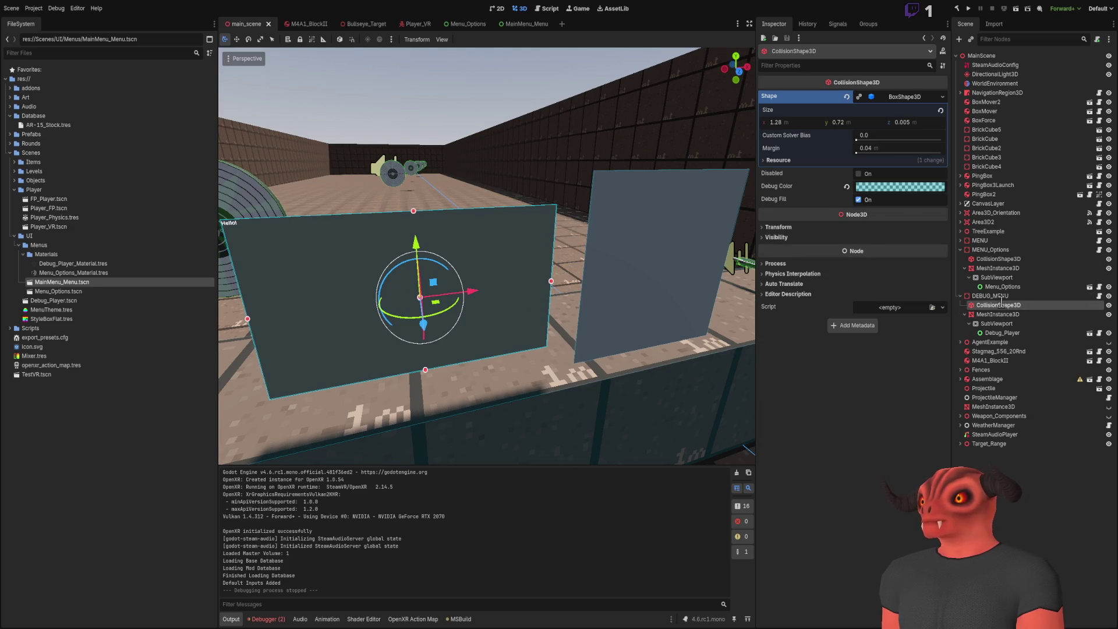
{"action": "left_click", "coordinate": [1001, 297]}
- Fly the view back along the wall and select the MENU_Options node
{"action": "left_click_drag", "start_coordinate": [659, 245], "coordinate": [458, 242]}
{"action": "left_click", "coordinate": [457, 242]}
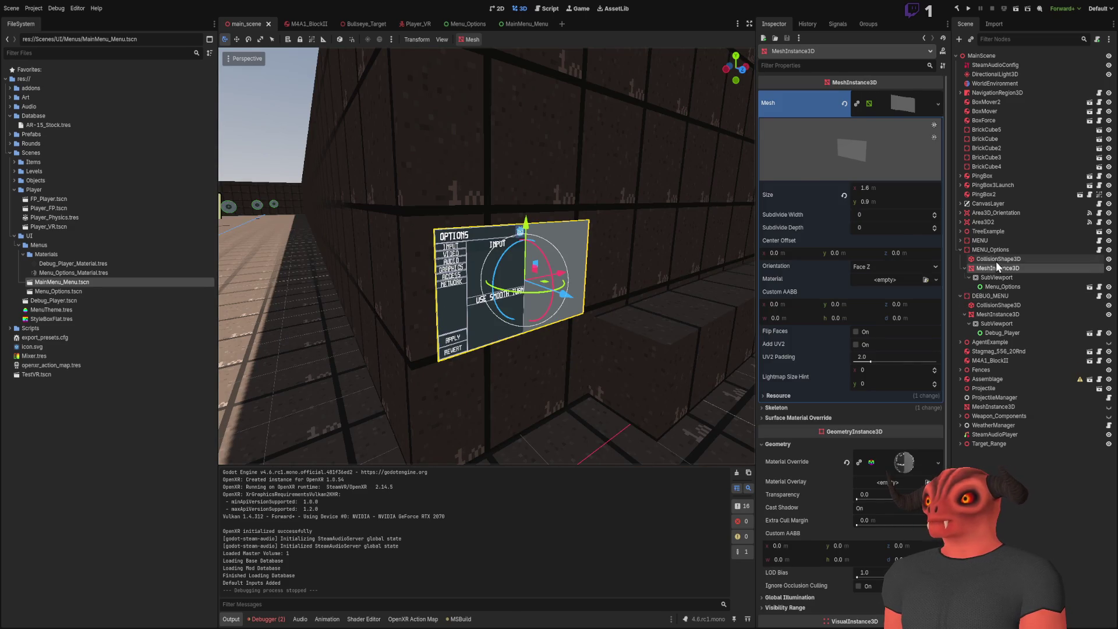
{"action": "left_click", "coordinate": [991, 249]}
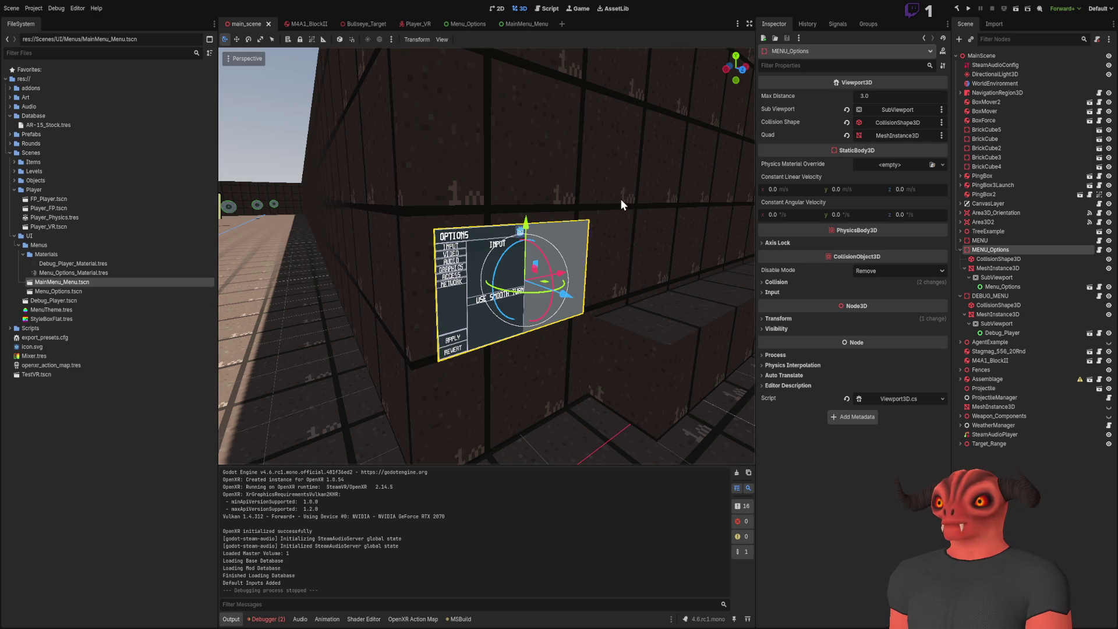
{"action": "key", "text": "w"}
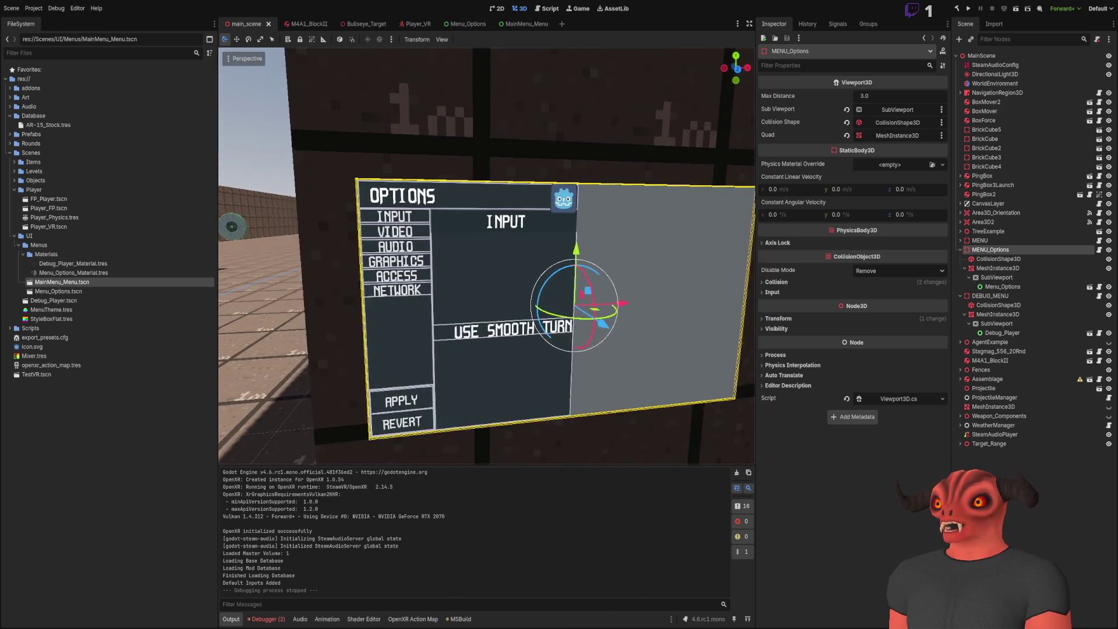
{"action": "key", "text": "alt+Tab"}
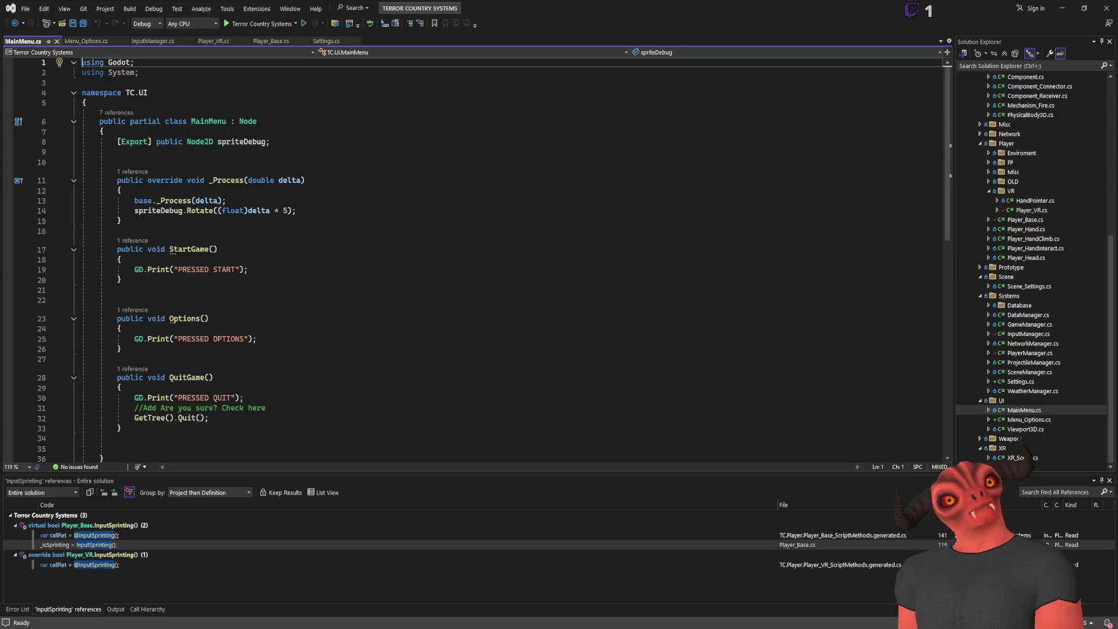
- Copy the spriteDebug export line from MainMenu.cs into Menu_Options.cs and save
{"action": "left_click_drag", "start_coordinate": [274, 142], "coordinate": [287, 131]}
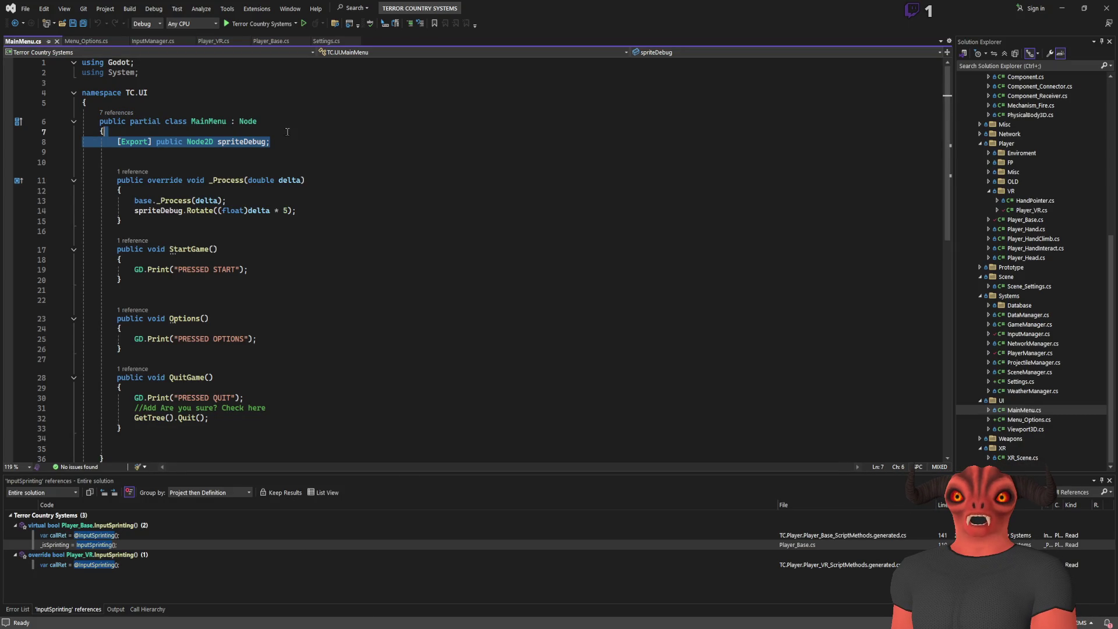
{"action": "key", "text": "ctrl+c"}
{"action": "left_click", "coordinate": [86, 41]}
{"action": "left_click", "coordinate": [134, 141]}
{"action": "key", "text": "ctrl+v"}
{"action": "key", "text": "ctrl+s"}
- Copy the _Process method from MainMenu.cs, paste it above Apply() in Menu_Options.cs, and save
{"action": "left_click", "coordinate": [23, 42]}
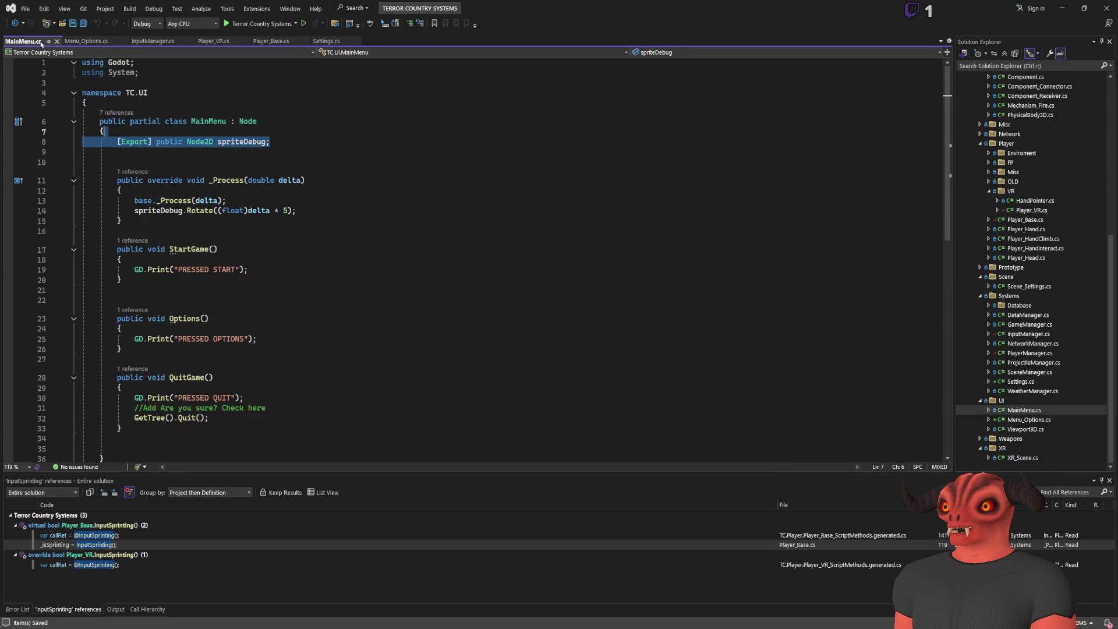
{"action": "scroll", "coordinate": [184, 301], "scroll_direction": "down", "scroll_amount": 3}
{"action": "scroll", "coordinate": [242, 279], "scroll_direction": "up", "scroll_amount": 3}
{"action": "left_click_drag", "start_coordinate": [125, 222], "coordinate": [120, 152]}
{"action": "key", "text": "ctrl+c"}
{"action": "left_click", "coordinate": [93, 41]}
{"action": "left_click", "coordinate": [199, 192]}
{"action": "key", "text": "ctrl+v"}
{"action": "key", "text": "ctrl+s"}
{"action": "key", "text": "Up"}
{"action": "key", "text": "Up"}
{"action": "key", "text": "Up"}
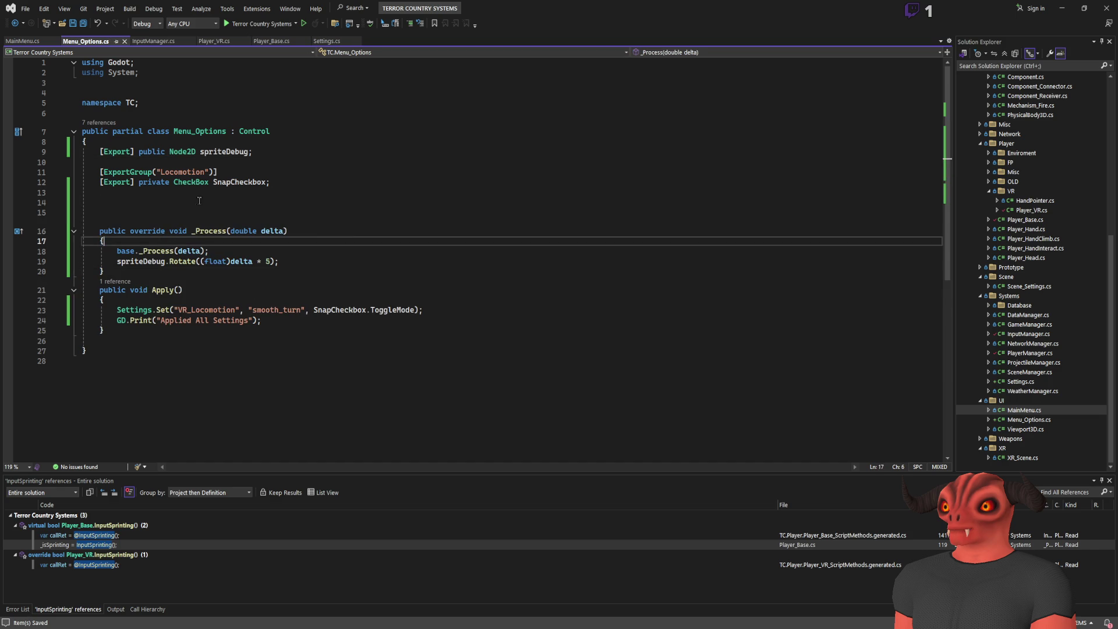
{"action": "key", "text": "alt+Tab"}
{"action": "left_click", "coordinate": [960, 9]}
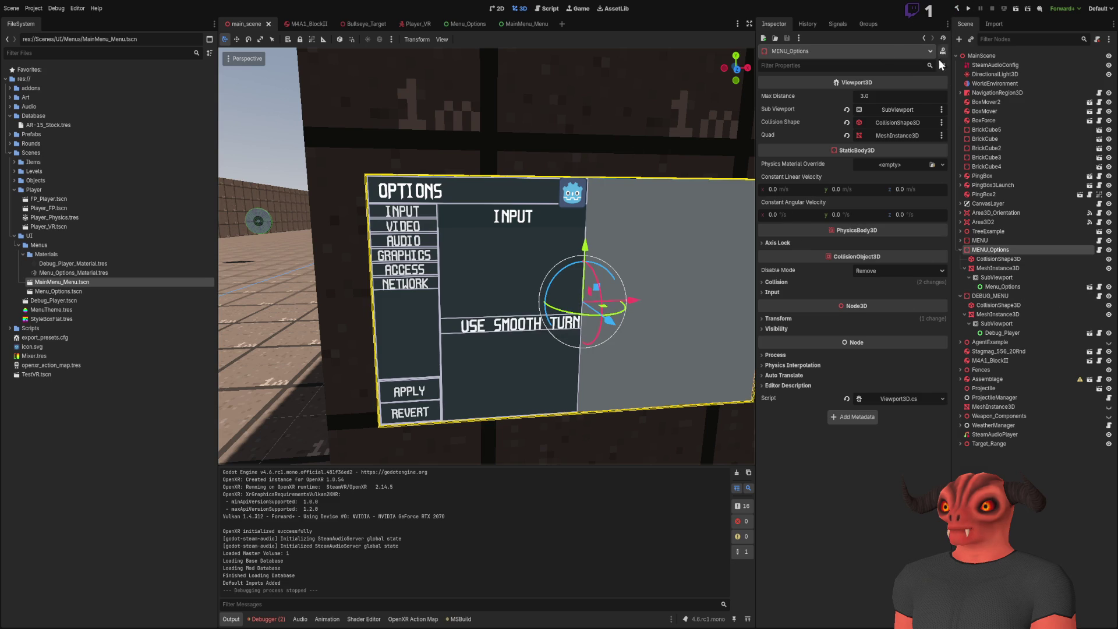
- Rebuild the project and assign the Sprite2D node to Menu_Options' Sprite Debug property
{"action": "left_click", "coordinate": [959, 10]}
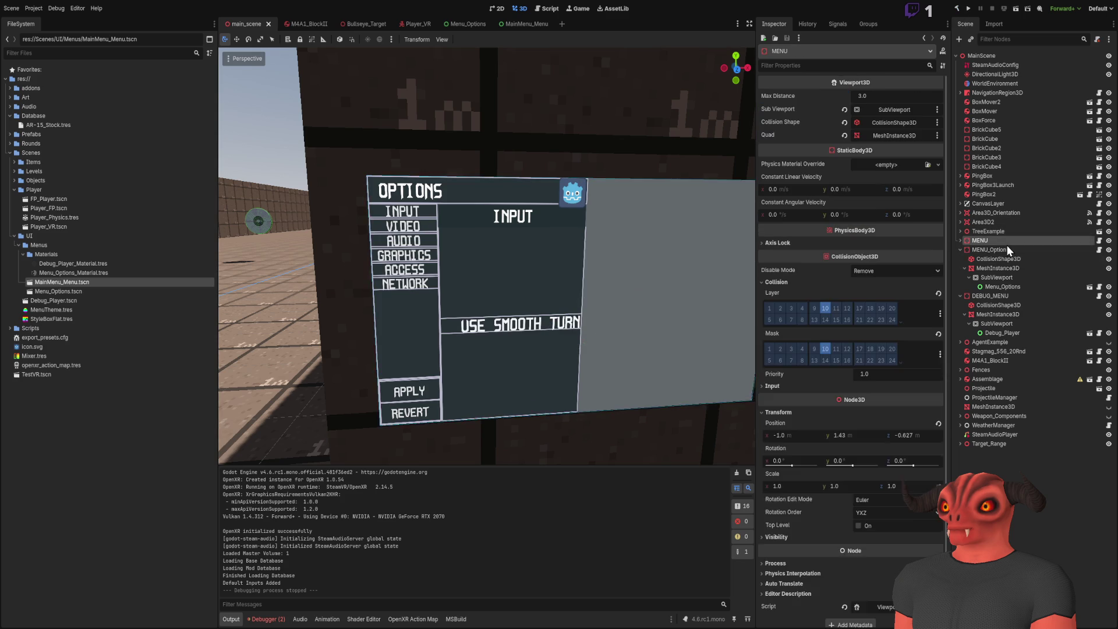
{"action": "left_click", "coordinate": [1003, 286]}
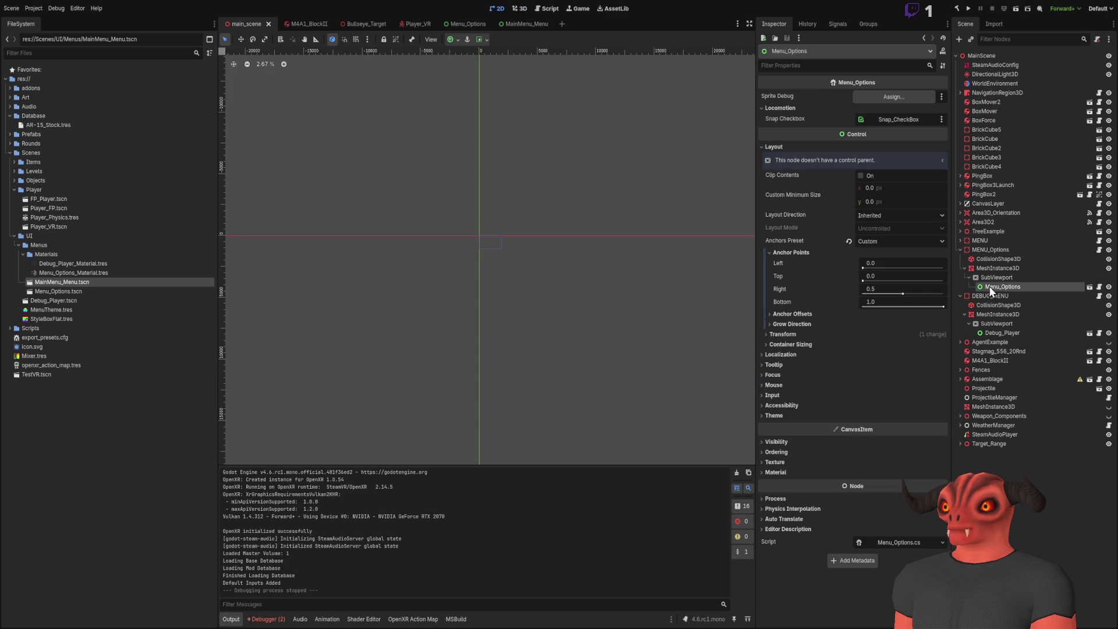
{"action": "left_click", "coordinate": [465, 25]}
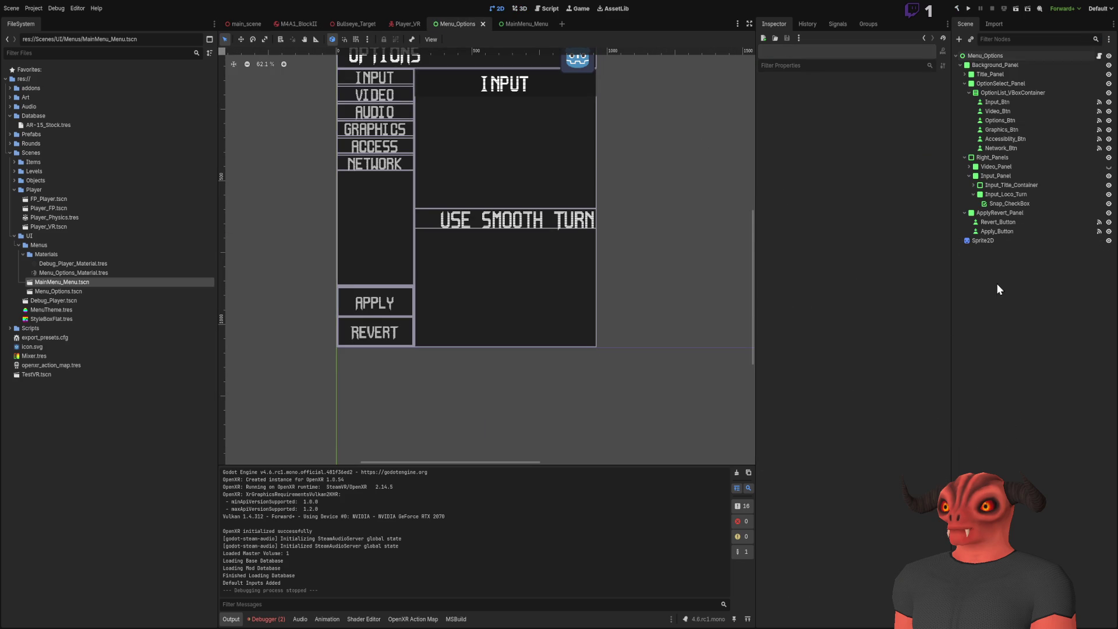
{"action": "left_click", "coordinate": [993, 240]}
{"action": "left_click", "coordinate": [989, 58]}
{"action": "mouse_move", "coordinate": [978, 232]}
{"action": "left_mouse_down"}
{"action": "mouse_move", "coordinate": [980, 253]}
{"action": "mouse_move", "coordinate": [891, 98]}
{"action": "left_mouse_up"}
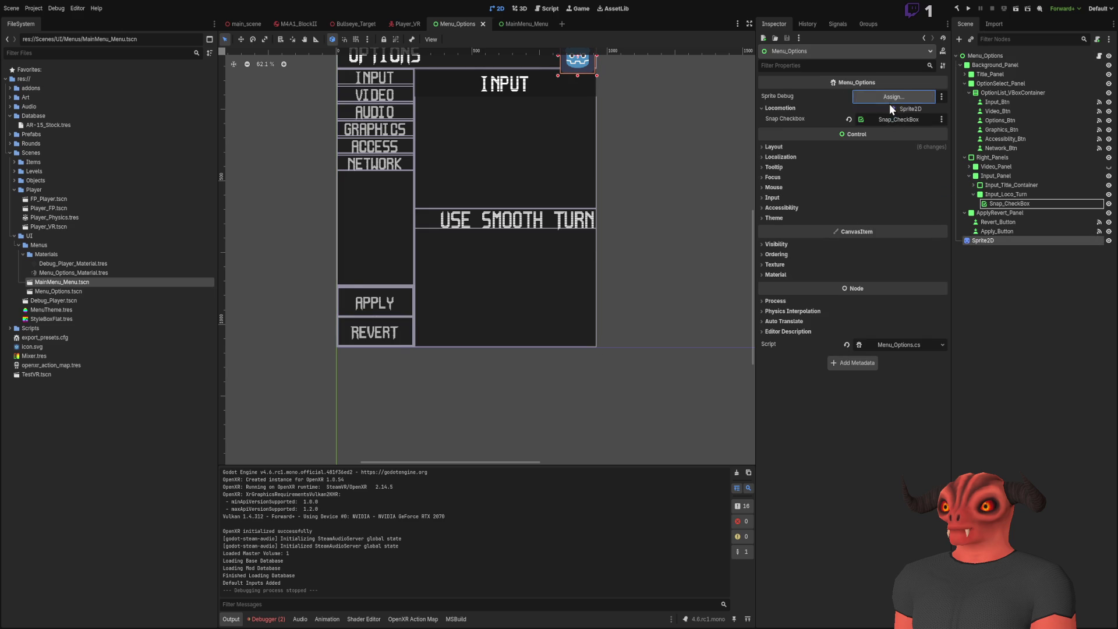
- Return to main_scene's 3D view and orbit around the Options panel
{"action": "left_click", "coordinate": [247, 26]}
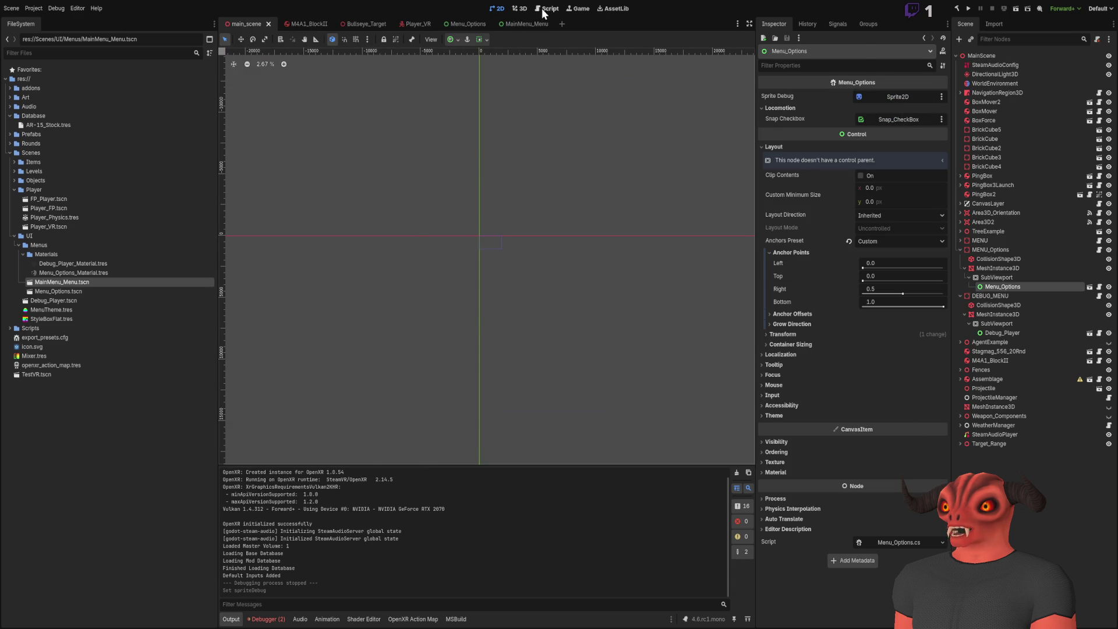
{"action": "left_click", "coordinate": [520, 9]}
{"action": "mouse_move", "coordinate": [477, 210]}
{"action": "left_mouse_down"}
{"action": "mouse_move", "coordinate": [487, 166]}
{"action": "mouse_move", "coordinate": [455, 331]}
{"action": "left_mouse_up"}
{"action": "left_click", "coordinate": [458, 354]}
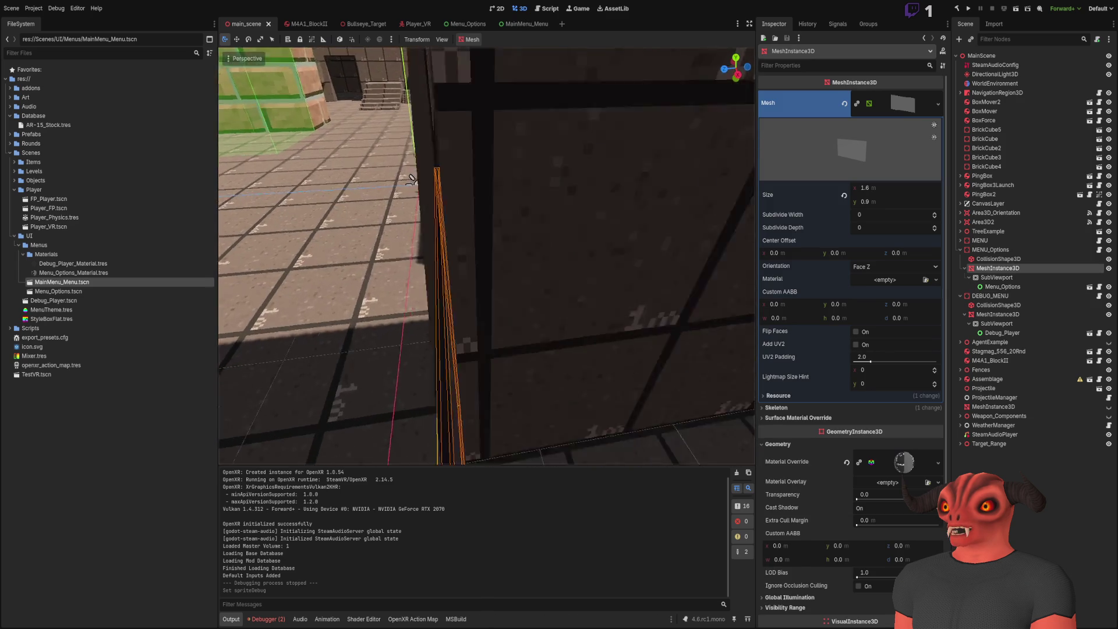
{"action": "left_click_drag", "start_coordinate": [577, 284], "coordinate": [583, 278]}
{"action": "key", "text": "w"}
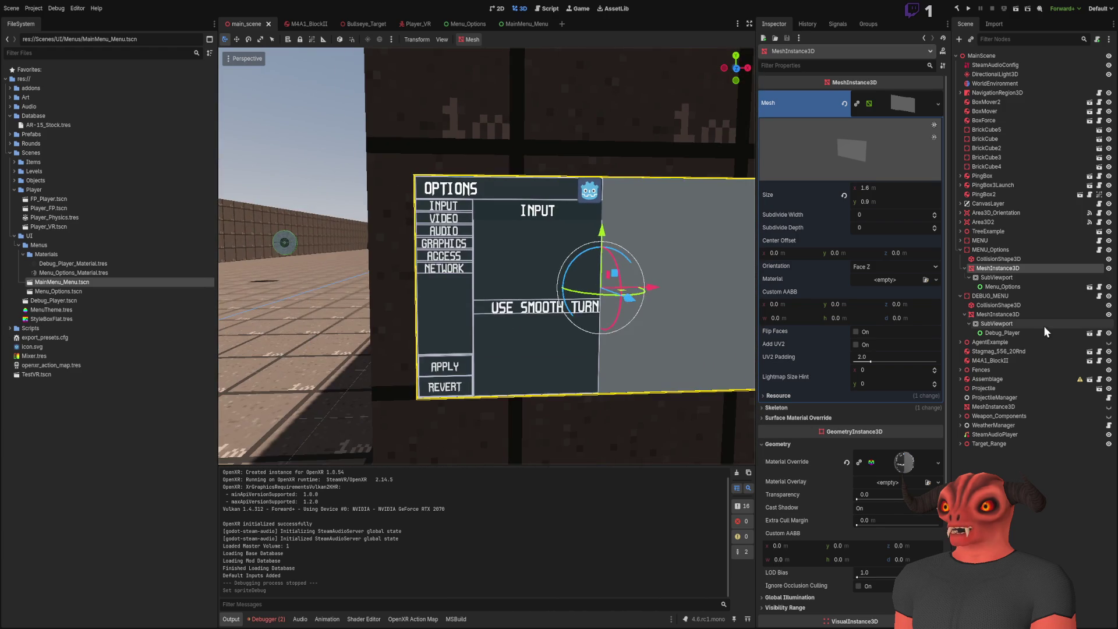
{"action": "left_click", "coordinate": [1010, 295]}
{"action": "left_click", "coordinate": [1007, 277]}
{"action": "left_click", "coordinate": [1012, 287]}
{"action": "left_click", "coordinate": [1013, 277]}
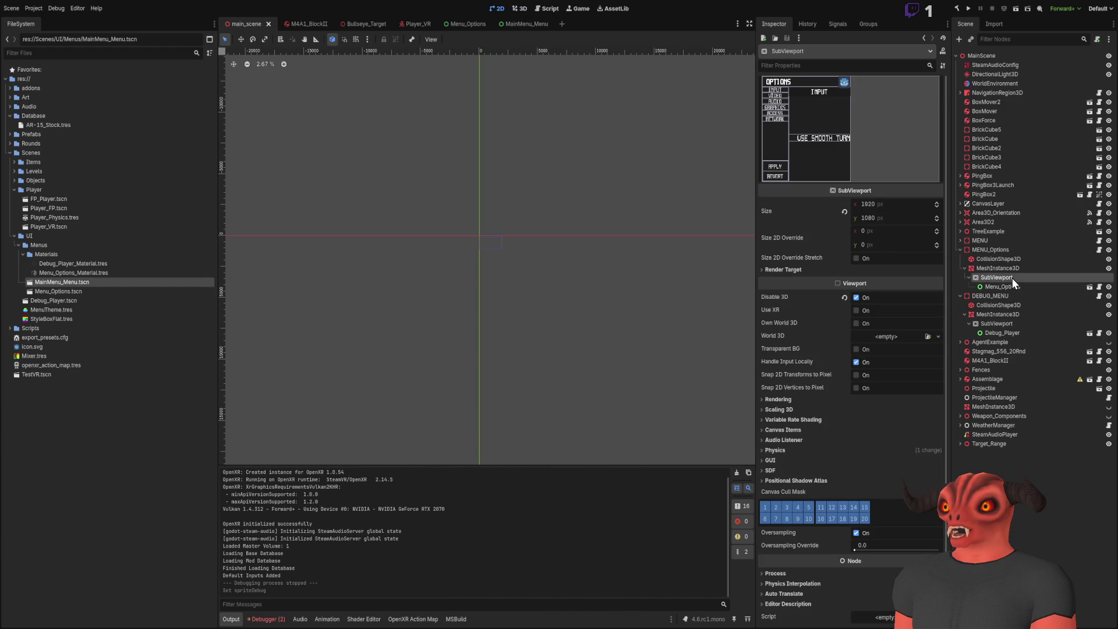
{"action": "left_click", "coordinate": [1014, 287]}
{"action": "left_click", "coordinate": [1011, 269]}
{"action": "left_click", "coordinate": [1006, 261]}
{"action": "left_click", "coordinate": [1009, 269]}
{"action": "key", "text": "f"}
{"action": "scroll", "coordinate": [655, 265], "scroll_direction": "up", "scroll_amount": 2}
{"action": "scroll", "coordinate": [668, 273], "scroll_direction": "down", "scroll_amount": 2}
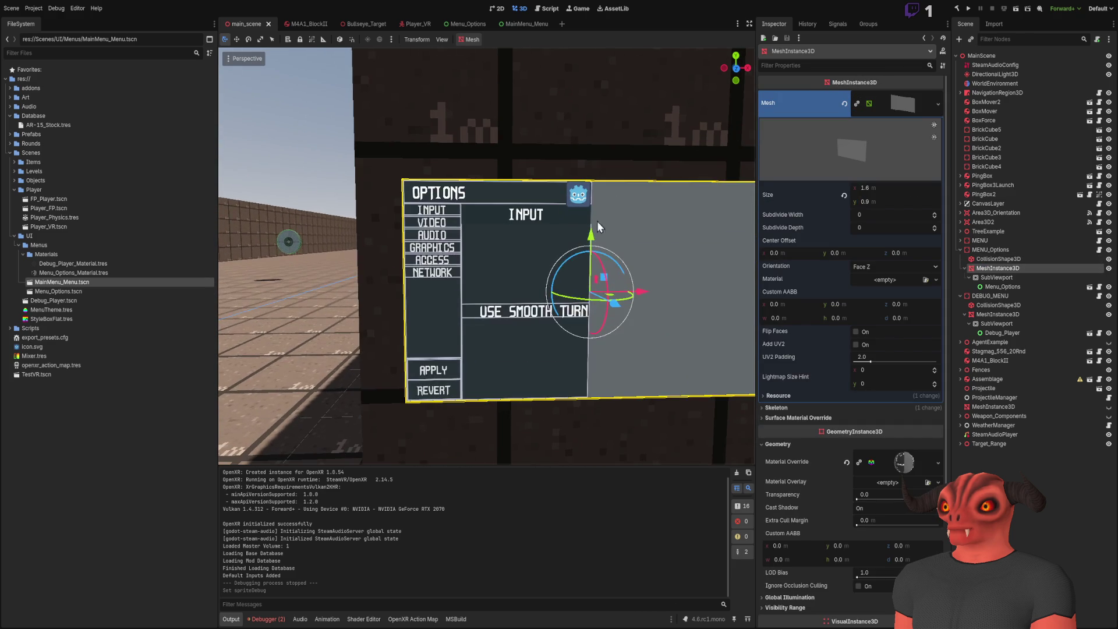
{"action": "scroll", "coordinate": [629, 260], "scroll_direction": "down", "scroll_amount": 1}
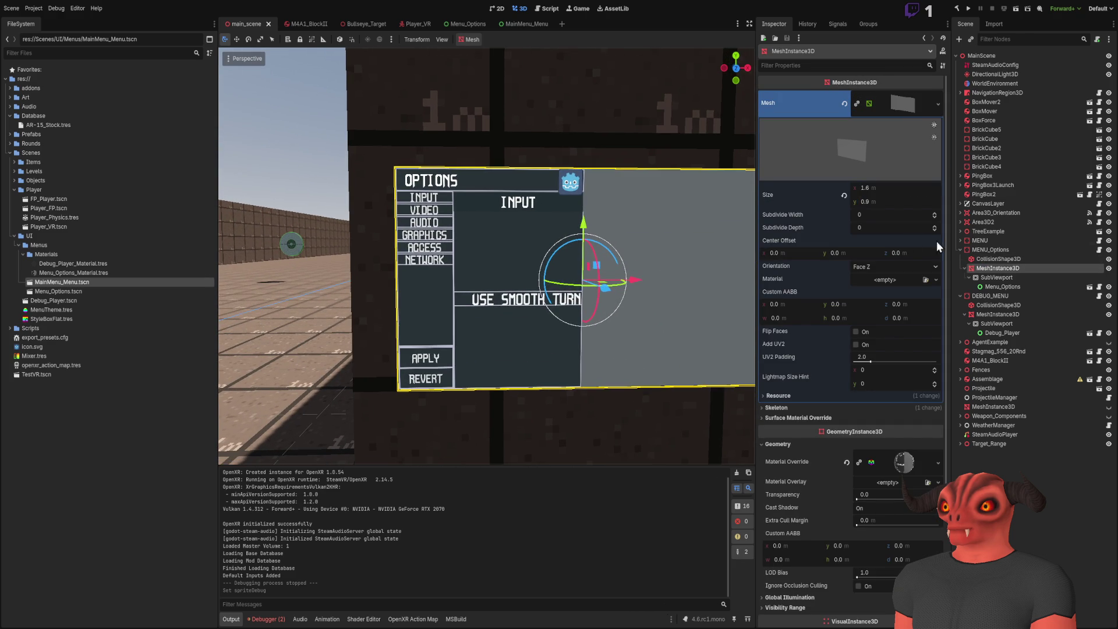
{"action": "left_click", "coordinate": [1002, 285]}
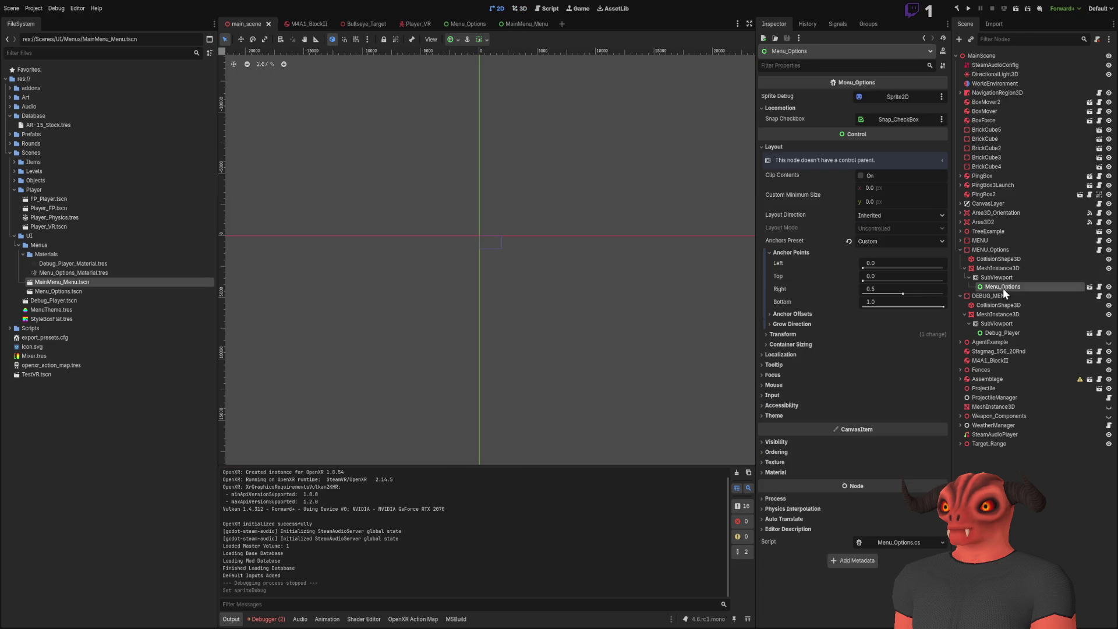
{"action": "left_click", "coordinate": [1005, 281]}
{"action": "left_click", "coordinate": [1005, 288]}
{"action": "left_click", "coordinate": [997, 268]}
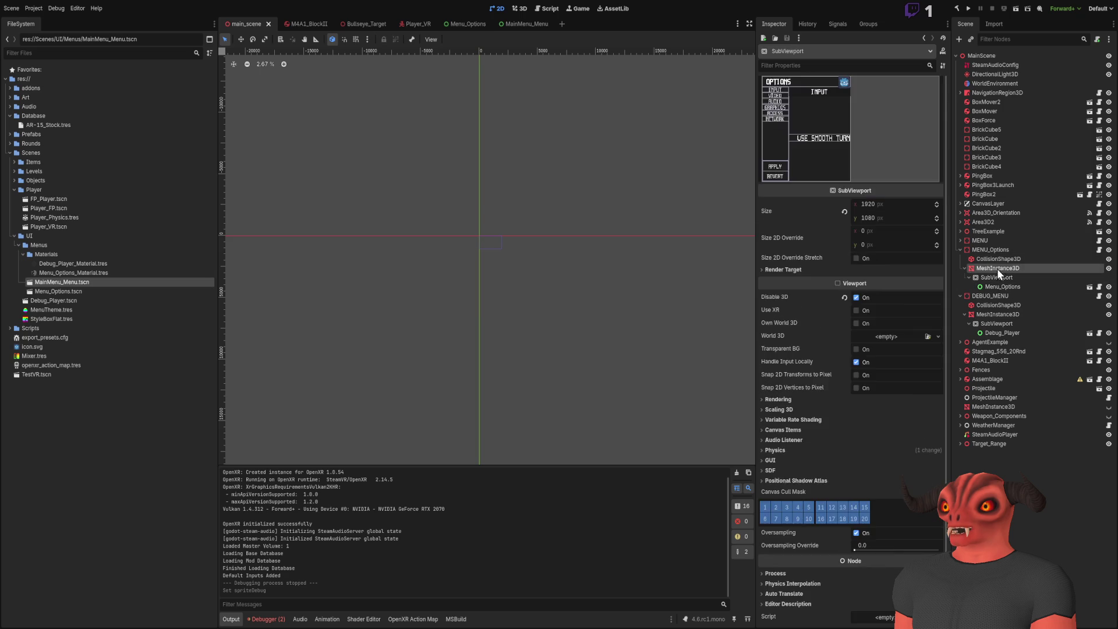
{"action": "left_click", "coordinate": [999, 251]}
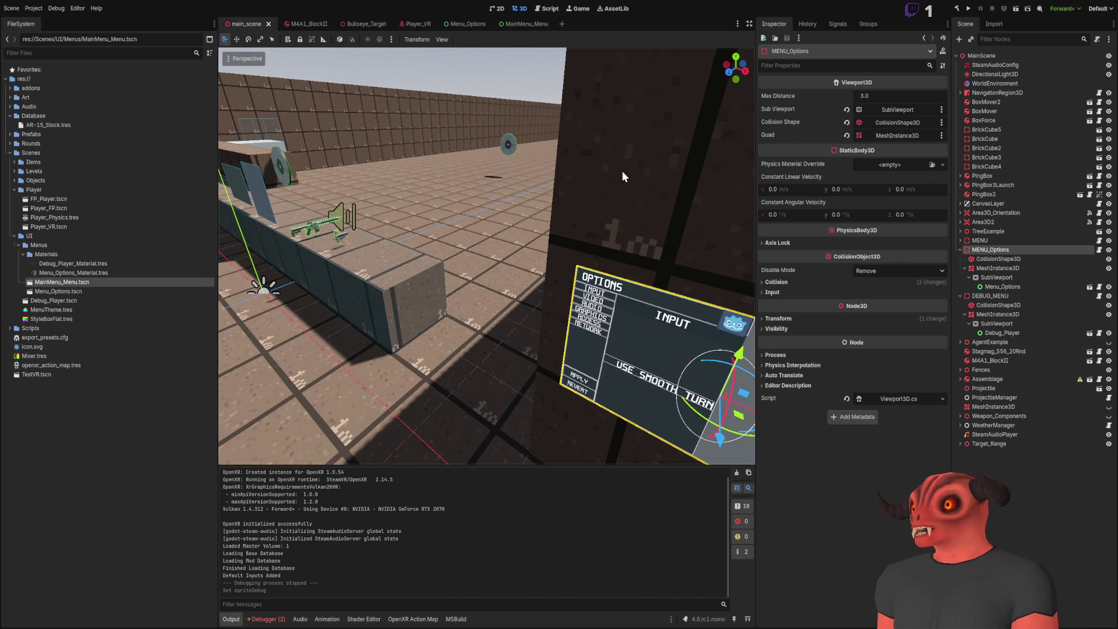
- Compare the debug menu's SubViewport size with the Options menu's 1920x1080 SubViewport
{"action": "left_click", "coordinate": [992, 277]}
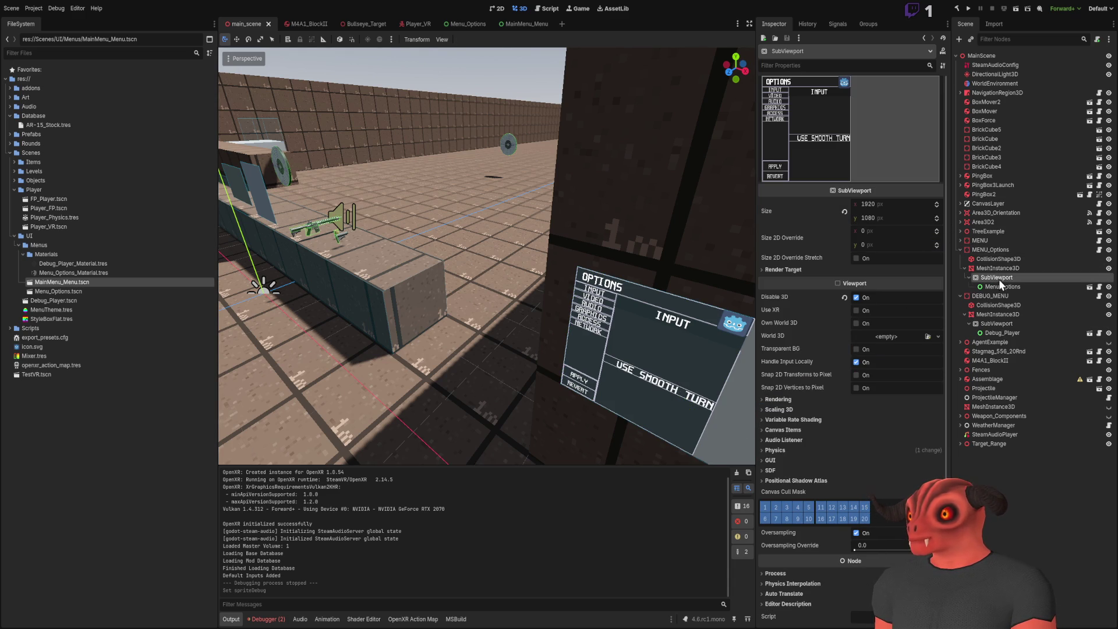
{"action": "left_click", "coordinate": [999, 325]}
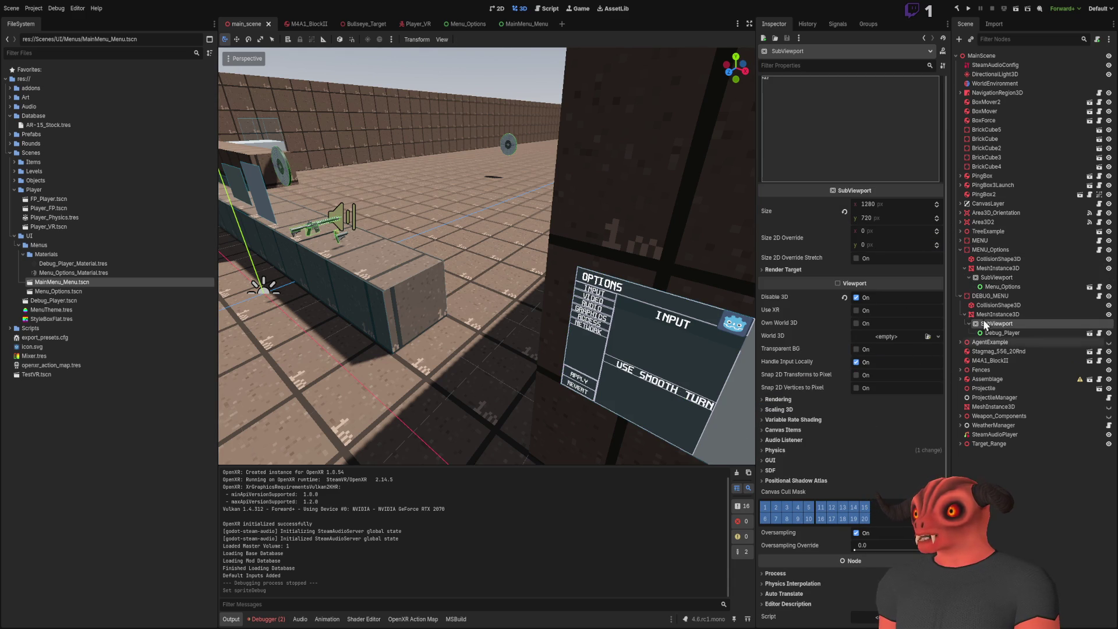
{"action": "left_click", "coordinate": [995, 277]}
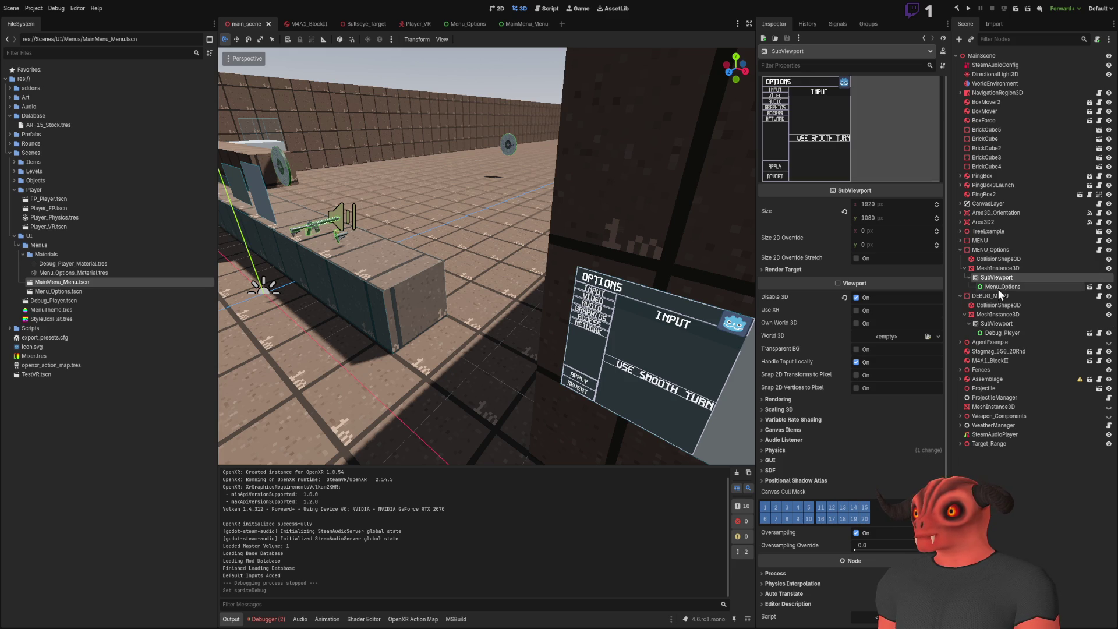
{"action": "scroll", "coordinate": [841, 431], "scroll_direction": "down", "scroll_amount": 1}
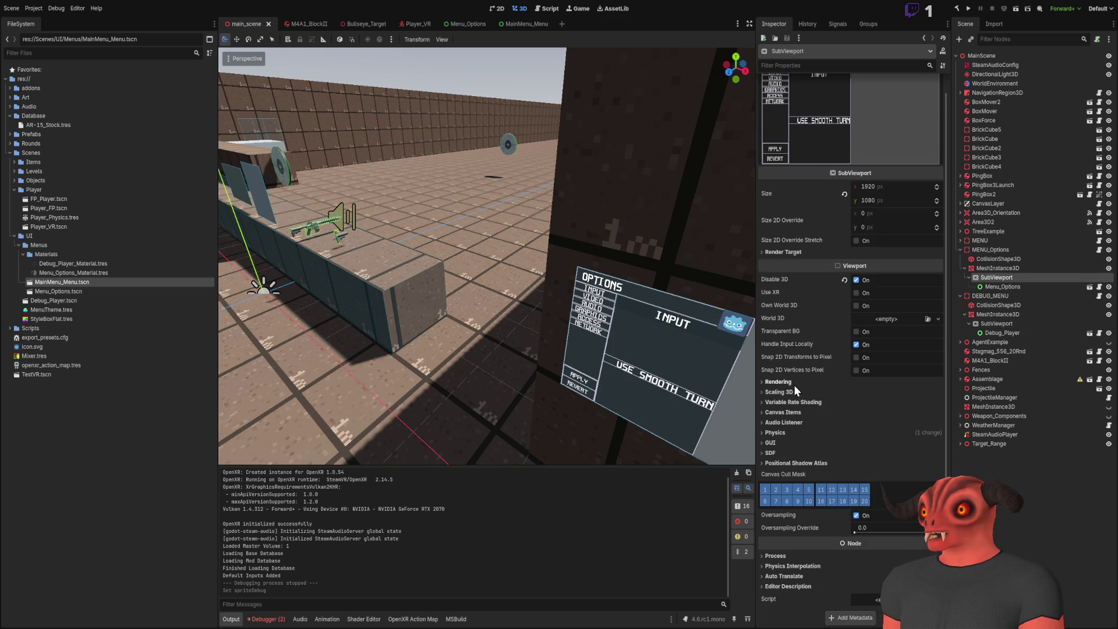
- Compare the Options panel's MeshInstance3D with the debug menu's mesh
{"action": "left_click", "coordinate": [1003, 267]}
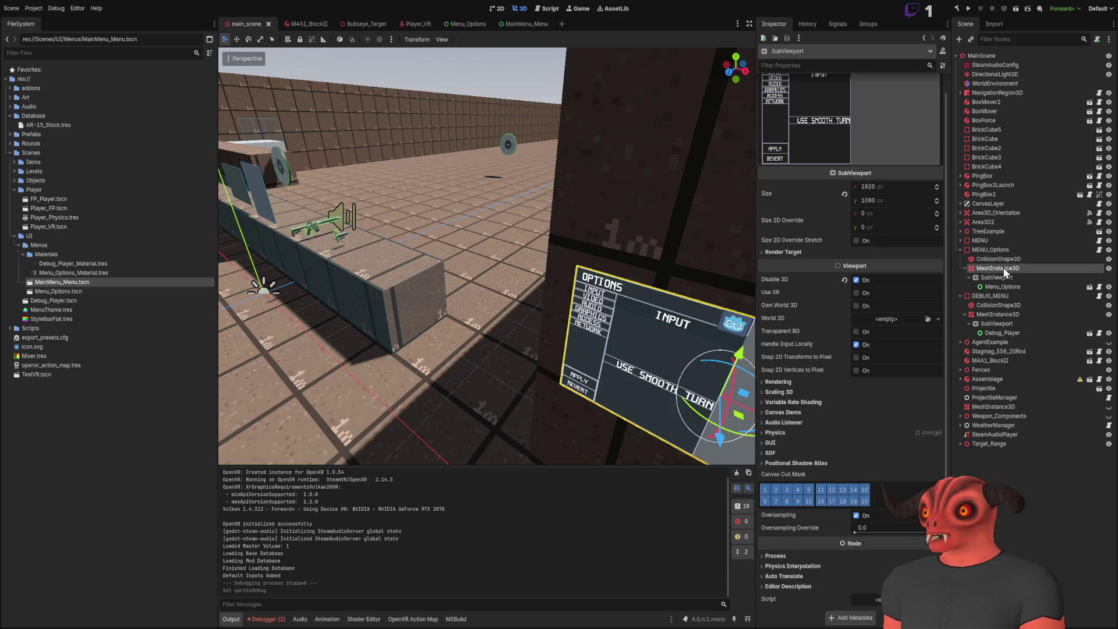
{"action": "left_click", "coordinate": [1002, 317]}
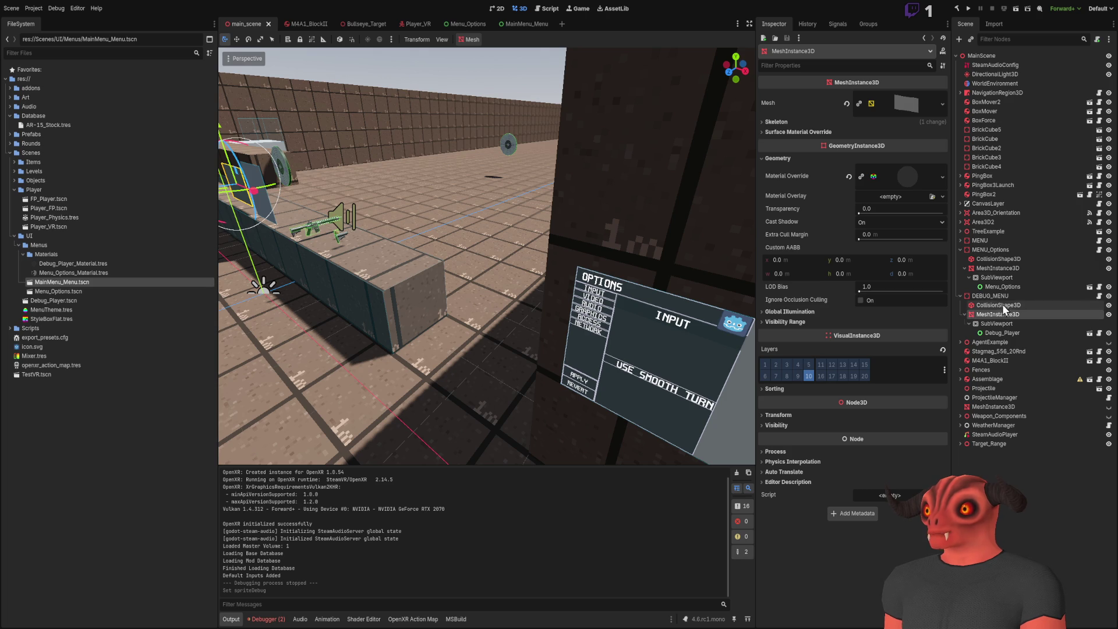
{"action": "left_click", "coordinate": [1005, 270]}
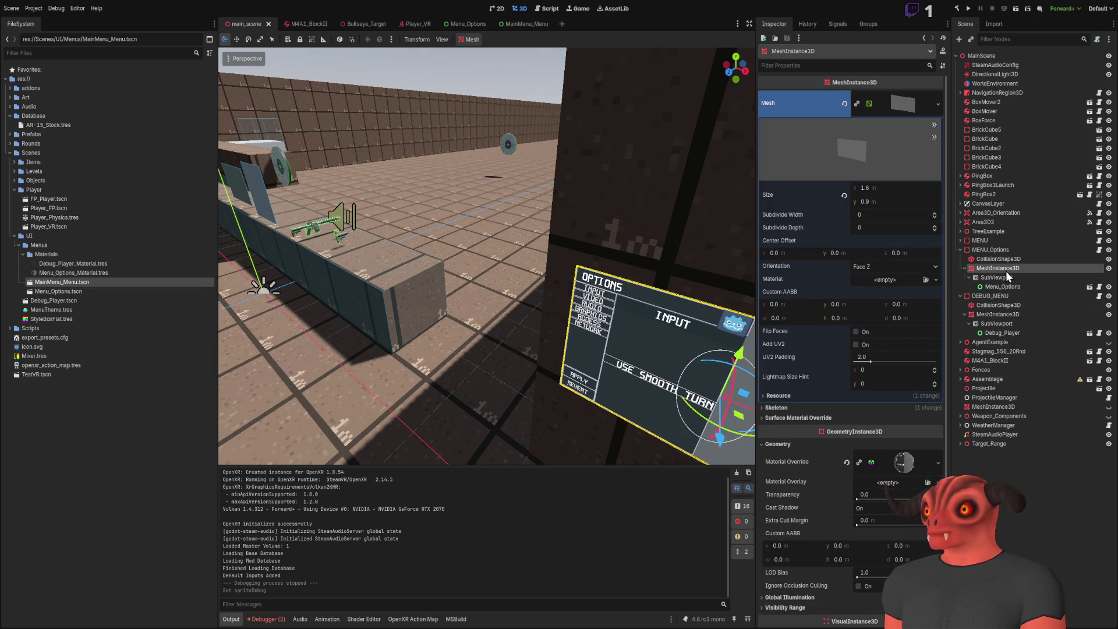
{"action": "left_click", "coordinate": [897, 106]}
{"action": "left_click", "coordinate": [998, 317]}
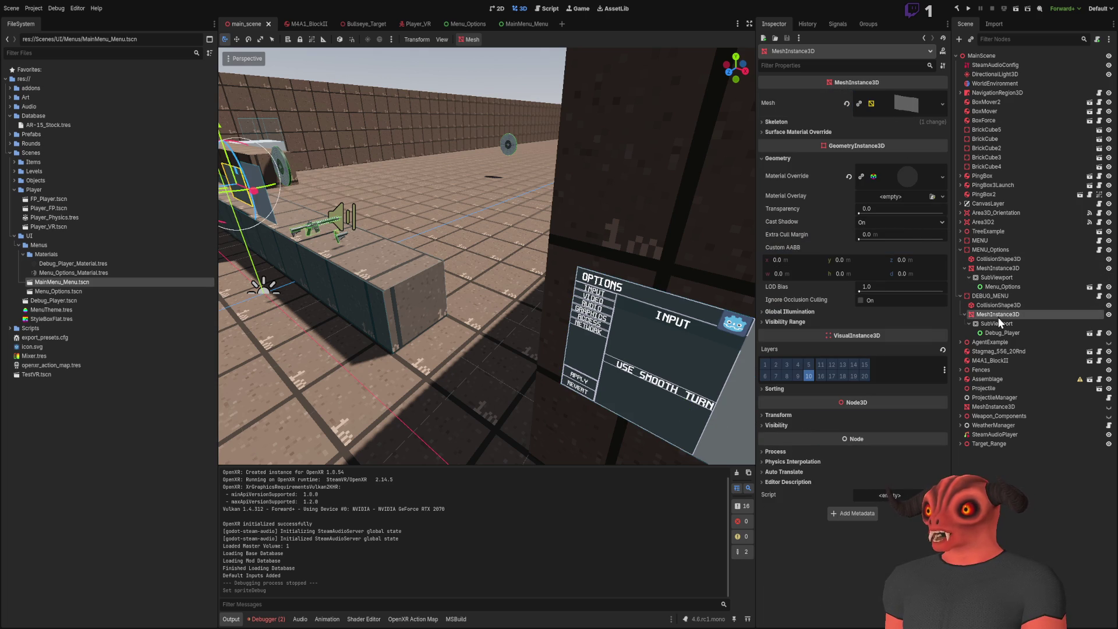
{"action": "left_click", "coordinate": [997, 268]}
{"action": "key", "text": "Escape"}
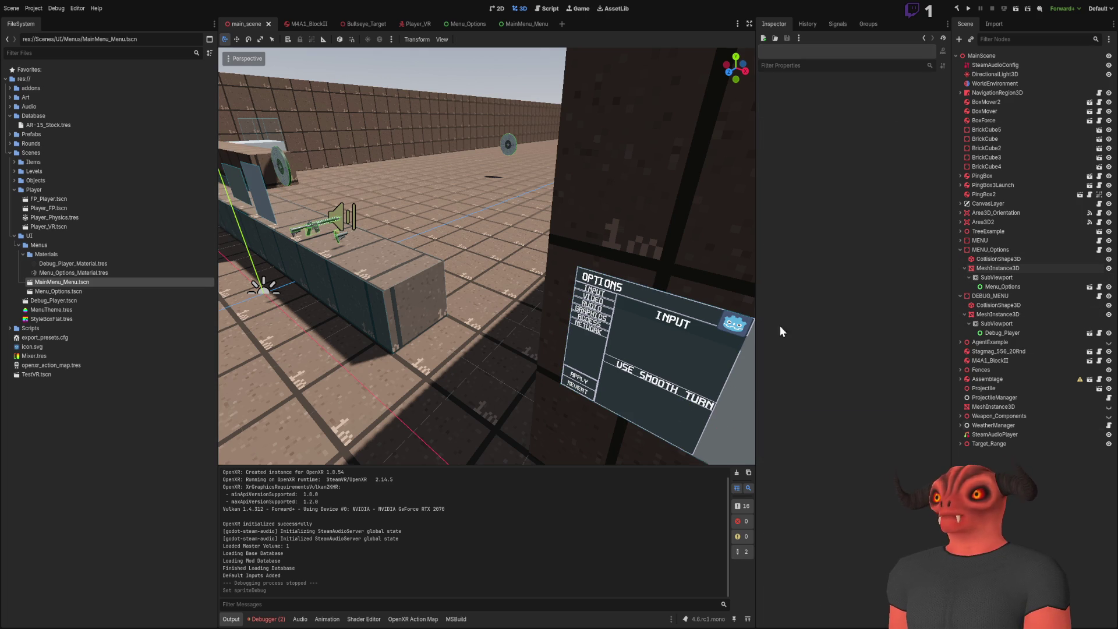
- Frame MENU_Options and drag it left along X over the long block, then save
{"action": "left_click", "coordinate": [987, 250]}
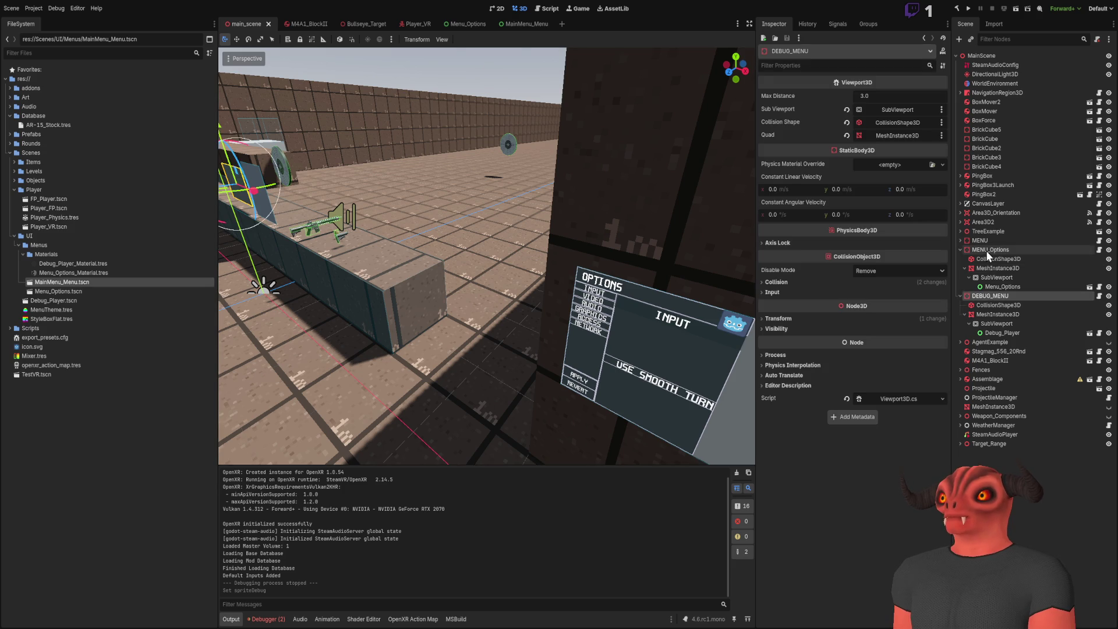
{"action": "key", "text": "f"}
{"action": "left_click_drag", "start_coordinate": [683, 250], "coordinate": [429, 246]}
{"action": "key", "text": "ctrl+s"}
{"action": "left_click", "coordinate": [969, 8]}
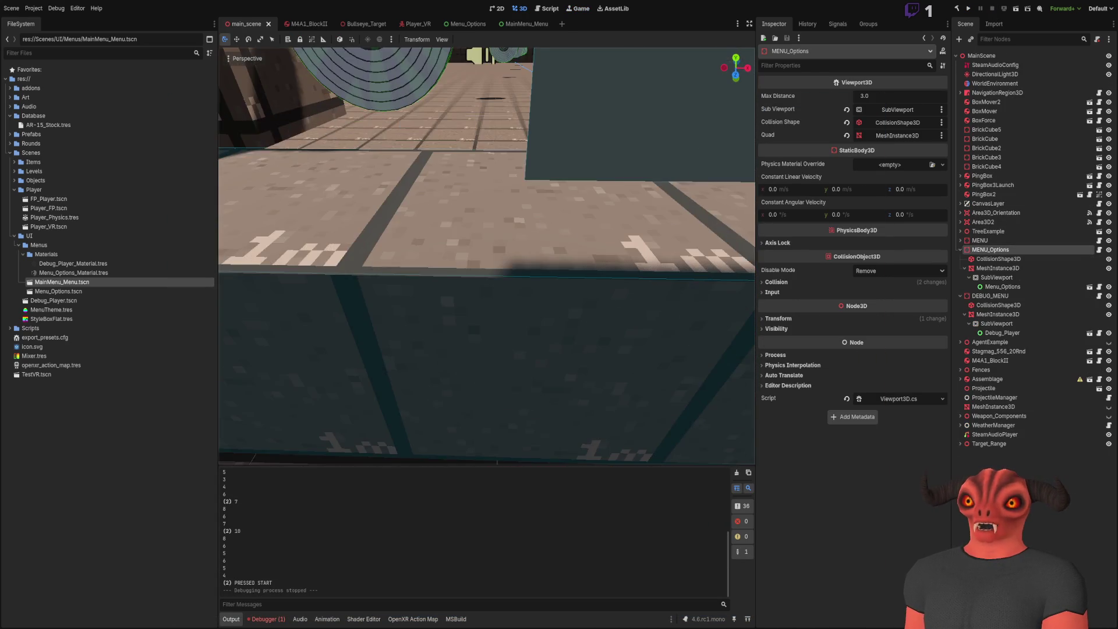
- Select the main menu panel's mesh in the 3D viewport
{"action": "left_click", "coordinate": [522, 201]}
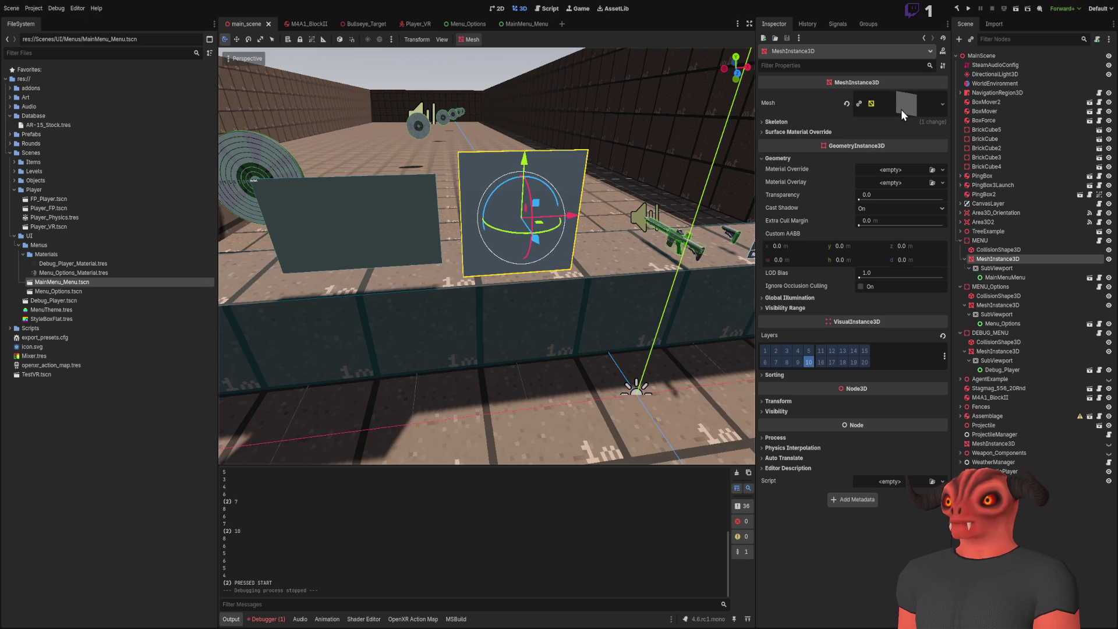
- Compare both panel meshes' Material Override, then locate Menu_Options_Material.tres and the main menu material
{"action": "left_click", "coordinate": [1005, 308]}
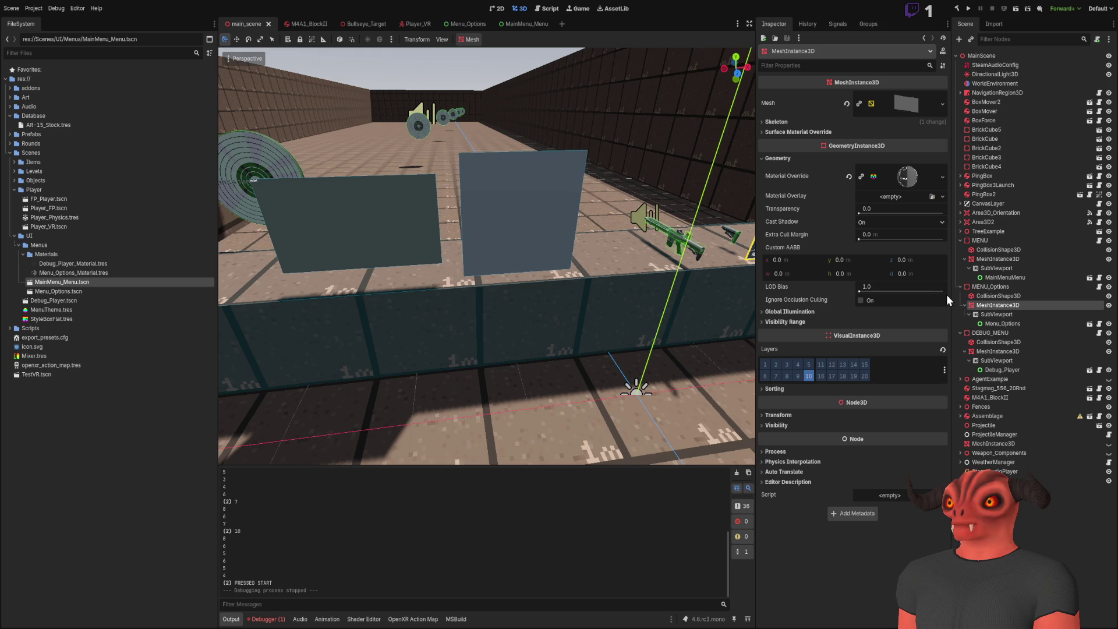
{"action": "left_click", "coordinate": [1017, 261]}
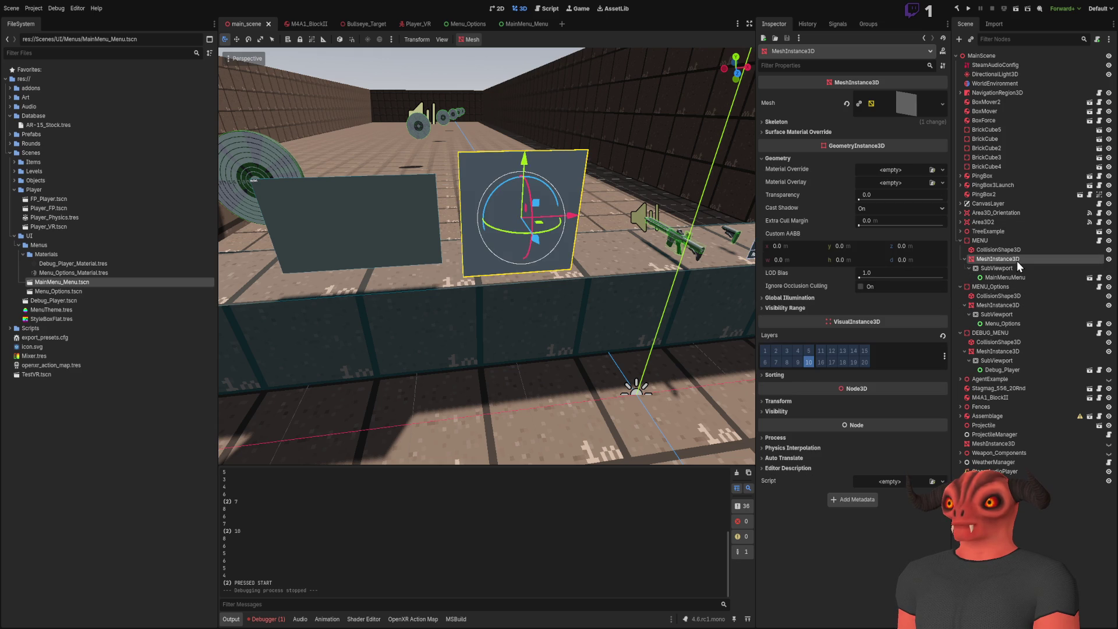
{"action": "left_click", "coordinate": [1013, 306]}
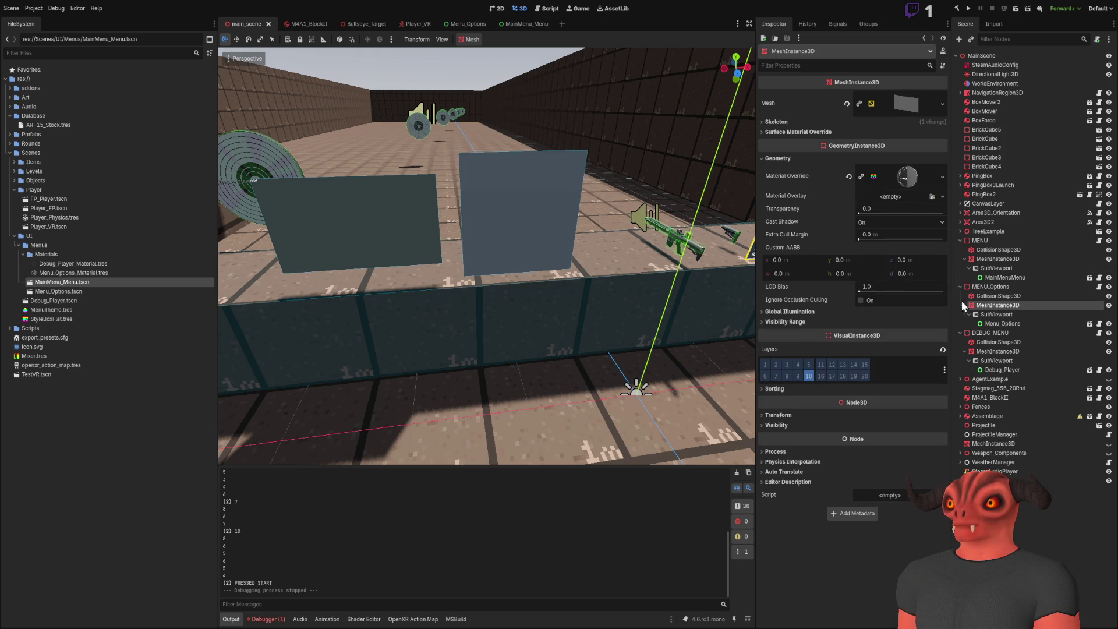
{"action": "left_click", "coordinate": [89, 272]}
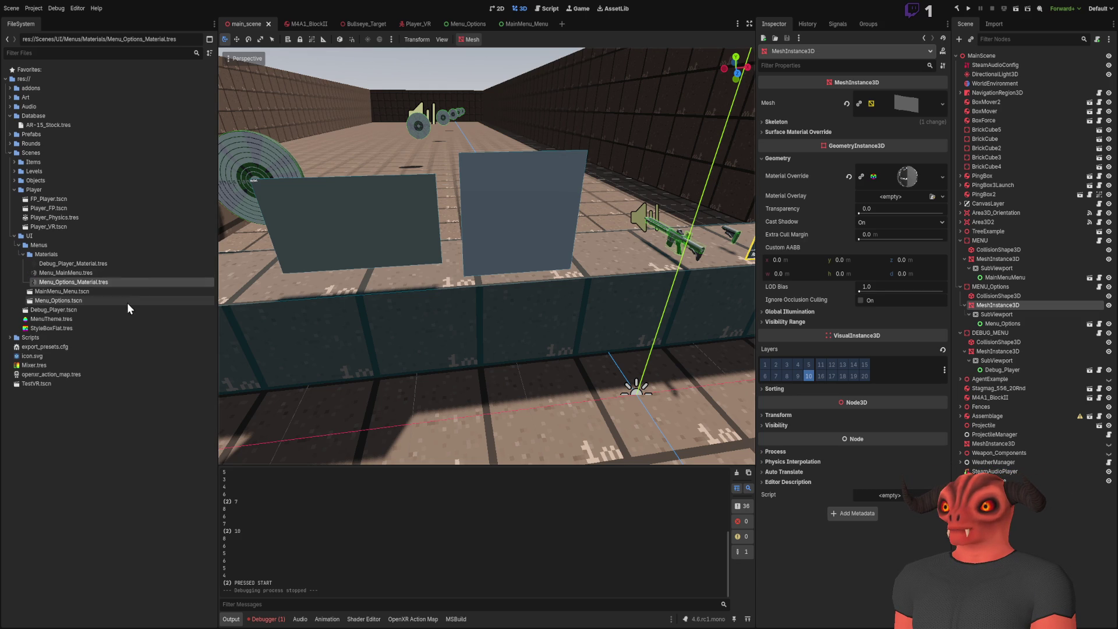
{"action": "left_click", "coordinate": [82, 274]}
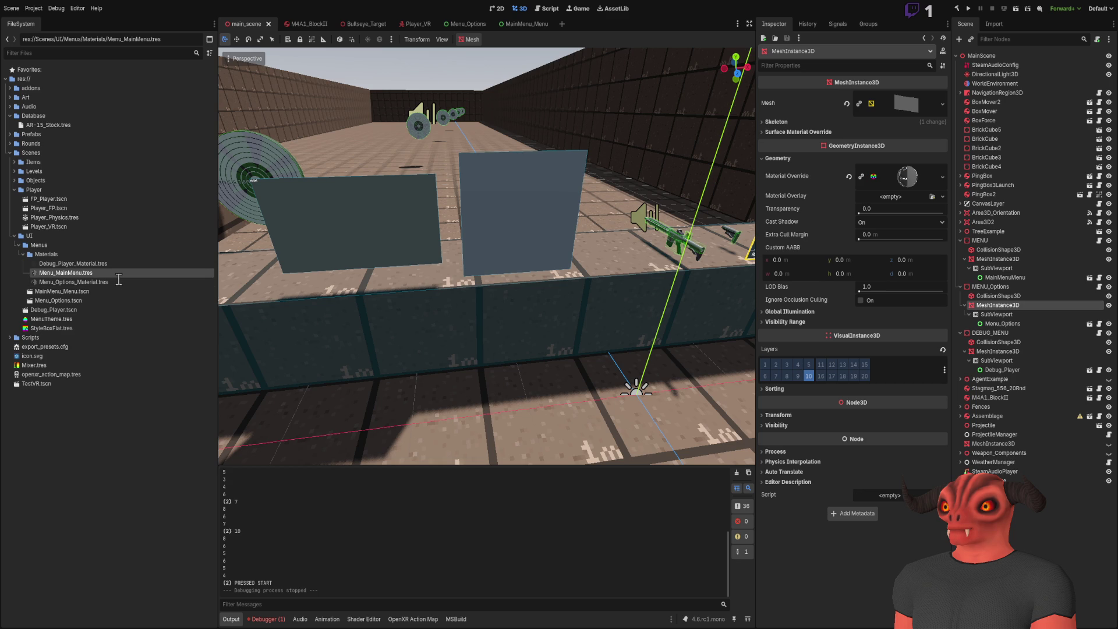
- Rename the material to Menu_MainMenu_Material.tres, open it, and expand its Albedo settings
{"action": "type", "text": "_Material"}
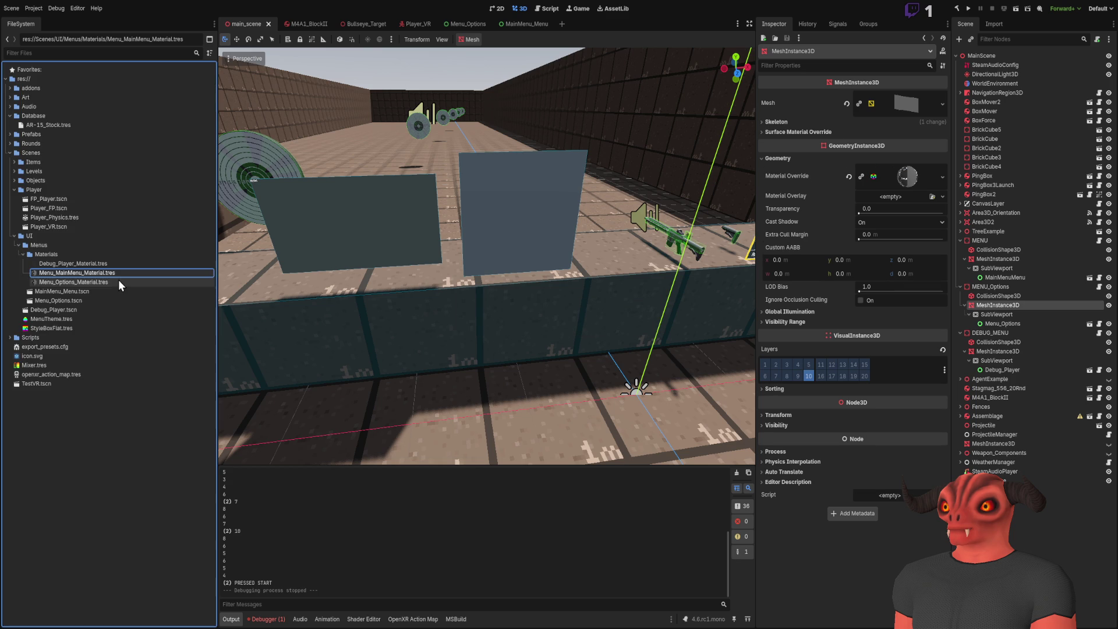
{"action": "key", "text": "Return"}
{"action": "double_click", "coordinate": [117, 271]}
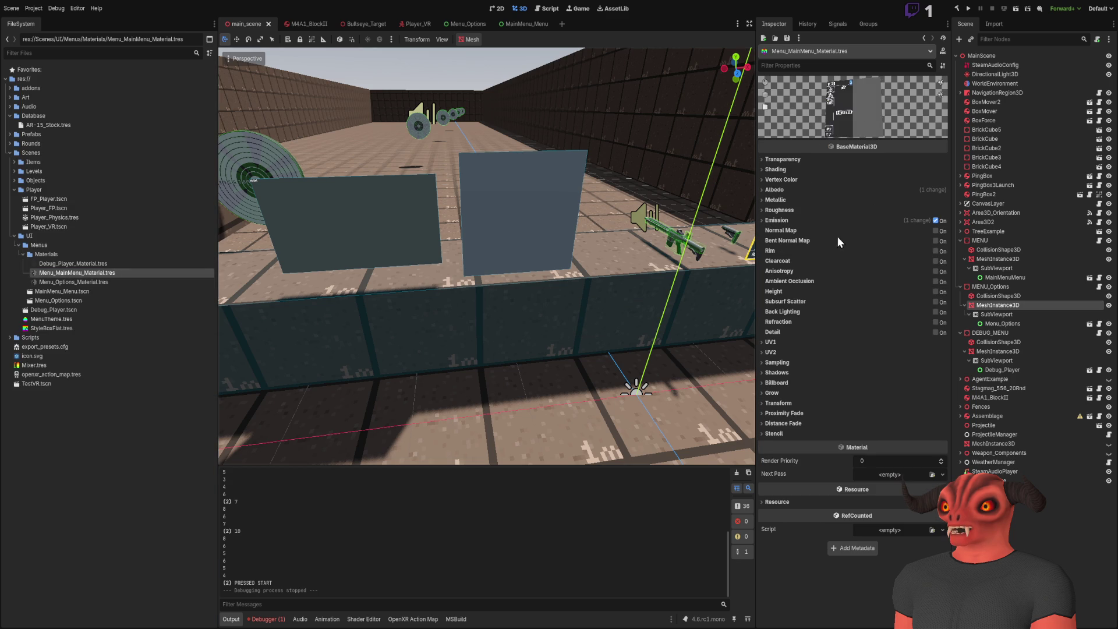
{"action": "left_click", "coordinate": [778, 190]}
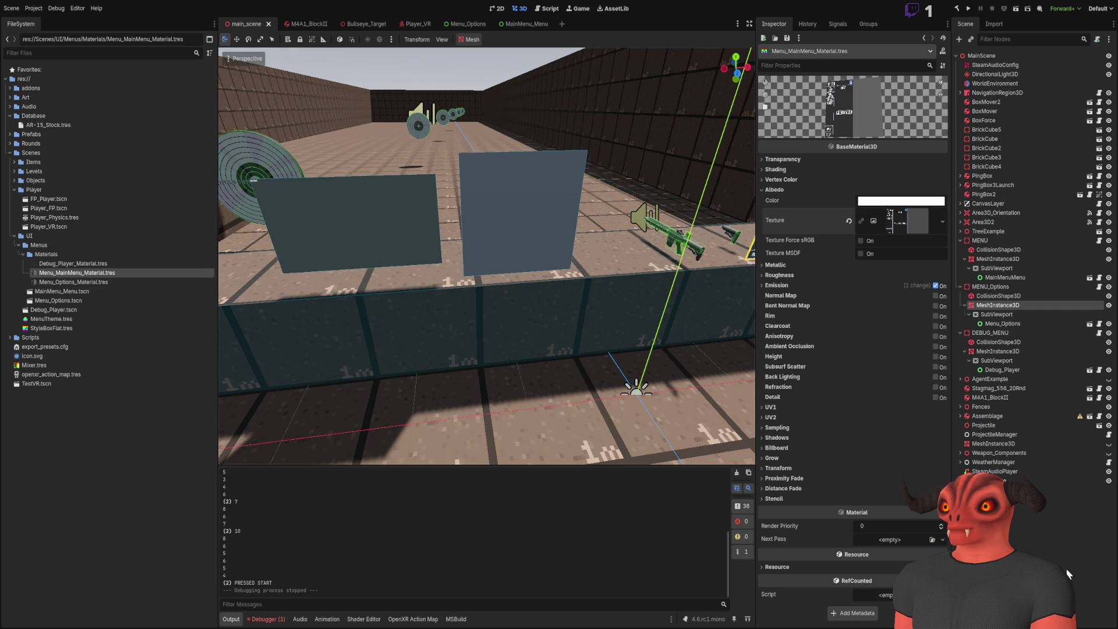
- Compare the main menu and Options panel meshes, materials and collision shape
{"action": "left_click", "coordinate": [1011, 324]}
{"action": "left_click", "coordinate": [1020, 306]}
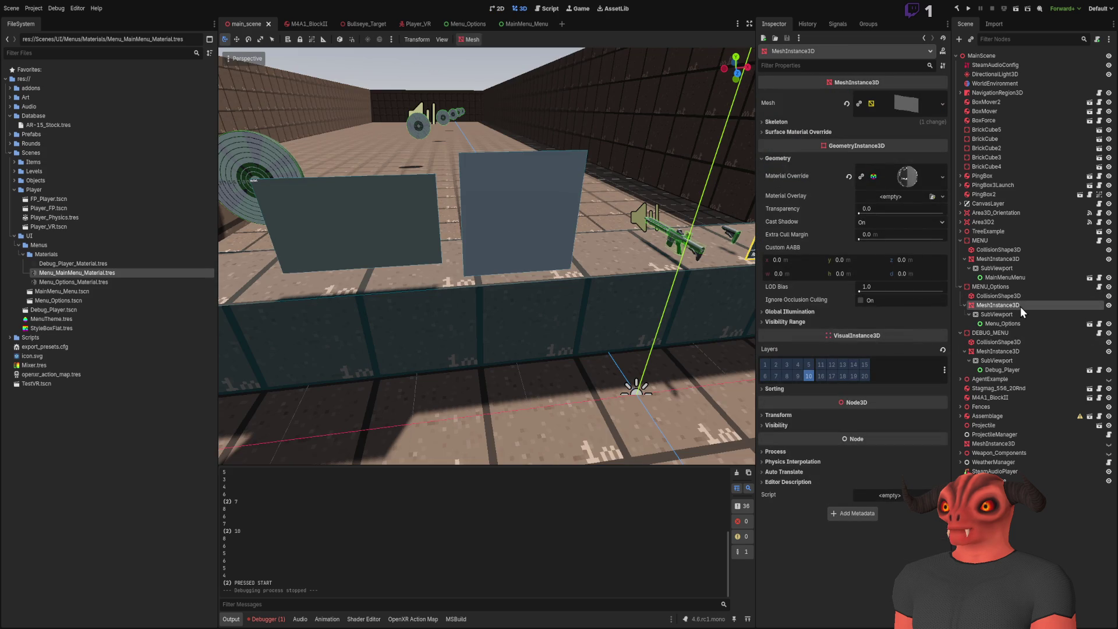
{"action": "left_click", "coordinate": [1017, 261]}
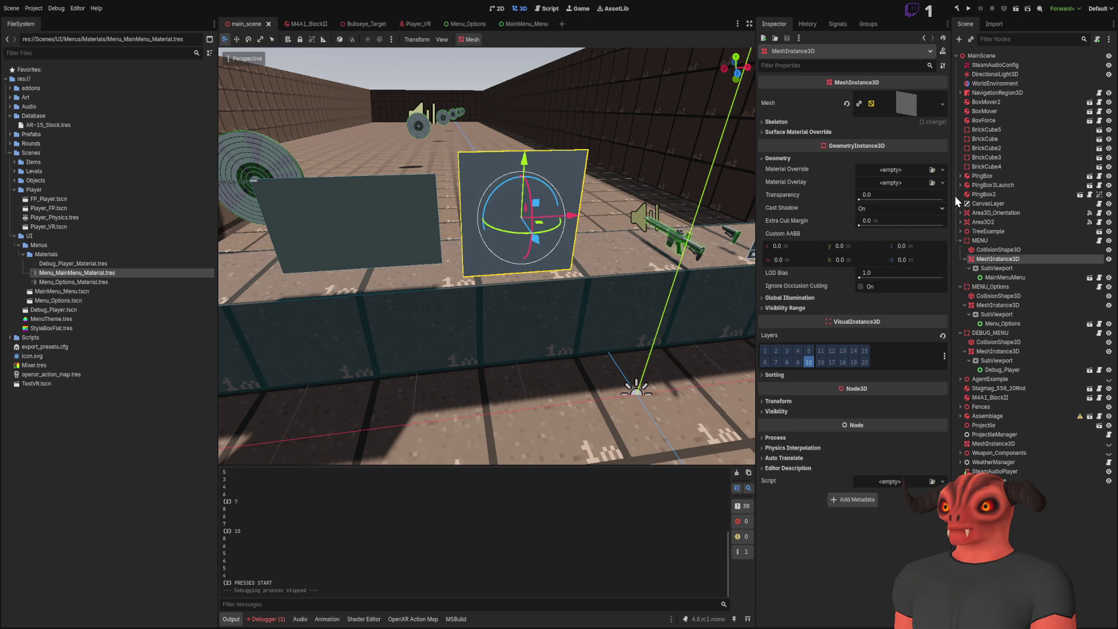
{"action": "left_click", "coordinate": [1013, 304]}
{"action": "left_click", "coordinate": [1000, 250]}
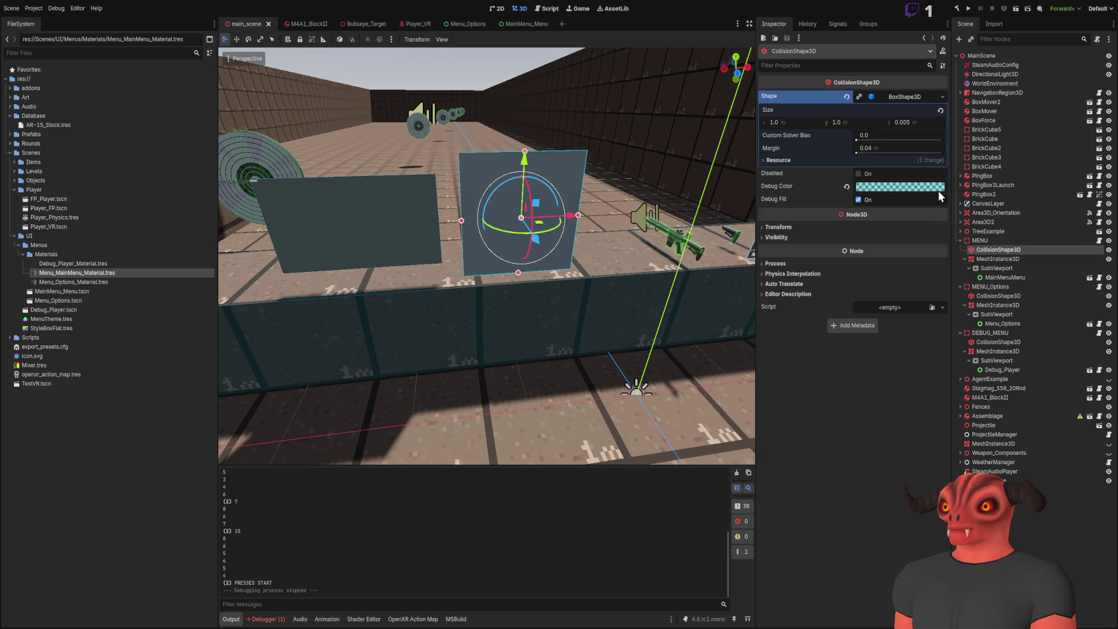
{"action": "left_click", "coordinate": [1003, 258]}
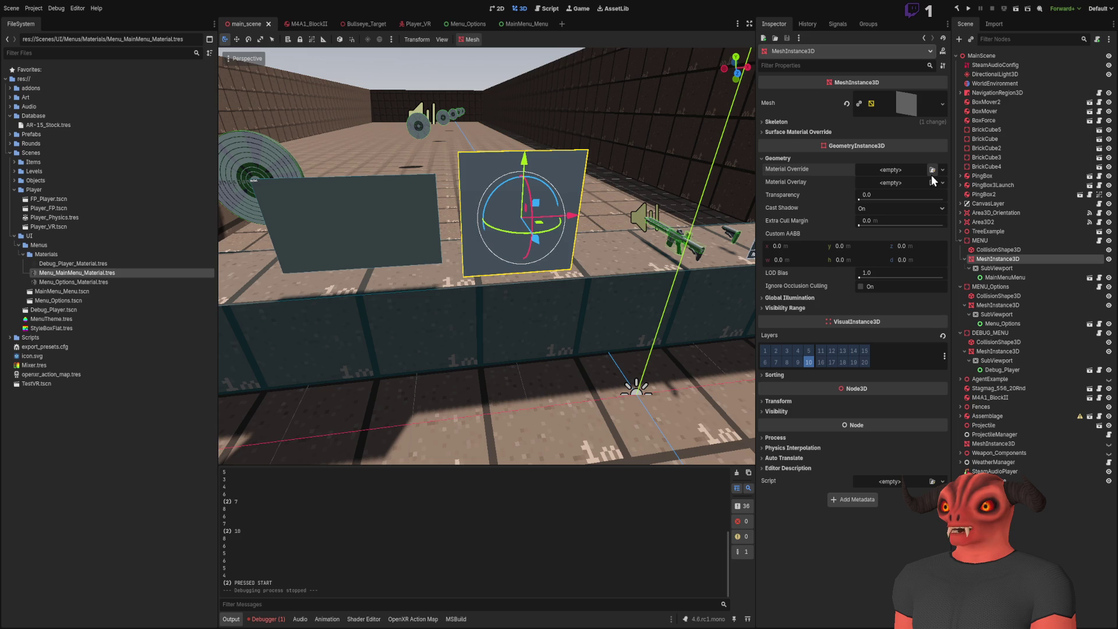